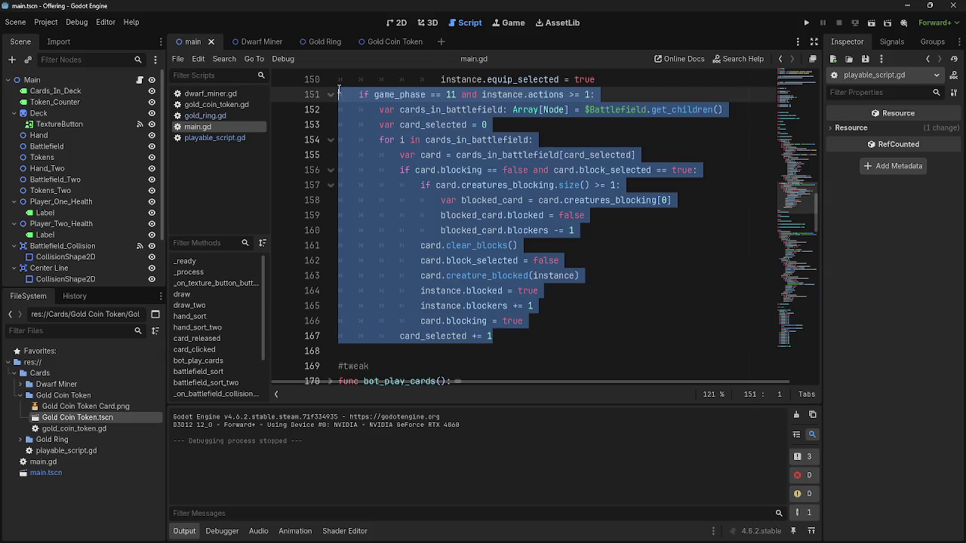
pyautogui.hotkey('ctrl', 'z')
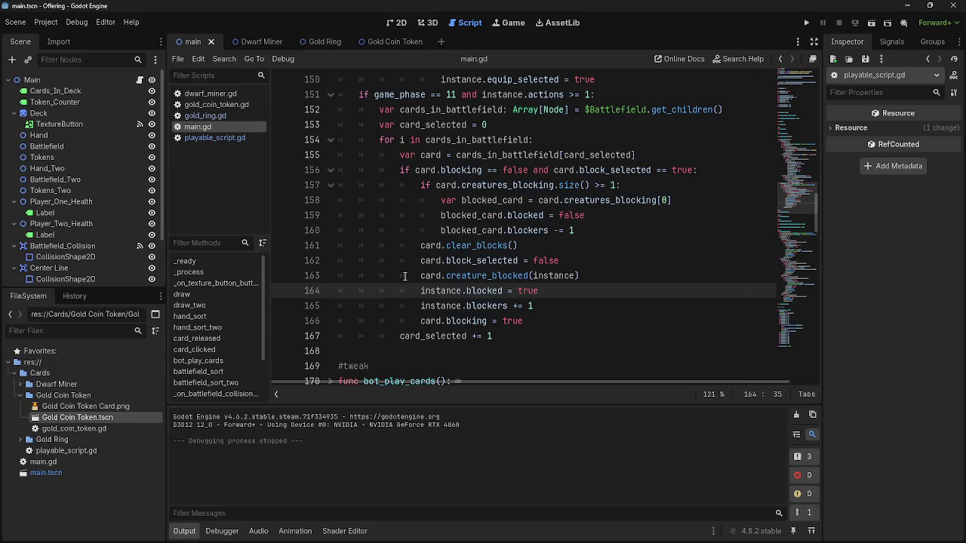
# - Select and review the blocking code on lines 151–167 of main.gd
pyautogui.moveTo(492, 336); pyautogui.dragTo(321, 101)
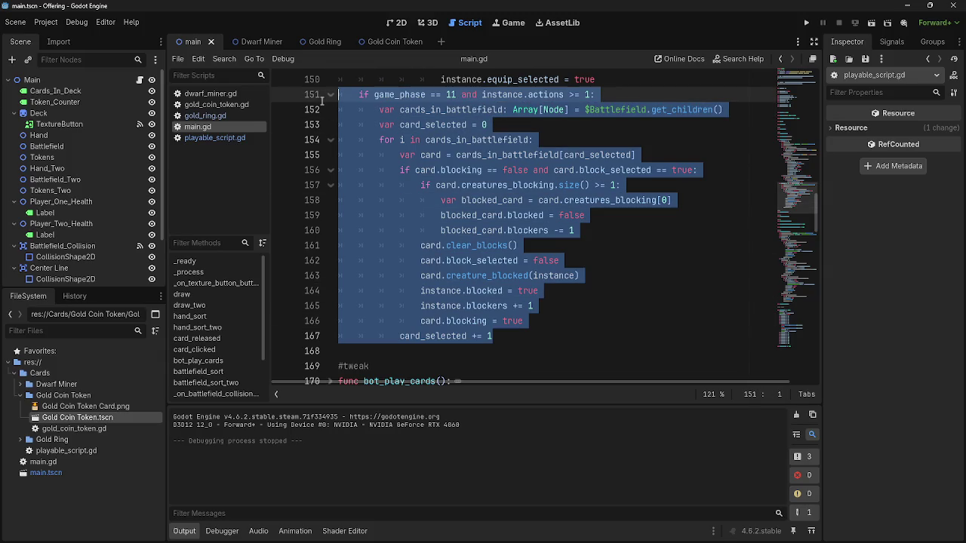
pyautogui.moveTo(533, 330)
pyautogui.mouseDown()
pyautogui.moveTo(422, 302)
pyautogui.moveTo(370, 119)
pyautogui.moveTo(344, 98)
pyautogui.mouseUp()
pyautogui.click(546, 337)
pyautogui.moveTo(540, 343)
pyautogui.mouseDown()
pyautogui.moveTo(453, 200)
pyautogui.moveTo(423, 110)
pyautogui.moveTo(362, 94)
pyautogui.mouseUp()
pyautogui.click(609, 291)
pyautogui.scroll(4, 611, 294)
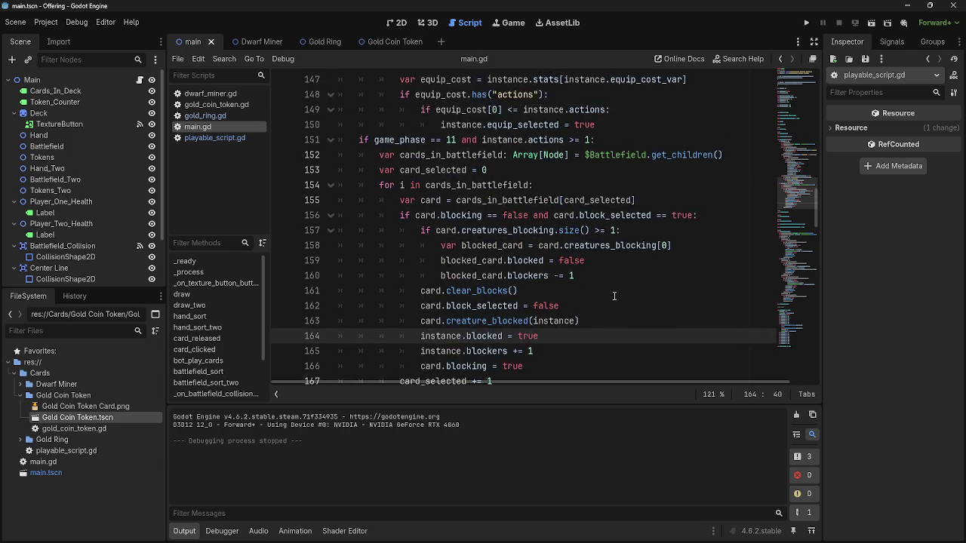
pyautogui.scroll(6, 615, 296)
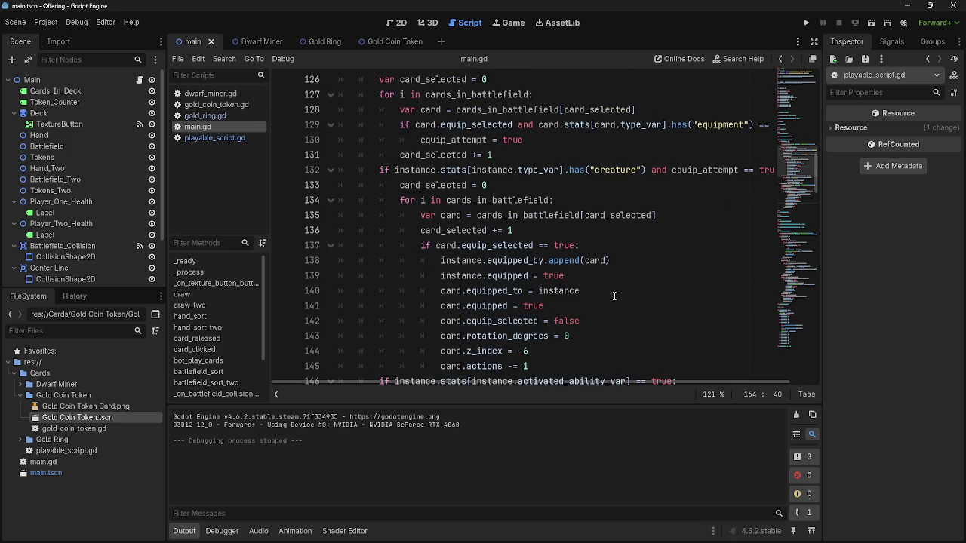
pyautogui.scroll(-9, 615, 296)
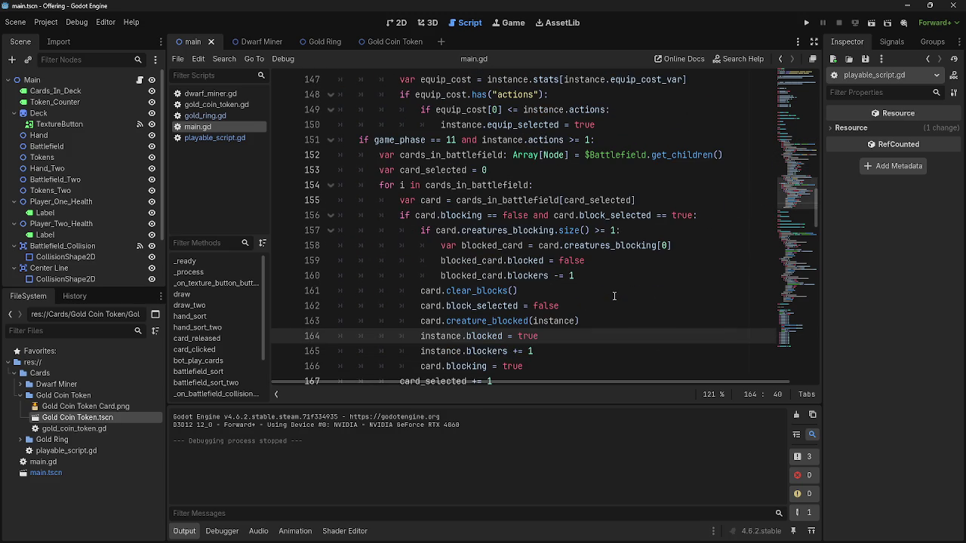
# - Inspect the block_selected condition on line 156 and the surrounding lines 155–157
pyautogui.click(475, 215)
pyautogui.click(625, 217)
pyautogui.doubleClick(625, 217)
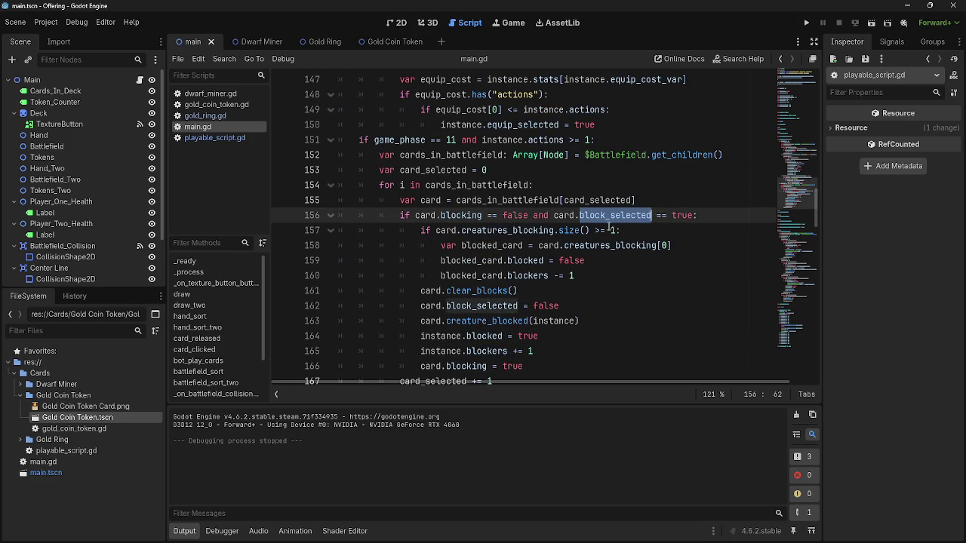
pyautogui.scroll(-1, 581, 242)
pyautogui.click(694, 186)
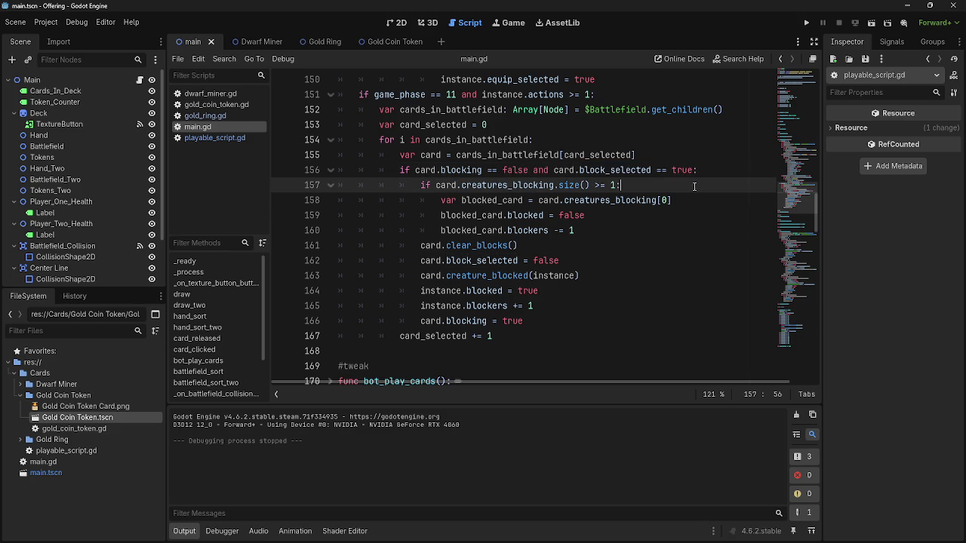
pyautogui.click(667, 157)
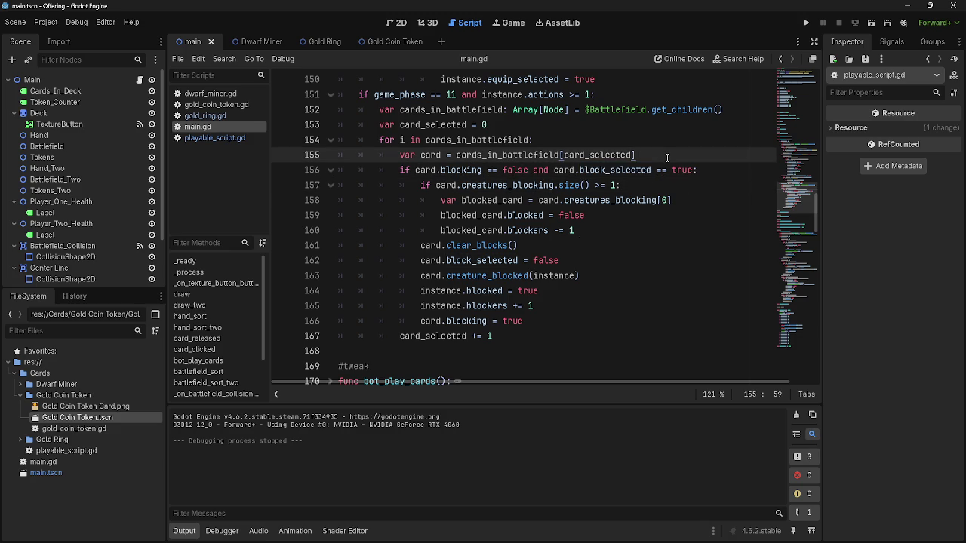
pyautogui.scroll(2, 667, 156)
pyautogui.scroll(8, 667, 157)
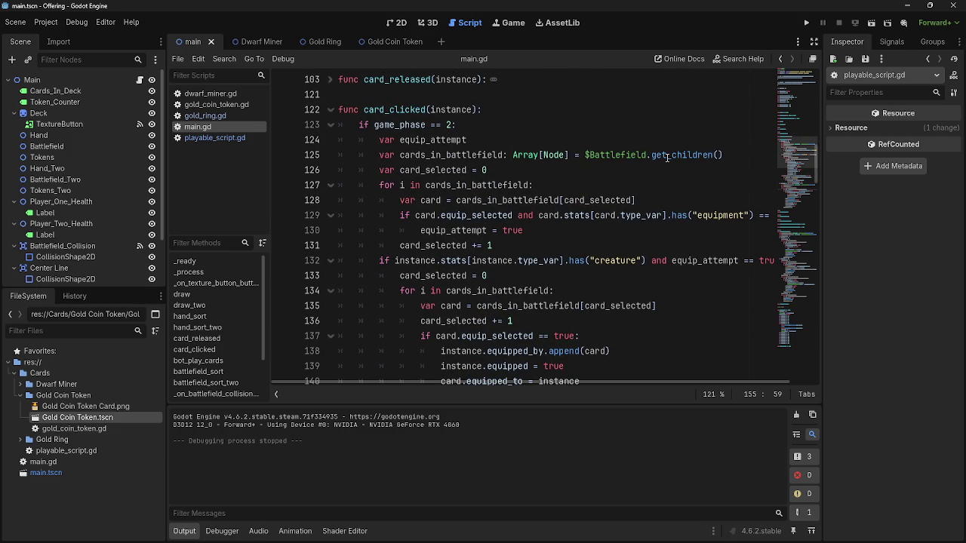
pyautogui.scroll(-7, 667, 157)
pyautogui.scroll(-4, 667, 157)
pyautogui.scroll(1, 667, 157)
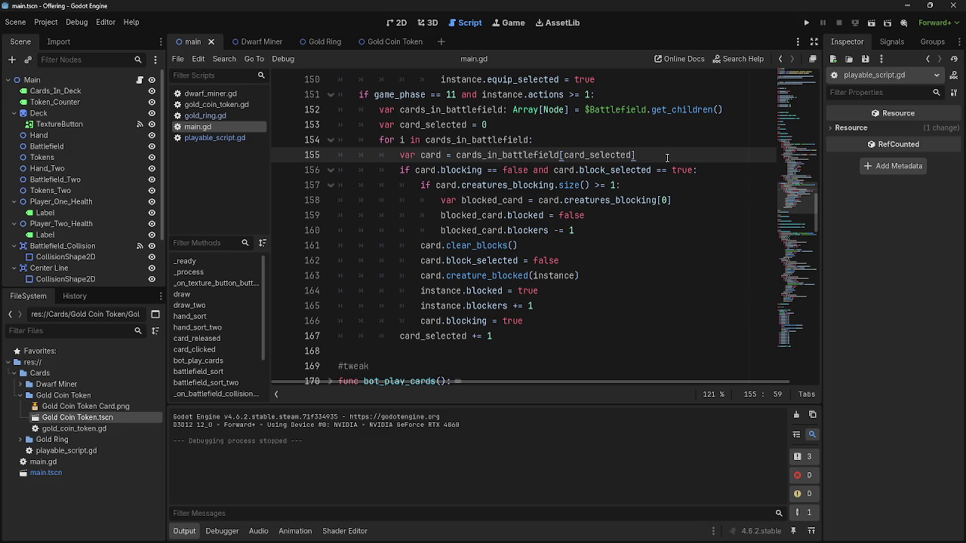
# - Look over the card_clicked function in main.gd
pyautogui.click(667, 289)
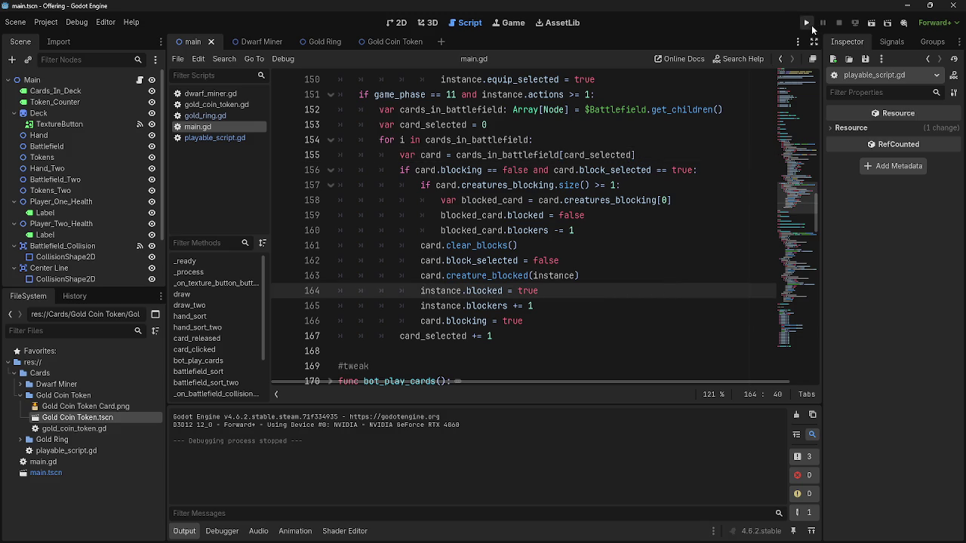
pyautogui.moveTo(817, 213)
pyautogui.mouseDown()
pyautogui.moveTo(805, 377)
pyautogui.moveTo(766, 158)
pyautogui.mouseUp()
pyautogui.click(604, 123)
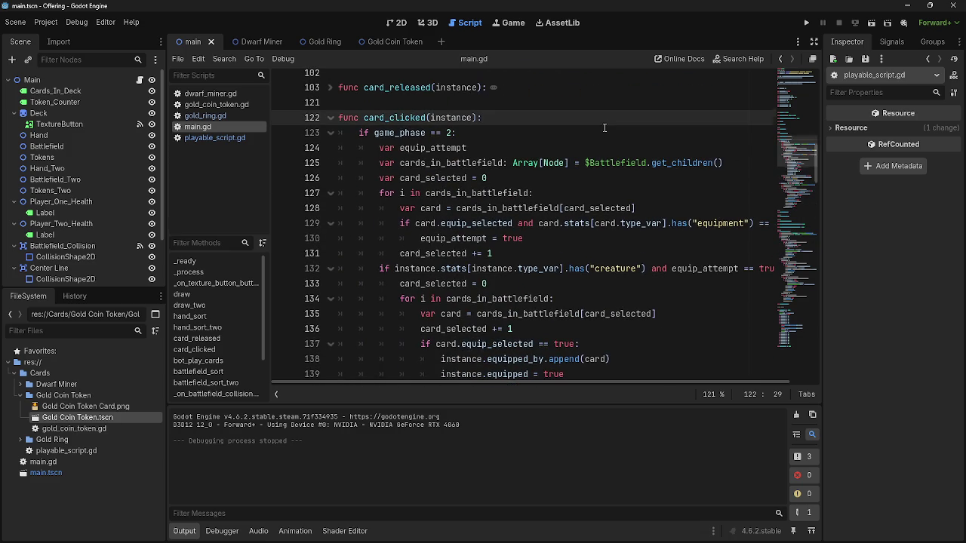
pyautogui.scroll(-12, 604, 127)
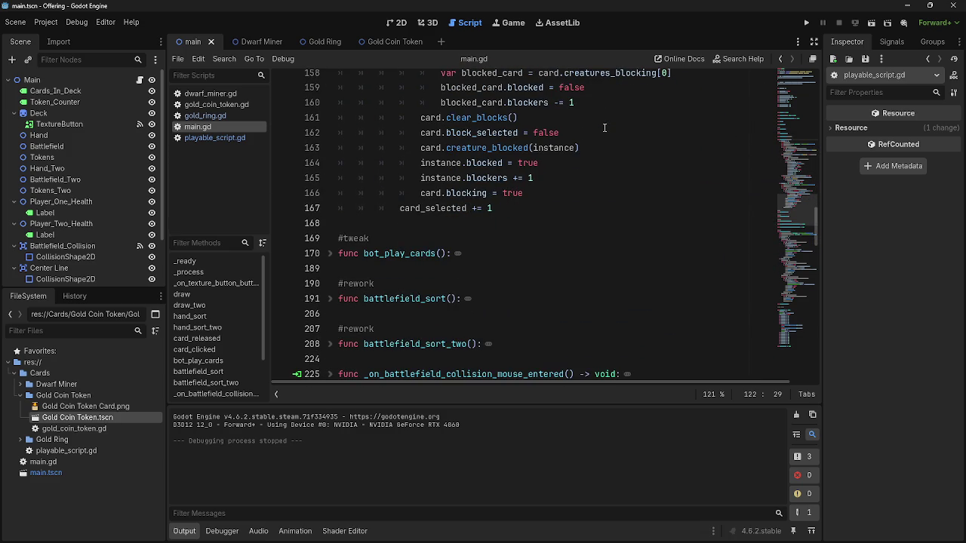
pyautogui.scroll(-2, 547, 226)
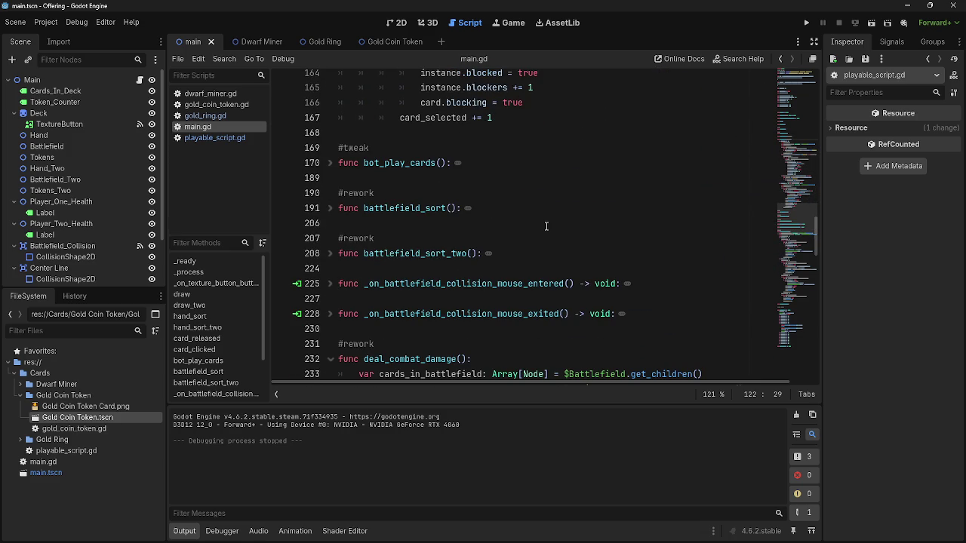
pyautogui.scroll(10, 547, 226)
pyautogui.scroll(-5, 546, 226)
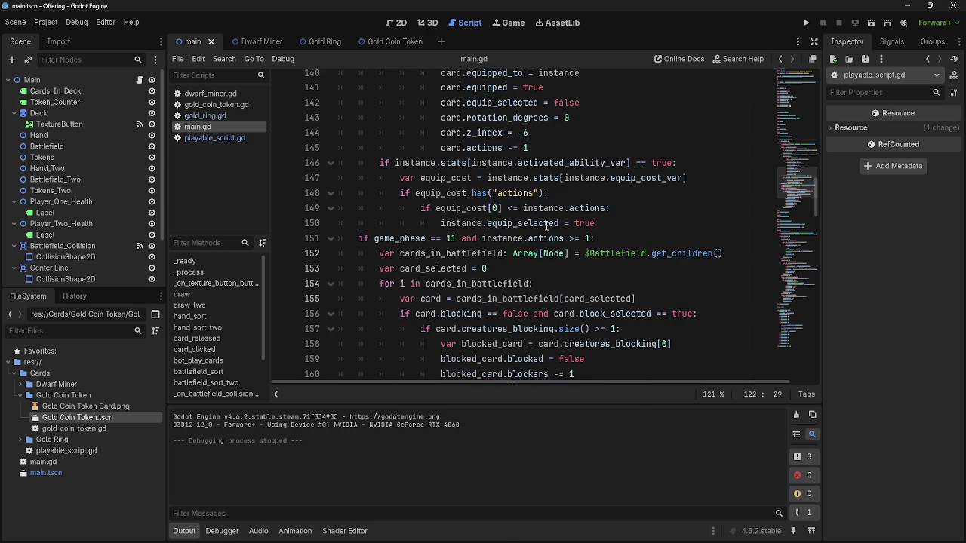
pyautogui.scroll(-1, 547, 226)
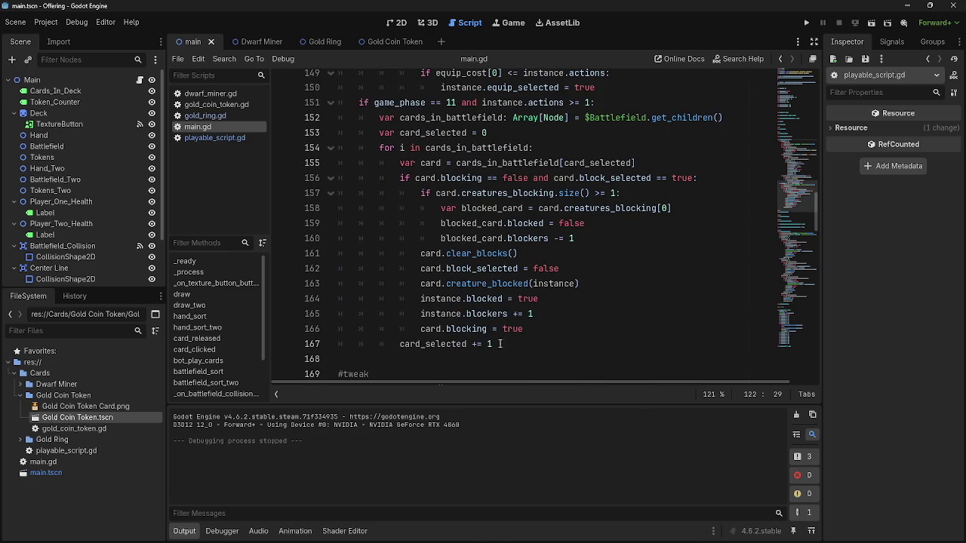
# - Reselect lines 151–167 to reread the blocking loop
pyautogui.moveTo(509, 344)
pyautogui.mouseDown()
pyautogui.moveTo(325, 130)
pyautogui.moveTo(320, 100)
pyautogui.mouseUp()
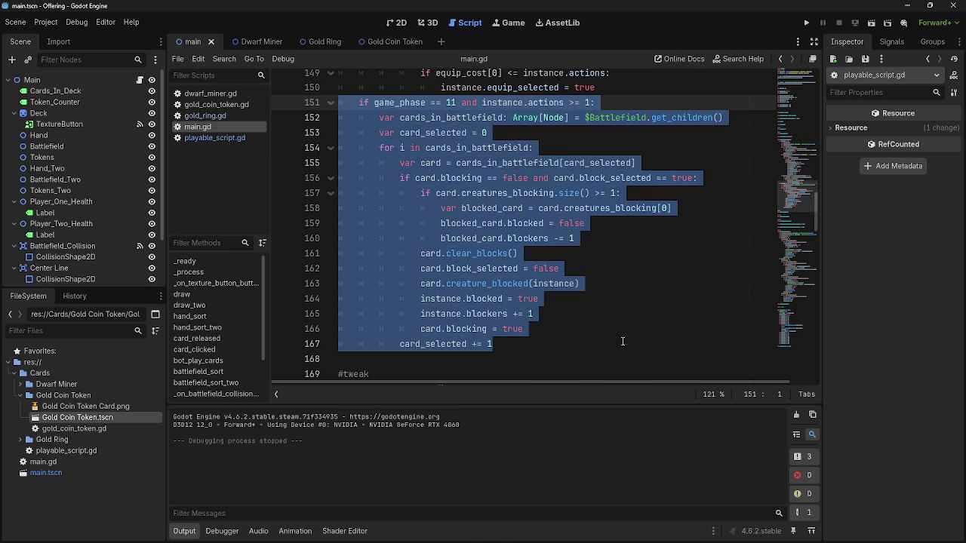
pyautogui.click(533, 346)
pyautogui.moveTo(534, 346)
pyautogui.mouseDown()
pyautogui.moveTo(326, 91)
pyautogui.moveTo(326, 104)
pyautogui.mouseUp()
pyautogui.click(594, 271)
pyautogui.click(425, 163)
# - Highlight cards_in_battlefield, blocking and creature_blocked, then switch to playable_script.gd
pyautogui.doubleClick(486, 163)
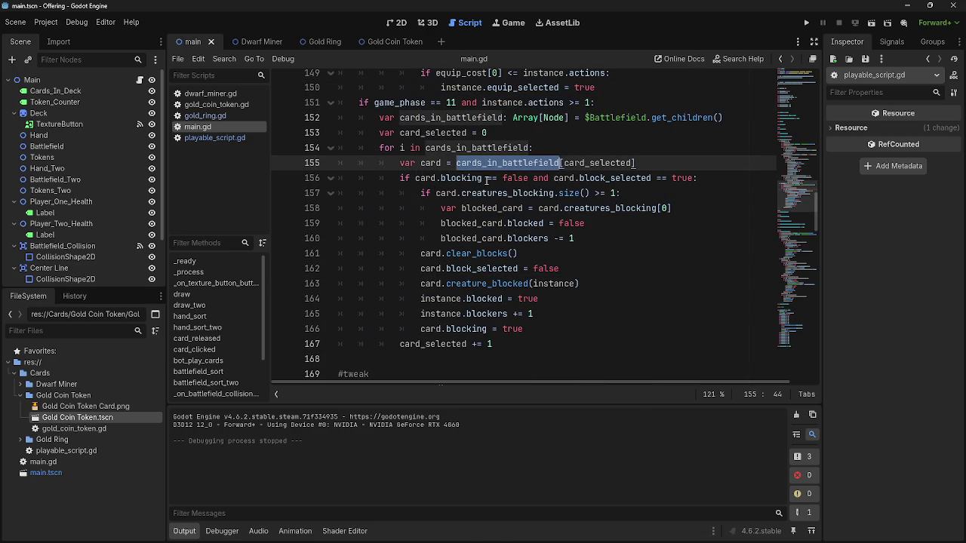
pyautogui.doubleClick(468, 178)
pyautogui.doubleClick(483, 286)
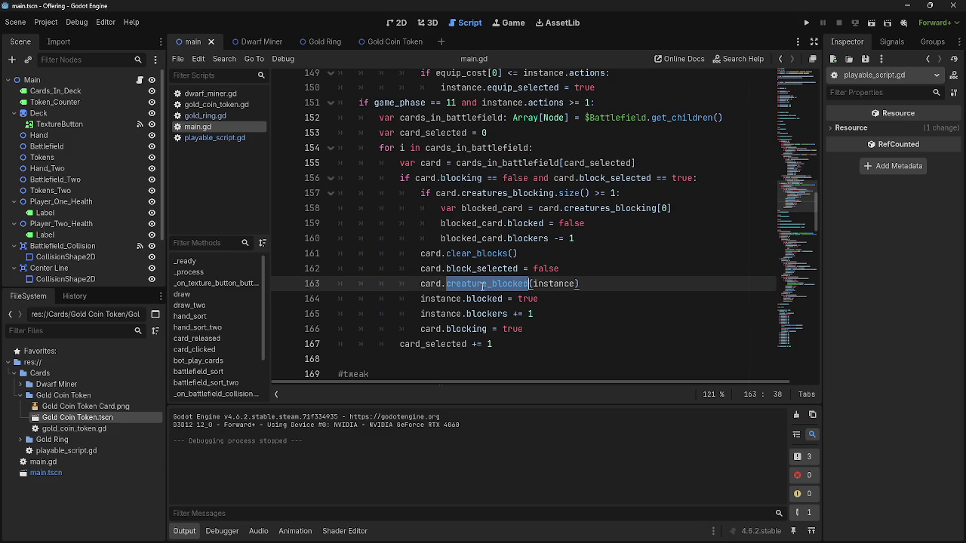
pyautogui.press('Right')
pyautogui.press('Right')
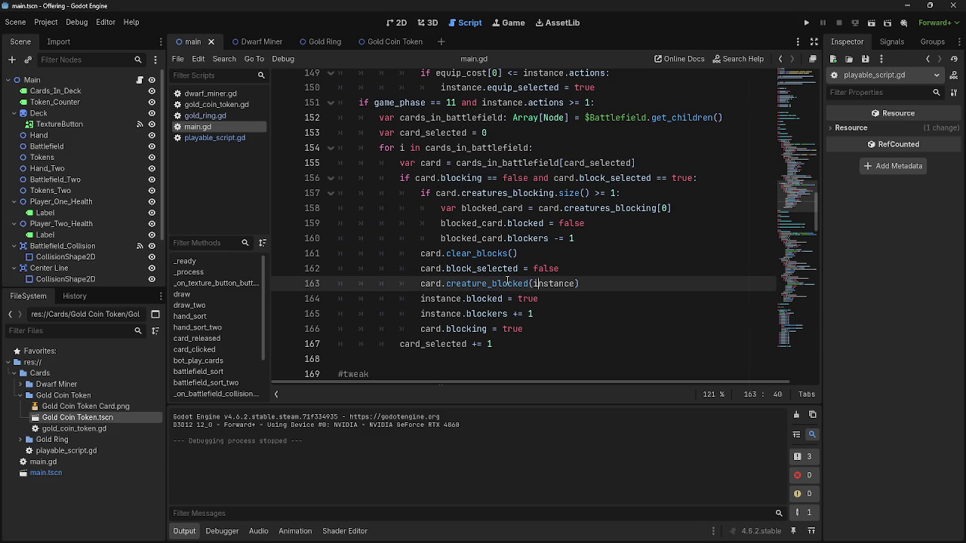
pyautogui.doubleClick(507, 283)
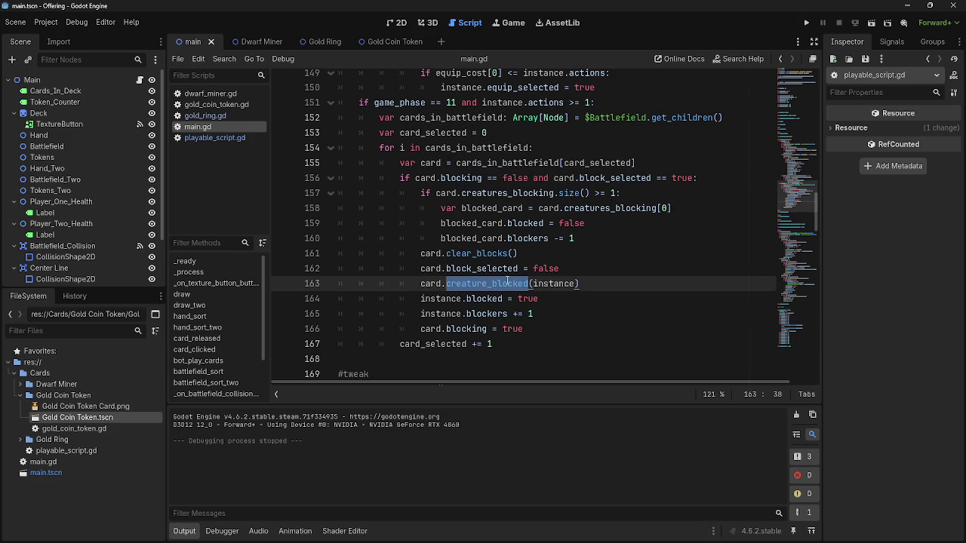
pyautogui.click(214, 138)
pyautogui.scroll(-8, 407, 254)
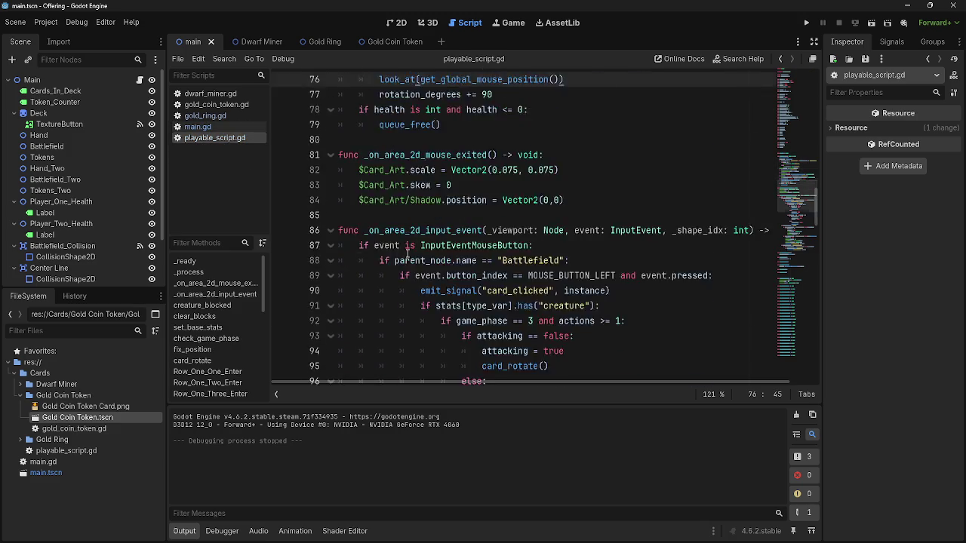
# - Back in main.gd, highlight clear_blocks, block_selected and blockers on lines 160–162
pyautogui.scroll(-12, 407, 254)
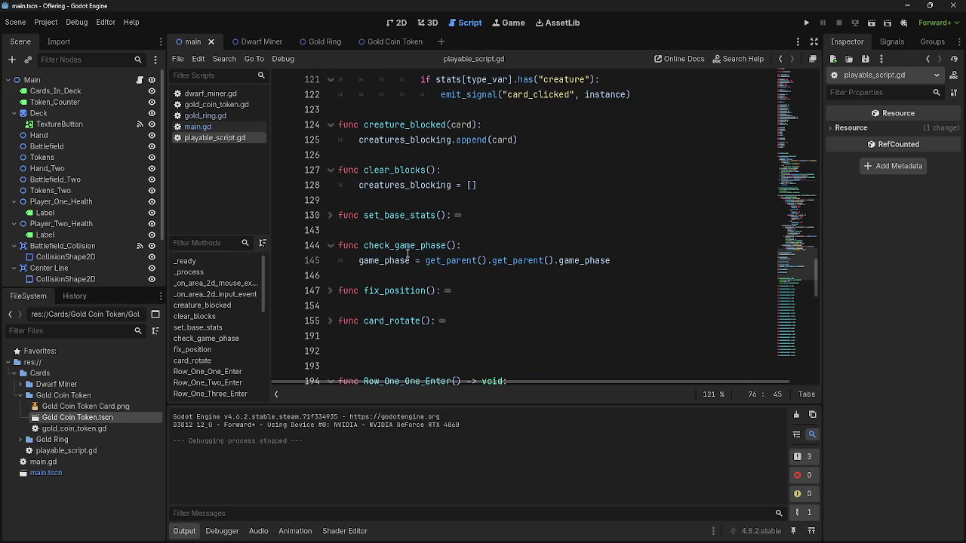
pyautogui.click(197, 127)
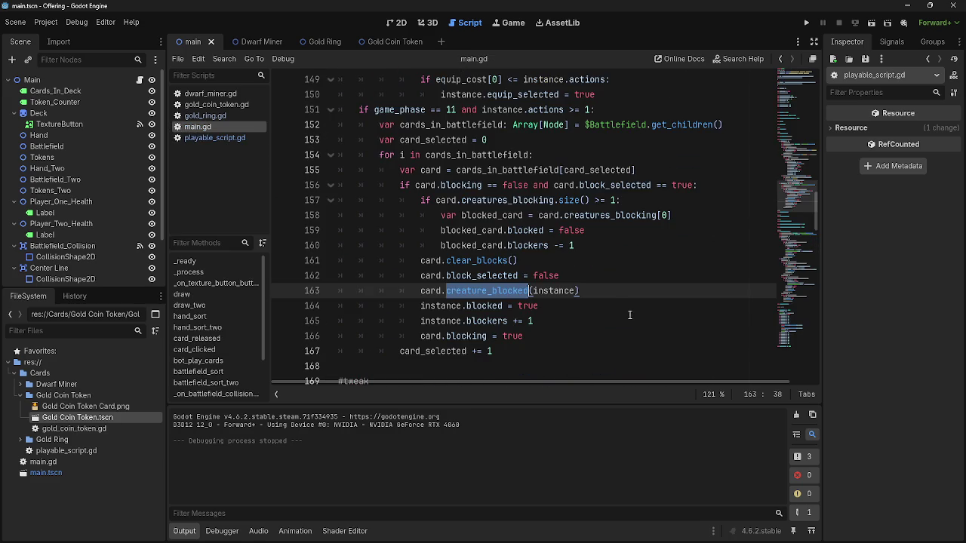
pyautogui.click(607, 290)
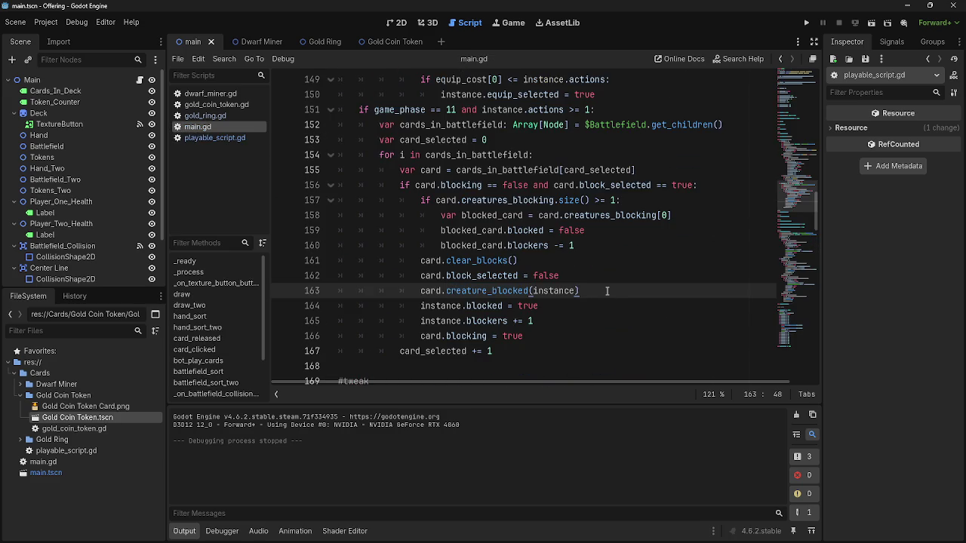
pyautogui.doubleClick(480, 260)
pyautogui.doubleClick(483, 275)
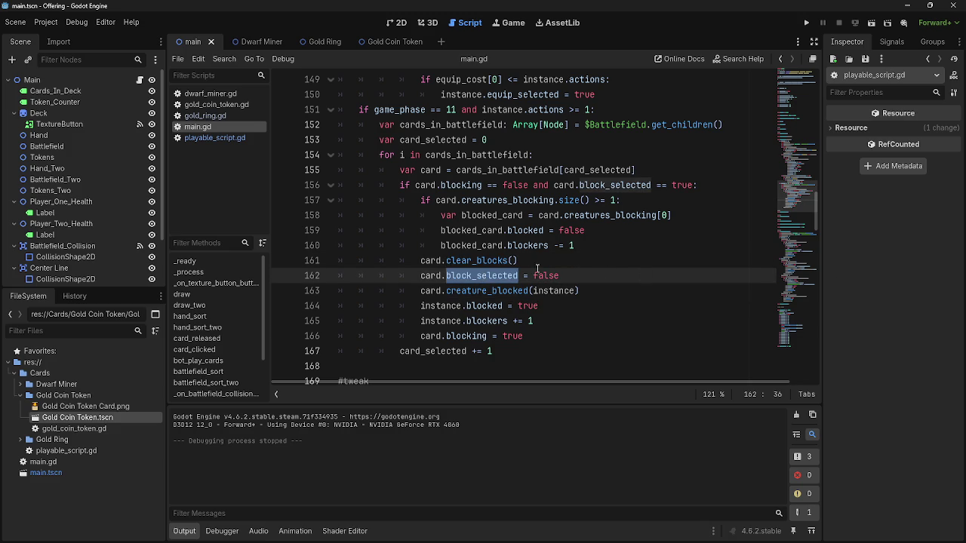
pyautogui.doubleClick(480, 260)
pyautogui.doubleClick(529, 245)
# - Compare the blocked and blocked_card identifiers on lines 159–160
pyautogui.click(522, 230)
pyautogui.doubleClick(522, 231)
pyautogui.click(489, 230)
pyautogui.doubleClick(485, 245)
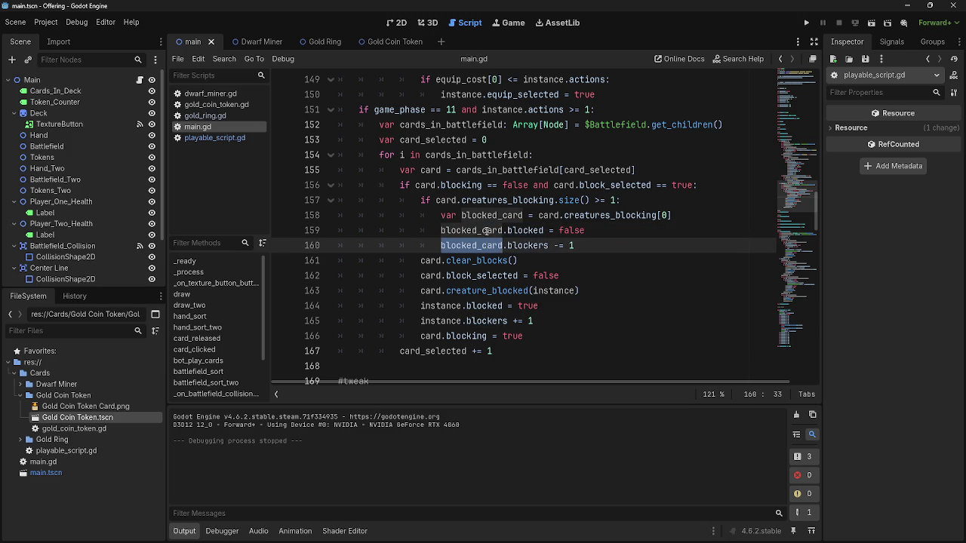
pyautogui.doubleClick(488, 230)
pyautogui.doubleClick(523, 230)
pyautogui.click(481, 231)
pyautogui.click(483, 245)
pyautogui.doubleClick(482, 245)
pyautogui.doubleClick(480, 230)
pyautogui.click(482, 245)
pyautogui.doubleClick(482, 246)
pyautogui.click(481, 230)
pyautogui.doubleClick(481, 230)
pyautogui.doubleClick(483, 246)
# - Highlight blocked_card and creatures_blocking on line 158 to show all blocked_card uses
pyautogui.click(487, 238)
pyautogui.doubleClick(482, 245)
pyautogui.doubleClick(481, 231)
pyautogui.doubleClick(491, 216)
pyautogui.click(574, 215)
pyautogui.doubleClick(574, 215)
pyautogui.click(499, 217)
pyautogui.doubleClick(499, 217)
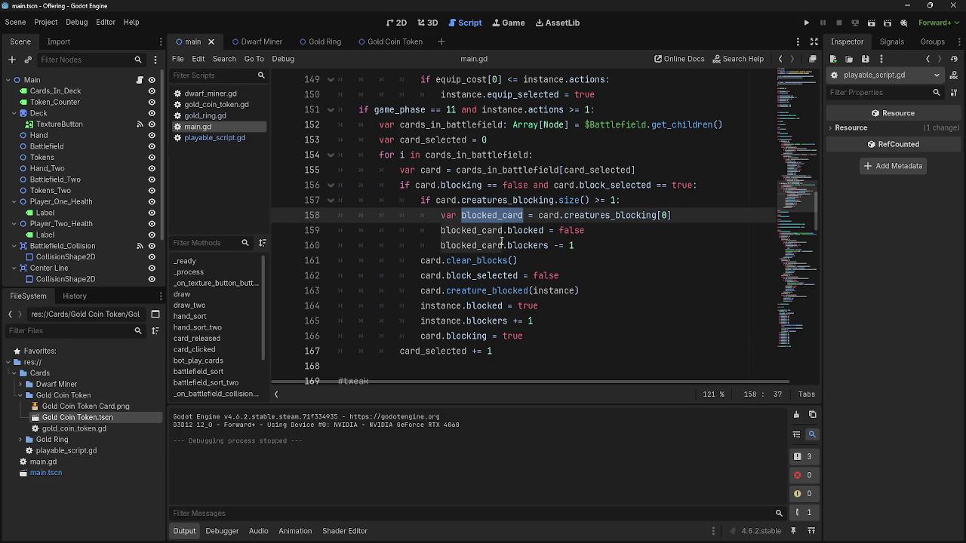
# - Select the creatures_blocking size check and blocking logic on lines 157–166, then open playable_script.gd
pyautogui.click(437, 200)
pyautogui.moveTo(423, 200); pyautogui.dragTo(658, 204)
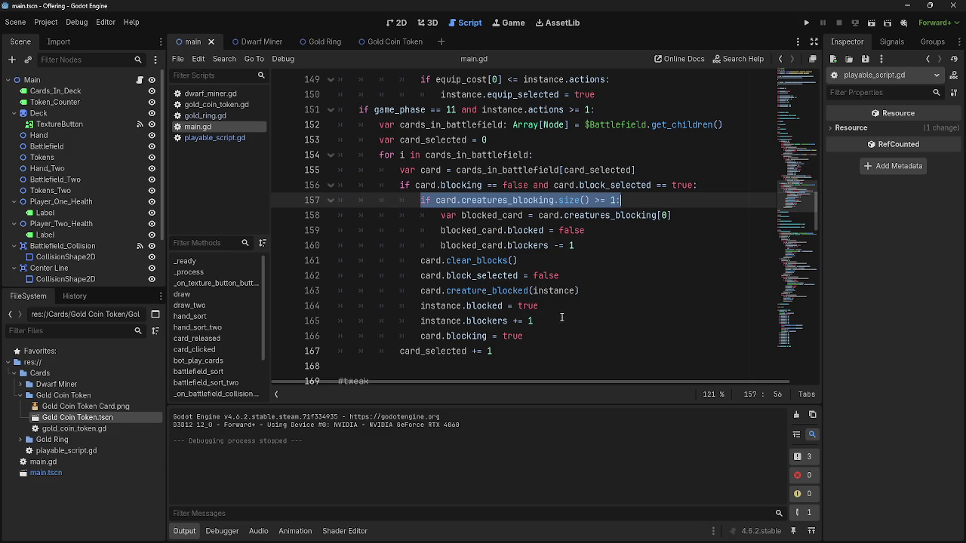
pyautogui.click(562, 349)
pyautogui.moveTo(562, 348); pyautogui.dragTo(494, 281)
pyautogui.click(537, 336)
pyautogui.moveTo(526, 335)
pyautogui.mouseDown()
pyautogui.moveTo(420, 200)
pyautogui.moveTo(338, 200)
pyautogui.mouseUp()
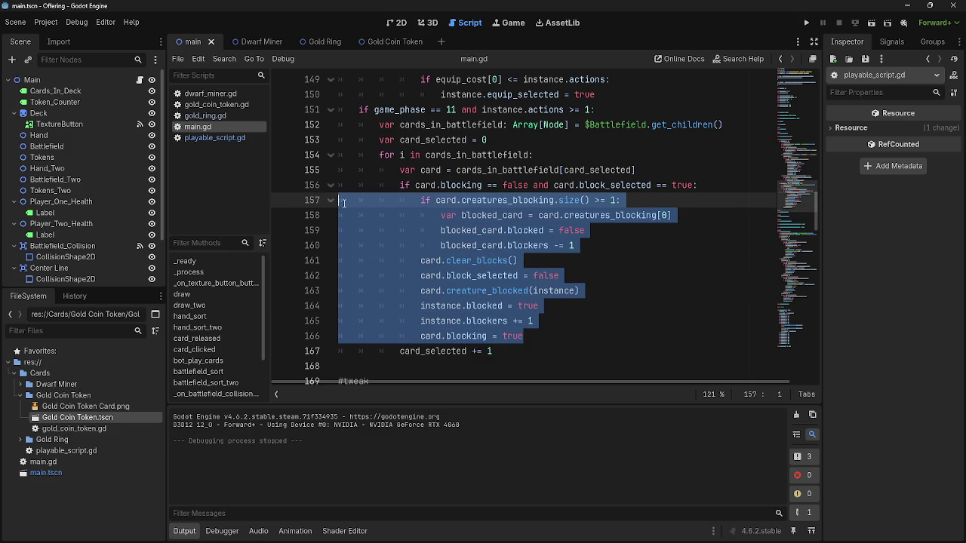
pyautogui.click(645, 231)
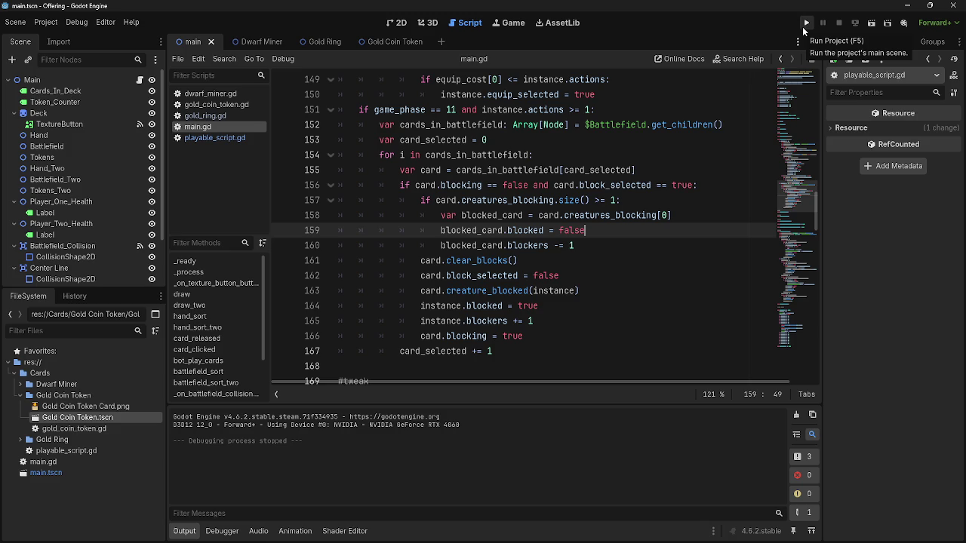
pyautogui.scroll(10, 674, 171)
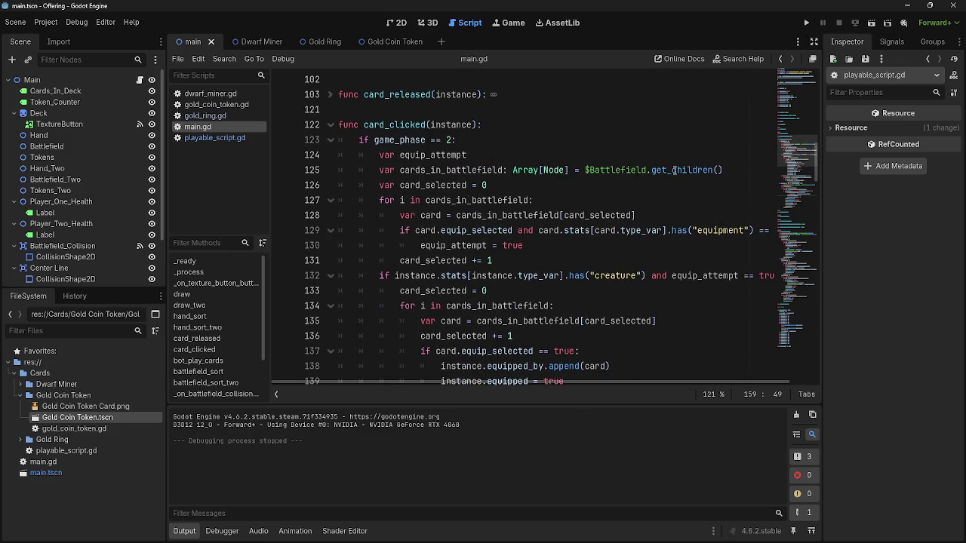
pyautogui.click(215, 137)
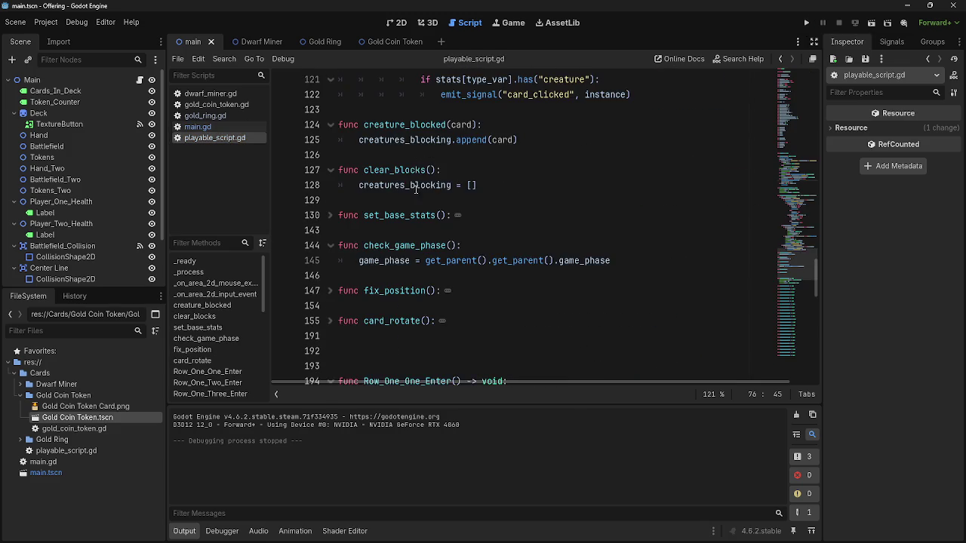
# - Locate the card_clicked emit_signal call on line 90 of playable_script.gd
pyautogui.click(198, 127)
pyautogui.click(215, 137)
pyautogui.scroll(3, 557, 228)
pyautogui.scroll(6, 557, 228)
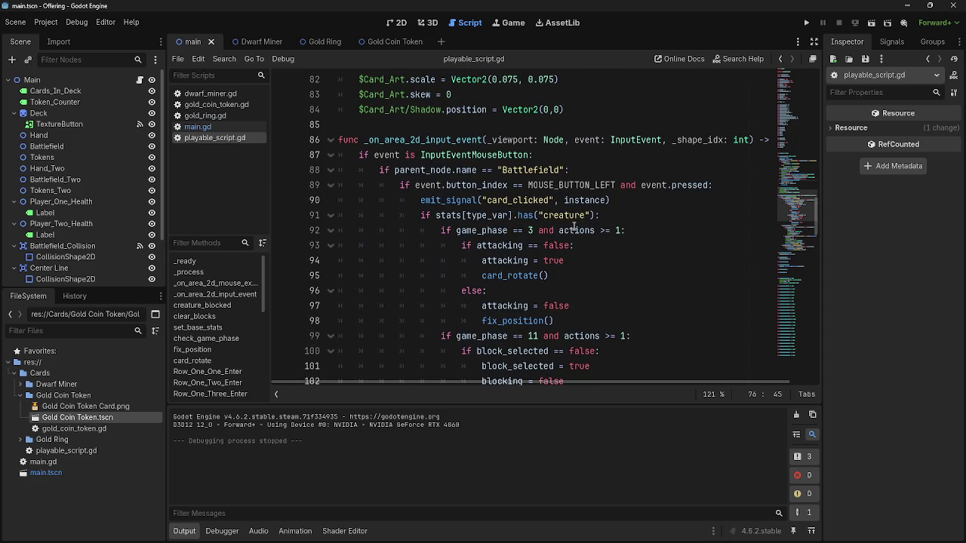
pyautogui.moveTo(615, 202); pyautogui.dragTo(417, 202)
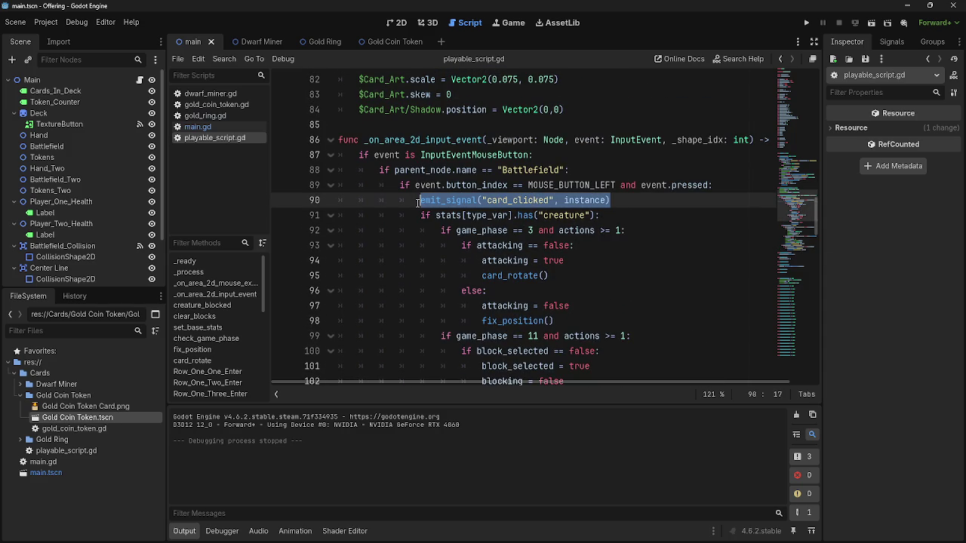
pyautogui.click(645, 198)
pyautogui.scroll(-1, 641, 201)
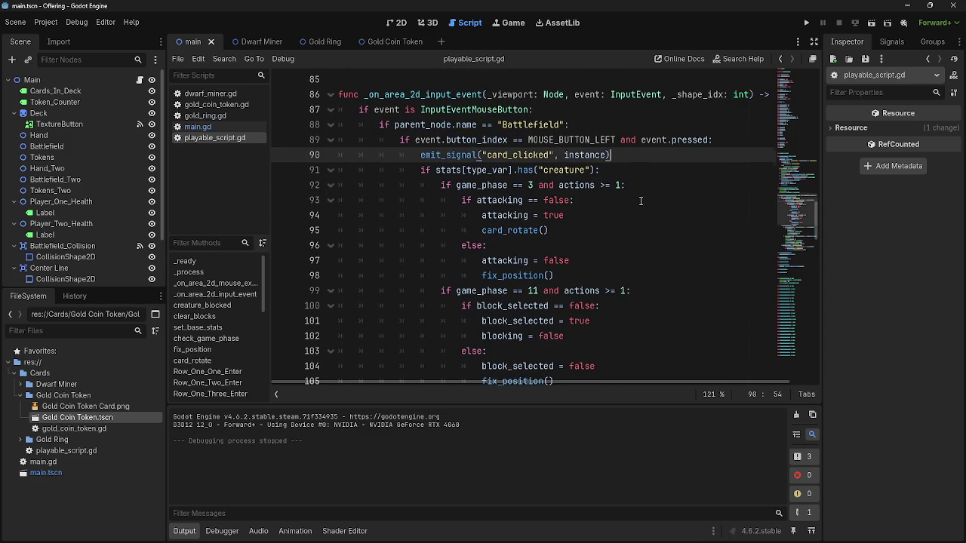
pyautogui.scroll(-3, 641, 200)
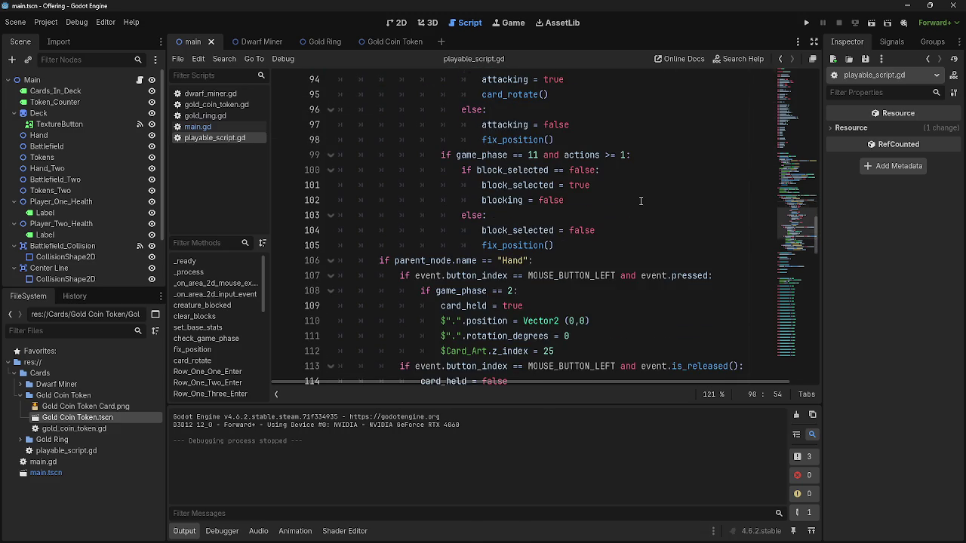
pyautogui.scroll(3, 641, 200)
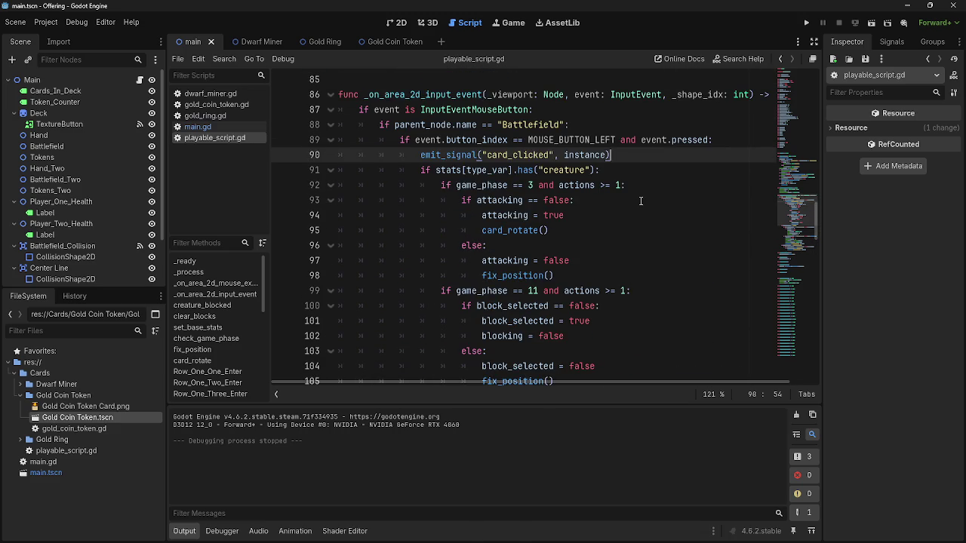
# - Insert 'if game_phase == 2:' above emit_signal and indent the call beneath it
pyautogui.click(726, 141)
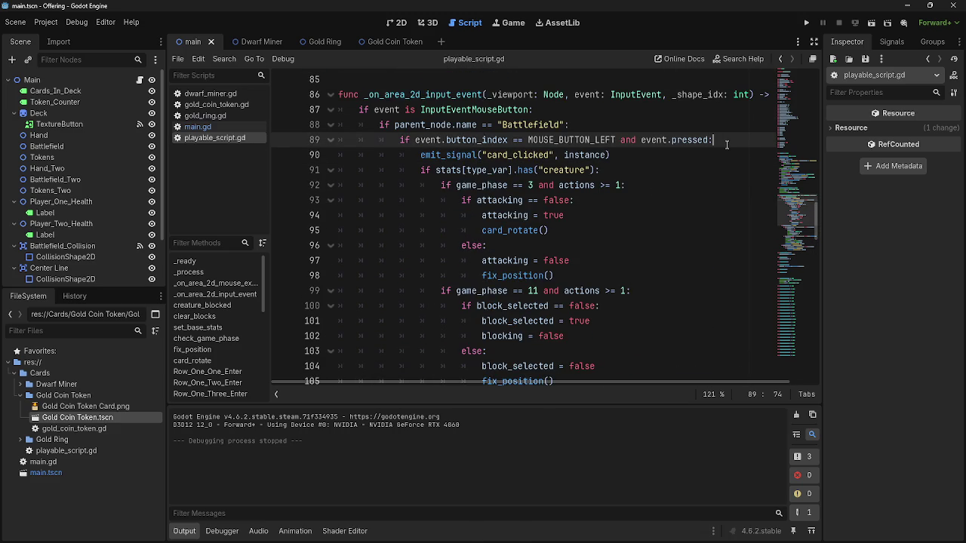
pyautogui.press('Return')
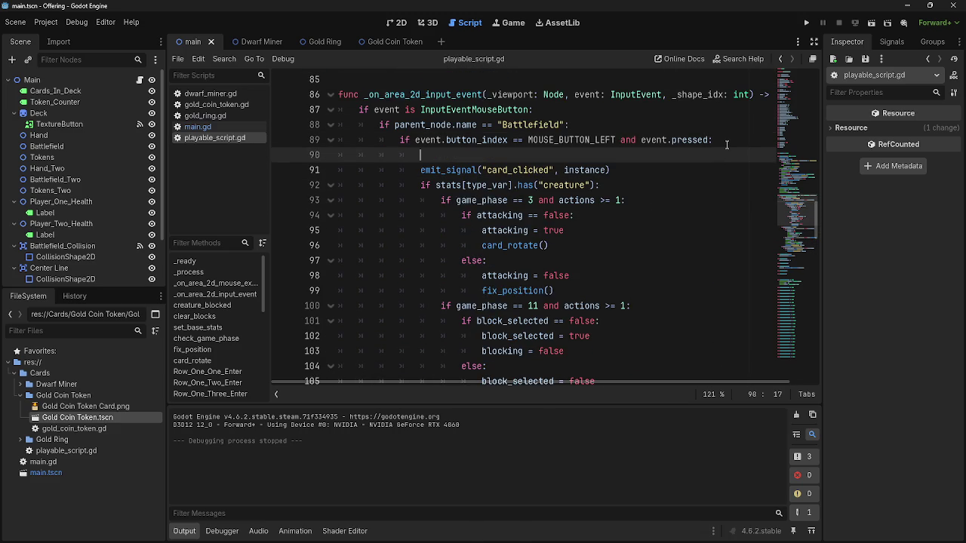
pyautogui.write('if ')
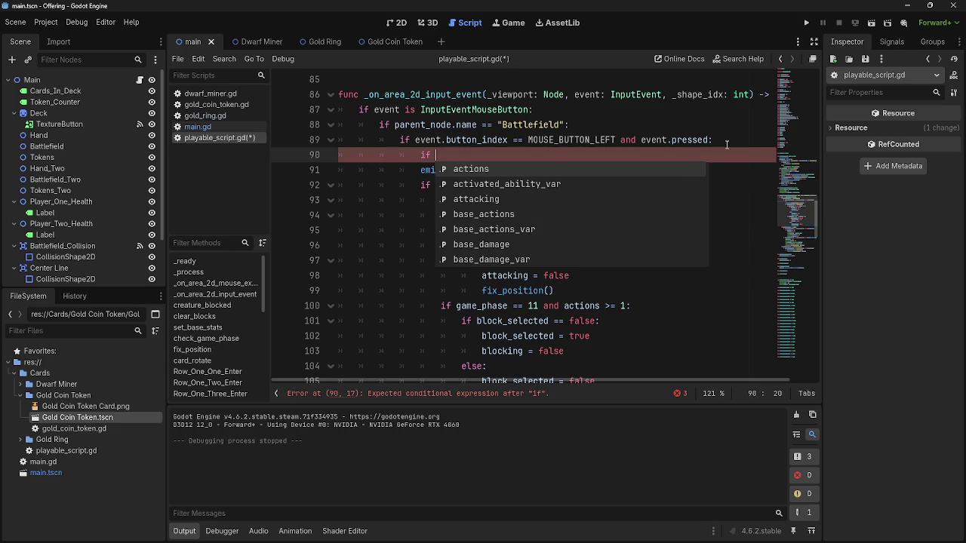
pyautogui.write('game_phase ')
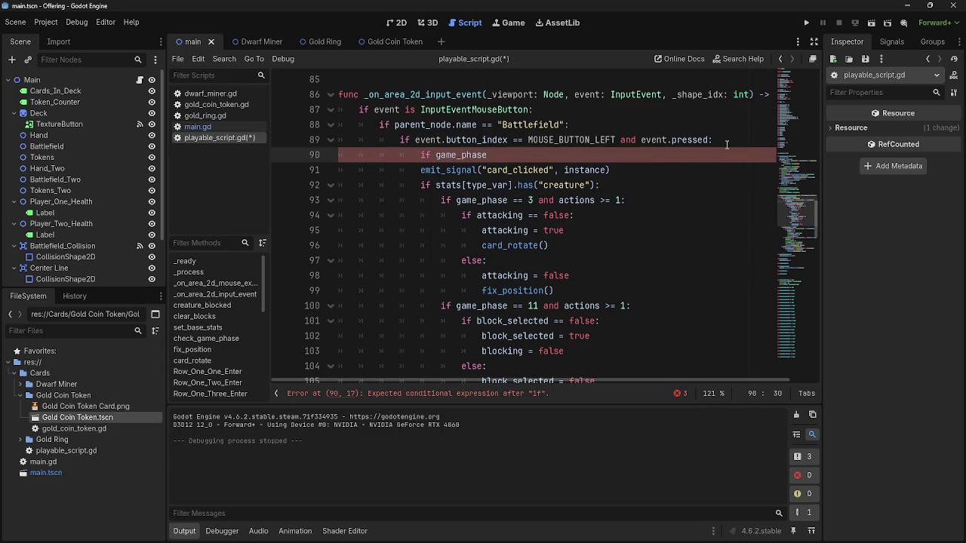
pyautogui.write('==')
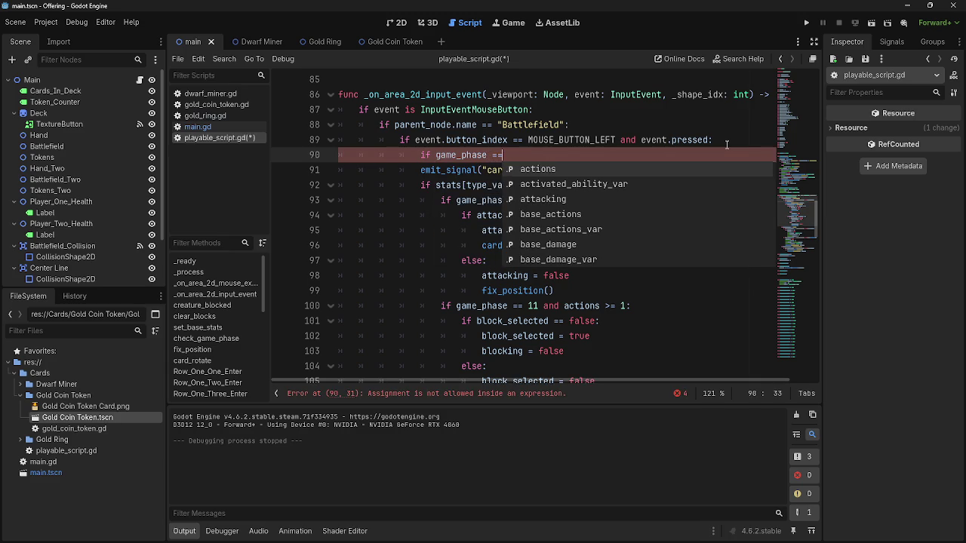
pyautogui.write(' 2:')
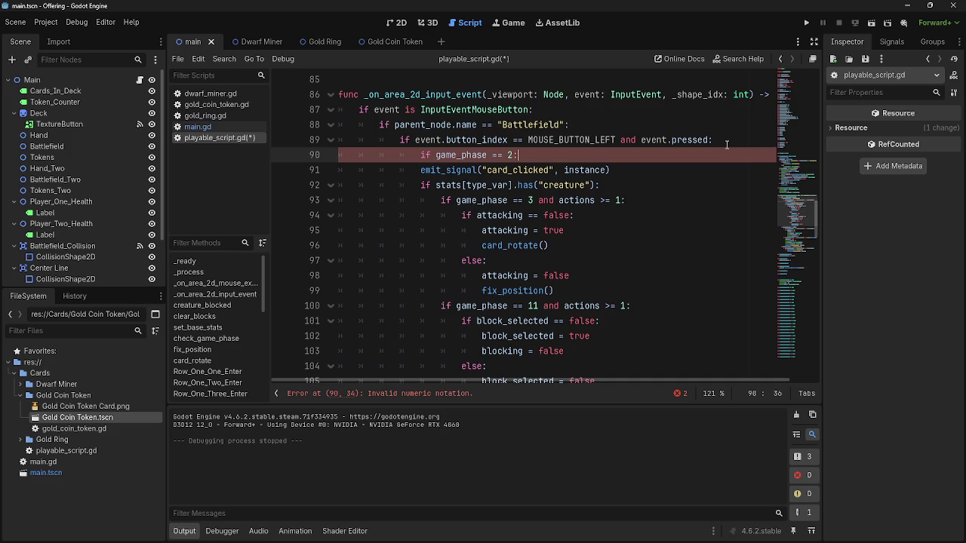
pyautogui.press('Down')
pyautogui.press('Home')
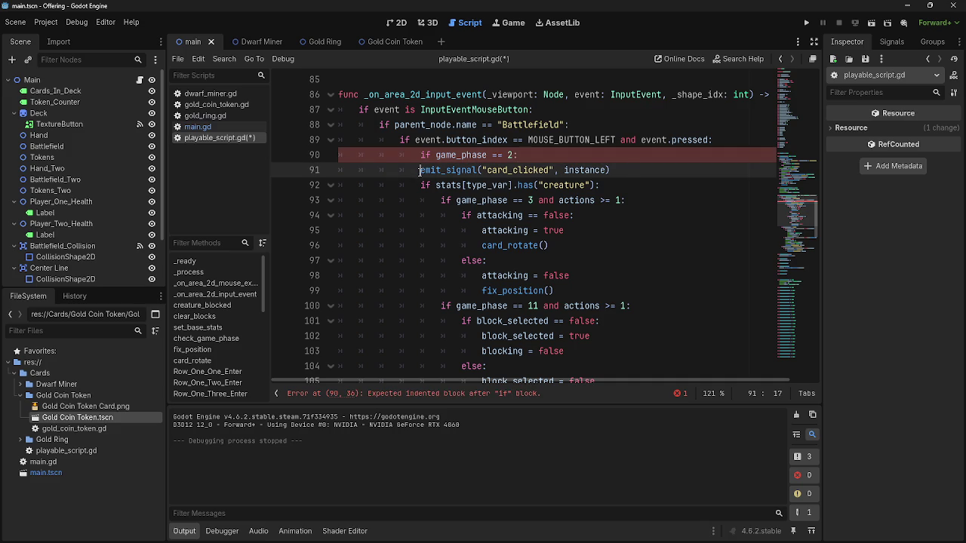
pyautogui.press('Tab')
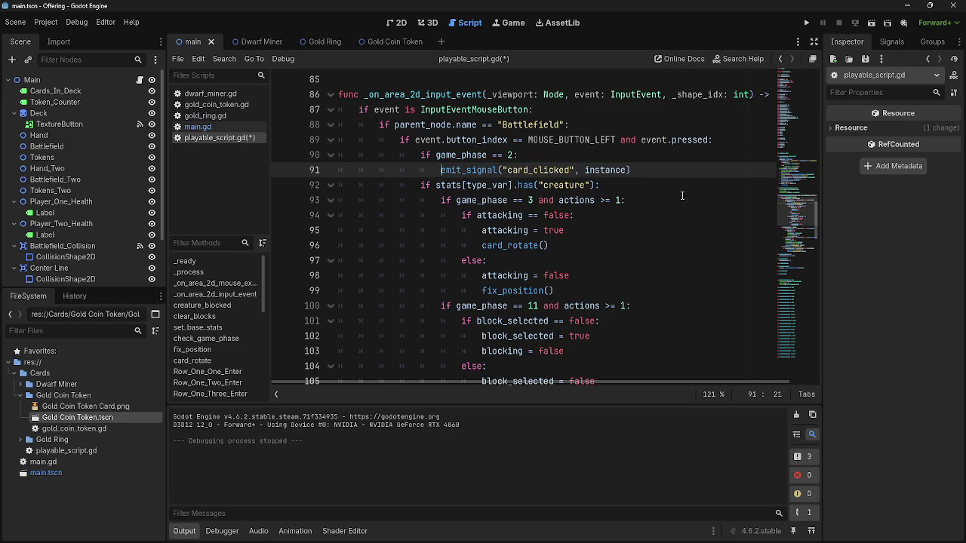
# - Adjust the indentation of lines 90–91, undoing the extra indent level
pyautogui.click(415, 155)
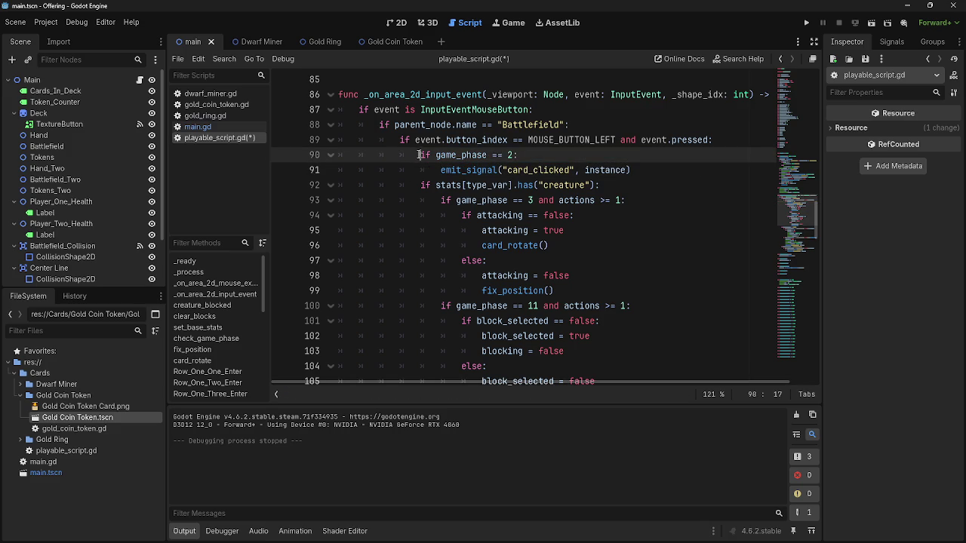
pyautogui.click(441, 170)
pyautogui.press('Tab')
pyautogui.click(418, 157)
pyautogui.press('Tab')
pyautogui.click(663, 172)
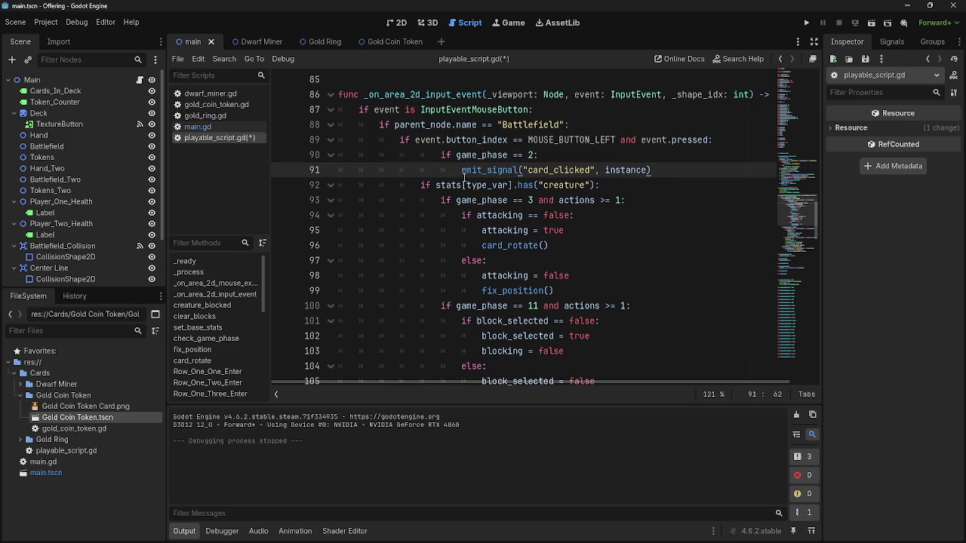
pyautogui.hotkey('ctrl', 'z')
pyautogui.hotkey('ctrl', 'z')
pyautogui.hotkey('ctrl', 'z')
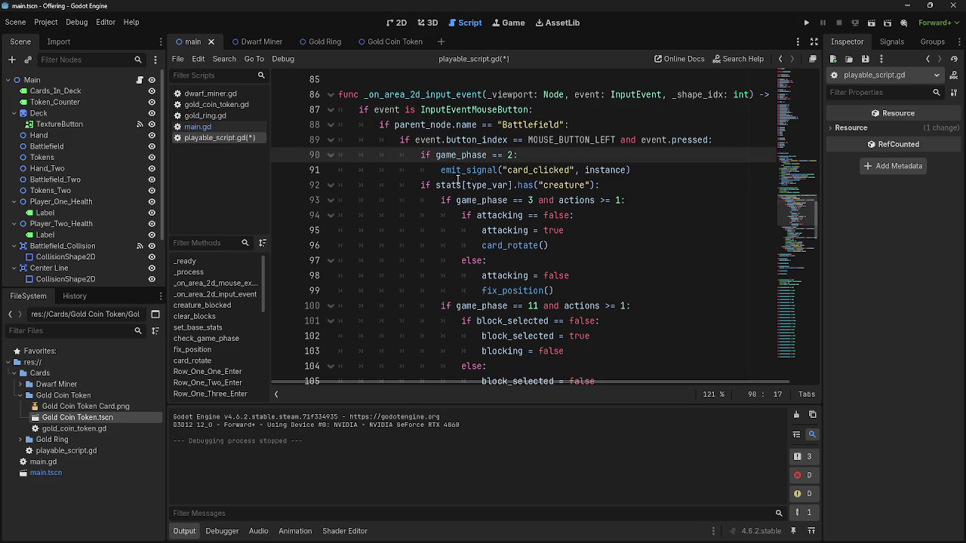
pyautogui.click(656, 189)
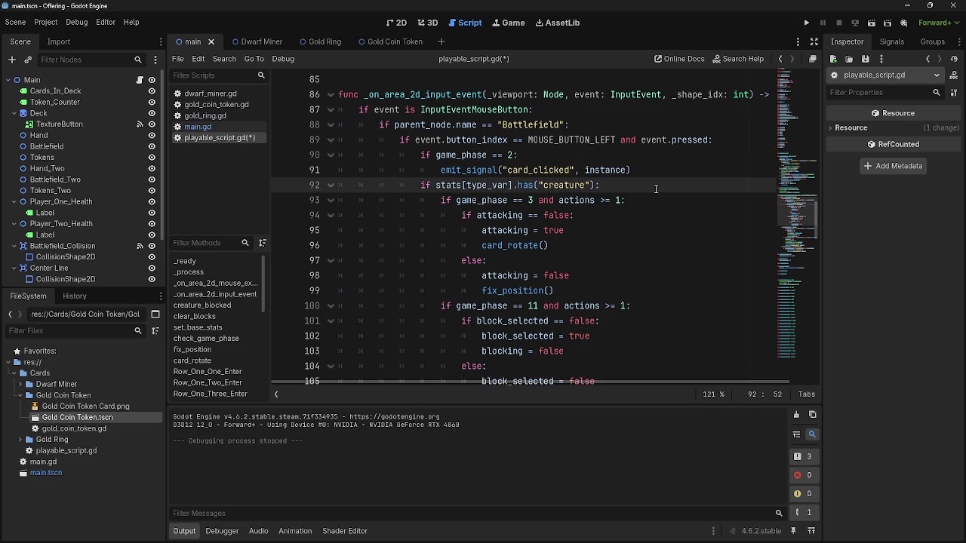
# - Check the new game_phase block and run the project
pyautogui.moveTo(339, 155); pyautogui.dragTo(631, 170)
pyautogui.click(642, 170)
pyautogui.scroll(-2, 648, 167)
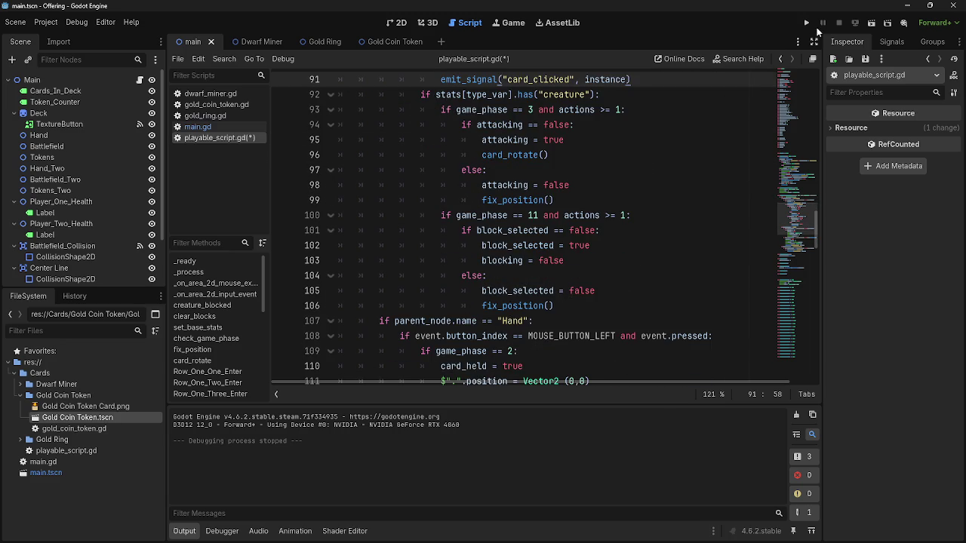
pyautogui.click(806, 23)
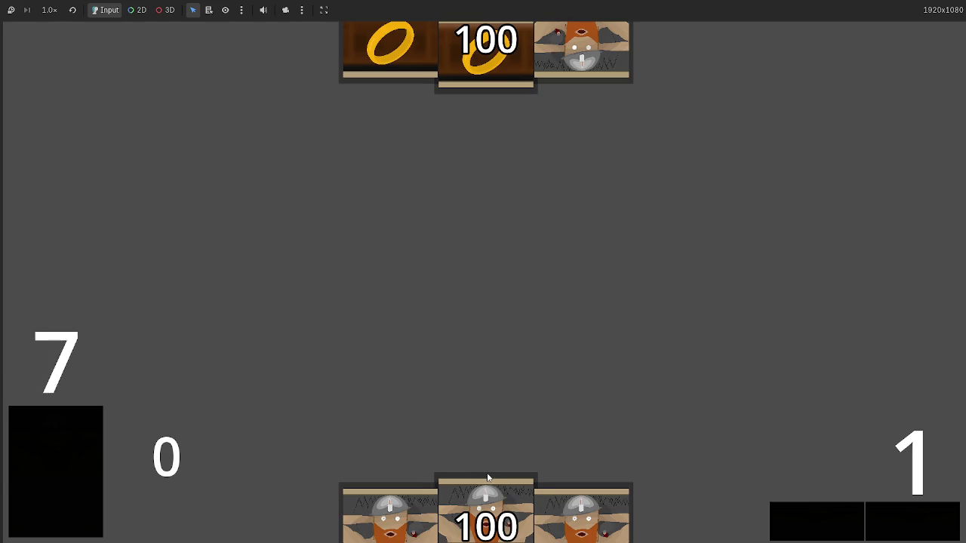
# - Play a card, attack with all four dwarves until the lower life reads 98, then return to Godot
pyautogui.click(488, 487)
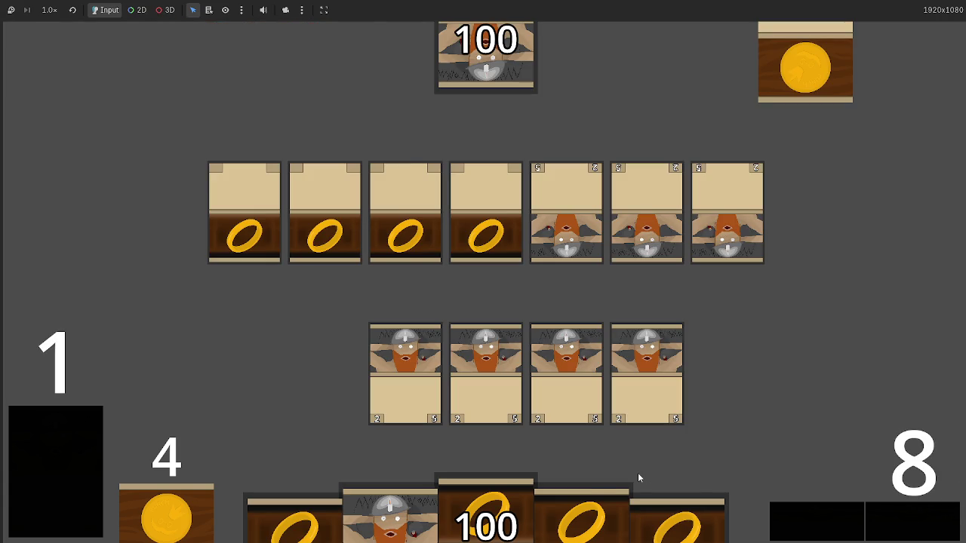
pyautogui.click(634, 384)
pyautogui.click(578, 365)
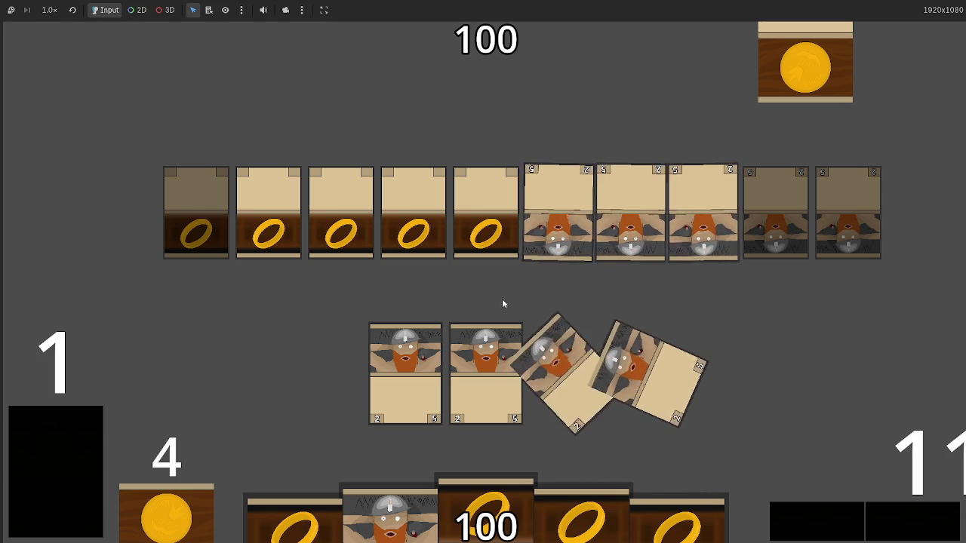
pyautogui.click(473, 329)
pyautogui.click(408, 355)
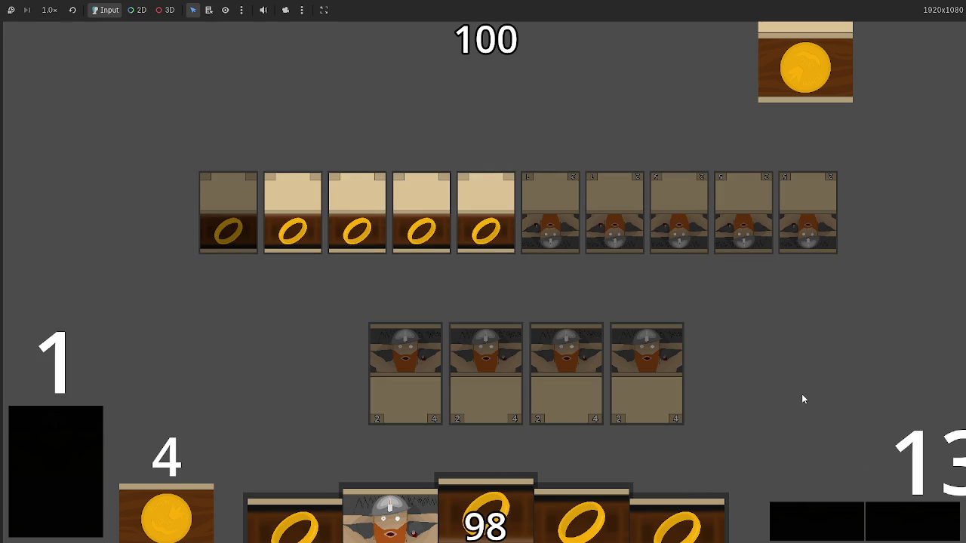
pyautogui.hotkey('alt', 'Tab')
# - Trace the card_clicked signal from playable_script.gd to its handler function in main.gd
pyautogui.scroll(1, 491, 266)
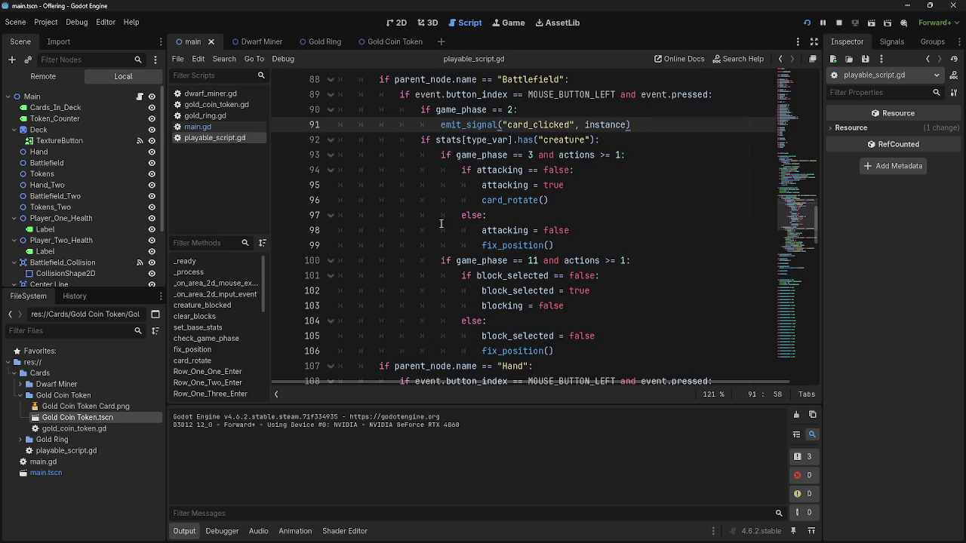
pyautogui.doubleClick(528, 125)
pyautogui.click(198, 127)
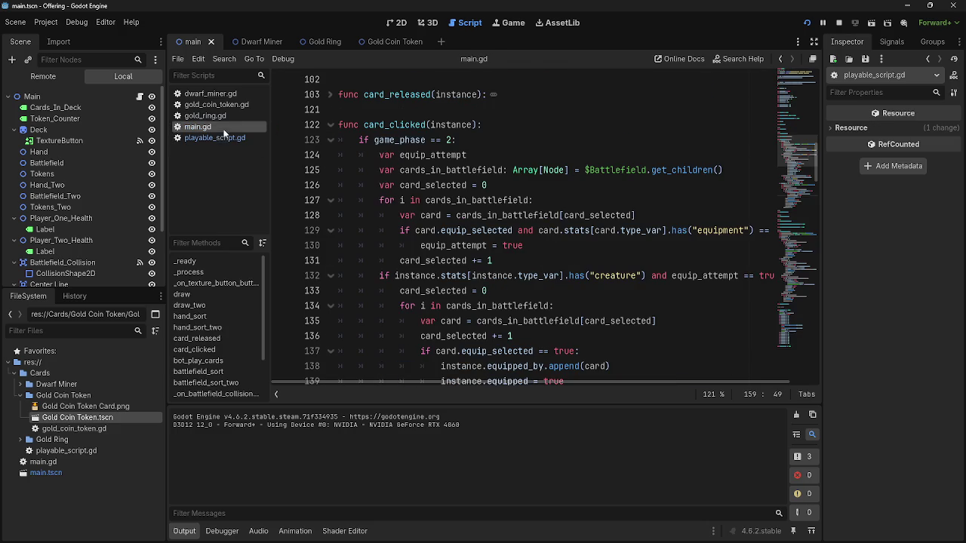
pyautogui.doubleClick(408, 126)
pyautogui.scroll(-12, 497, 260)
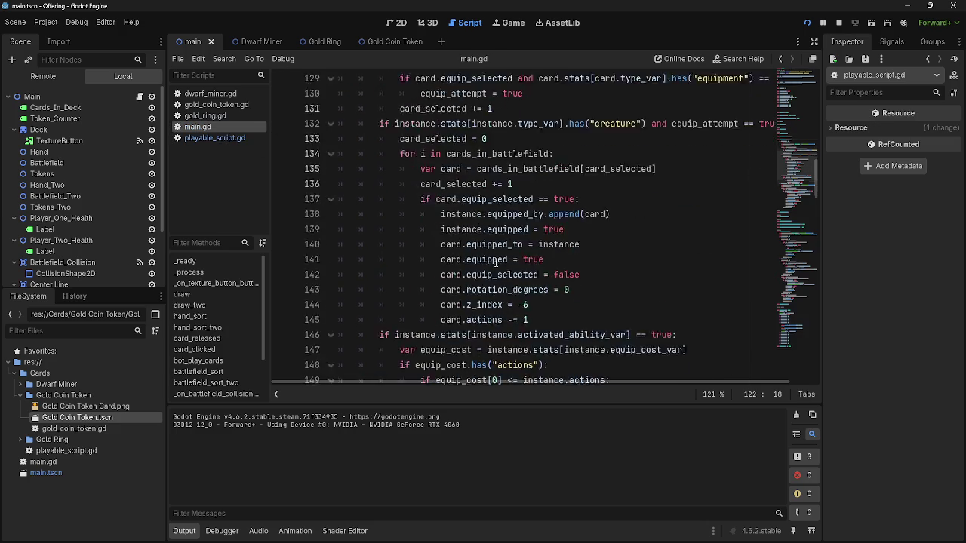
pyautogui.scroll(-4, 496, 260)
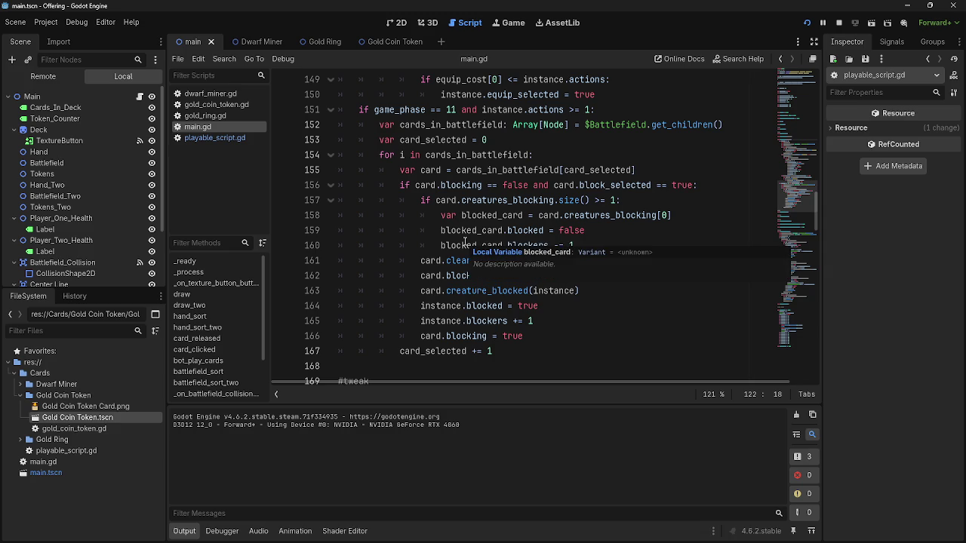
# - Check the Battlefield_Two card_clicked emit on line 123, then review main.gd's blocking loop
pyautogui.click(210, 138)
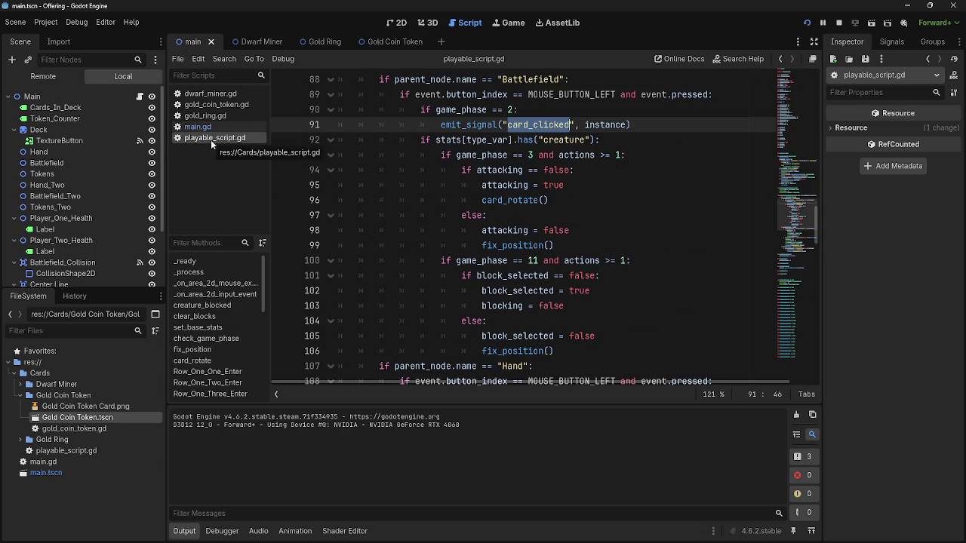
pyautogui.scroll(-6, 429, 275)
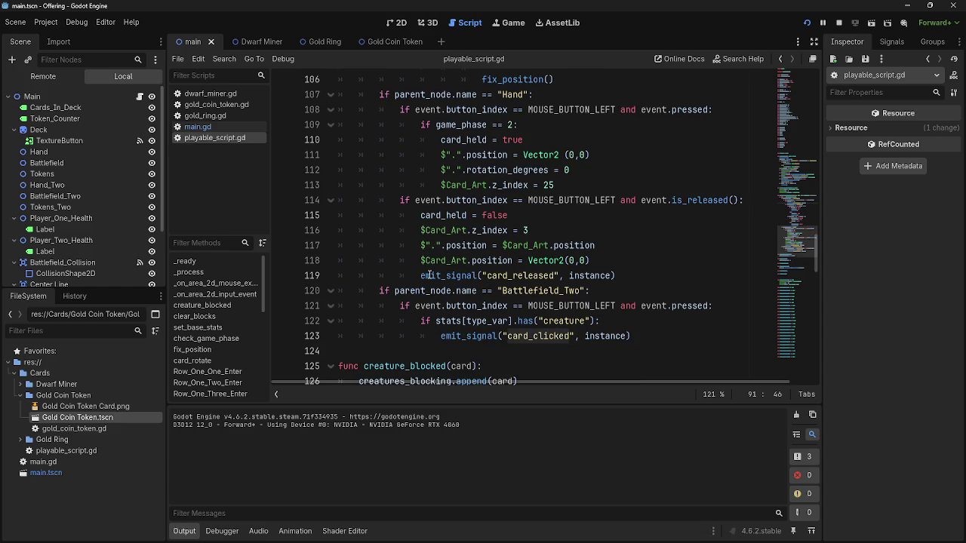
pyautogui.moveTo(442, 336); pyautogui.dragTo(630, 336)
pyautogui.click(631, 336)
pyautogui.click(204, 127)
pyautogui.moveTo(347, 245)
pyautogui.mouseDown()
pyautogui.moveTo(679, 283)
pyautogui.moveTo(591, 357)
pyautogui.moveTo(291, 112)
pyautogui.mouseUp()
pyautogui.click(649, 308)
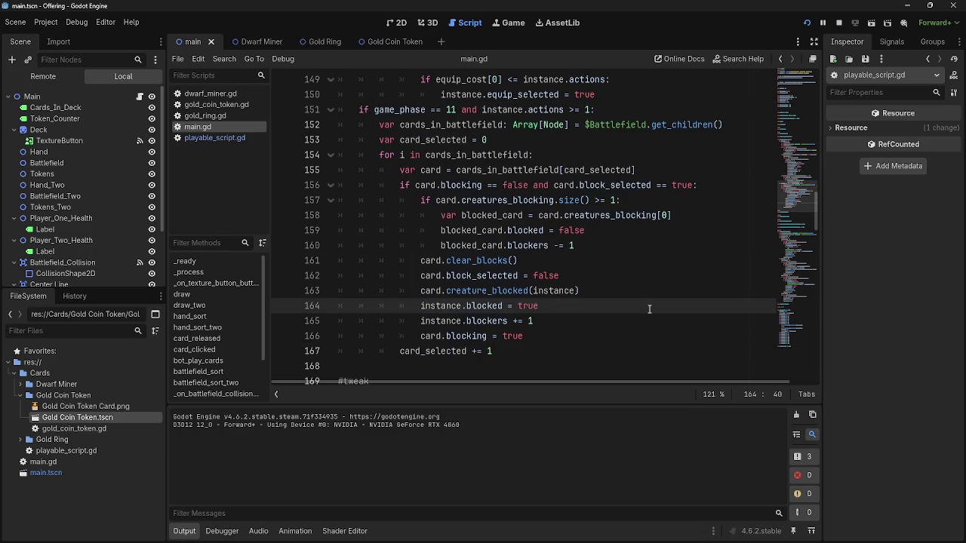
pyautogui.scroll(10, 489, 216)
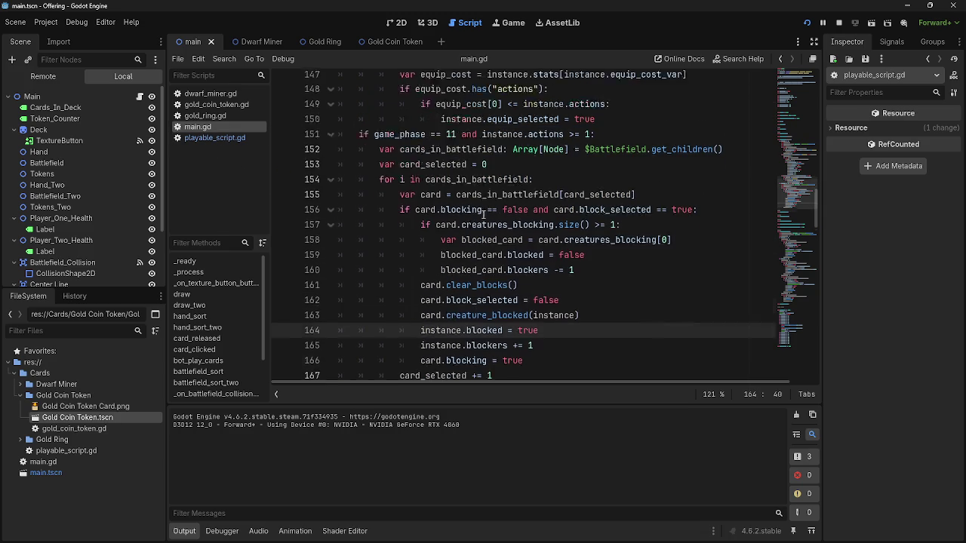
# - Study the Battlefield_Two click handling on lines 120–123, then stop and relaunch the game
pyautogui.click(211, 139)
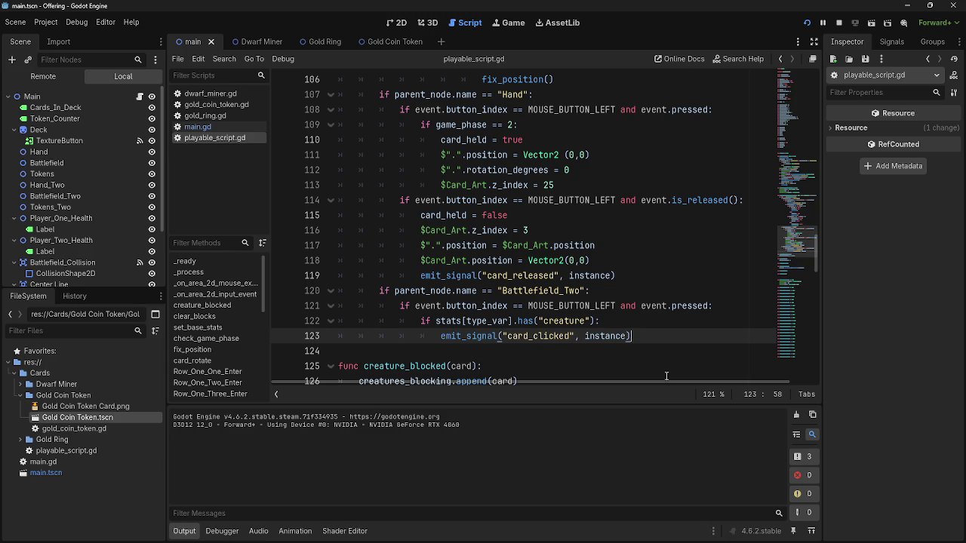
pyautogui.moveTo(643, 342); pyautogui.dragTo(330, 285)
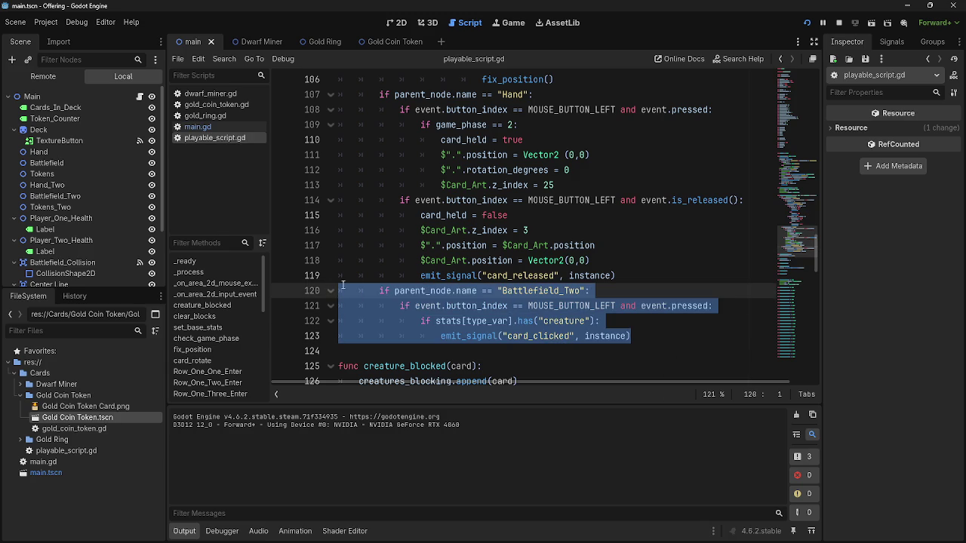
pyautogui.moveTo(680, 341); pyautogui.dragTo(315, 287)
pyautogui.click(687, 335)
pyautogui.click(669, 325)
pyautogui.click(670, 340)
pyautogui.click(663, 324)
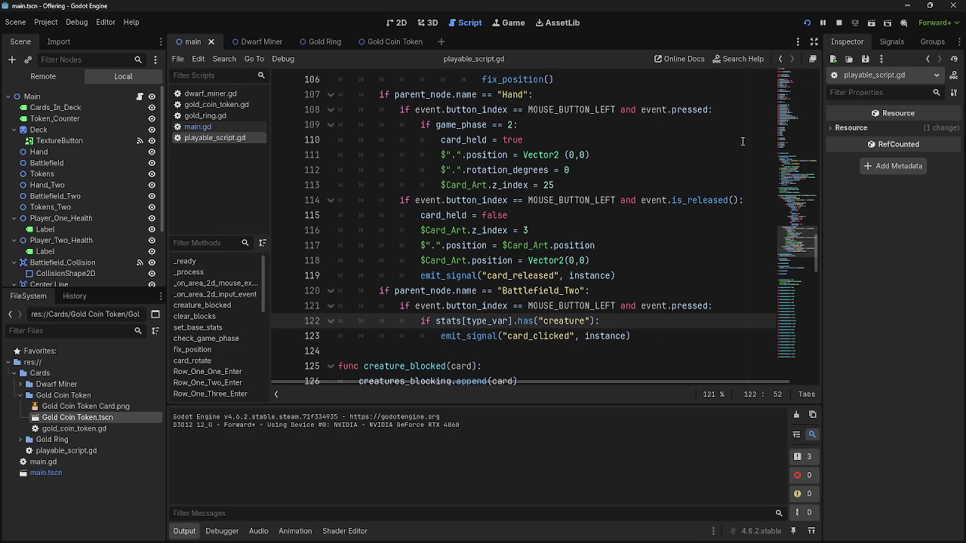
pyautogui.click(838, 22)
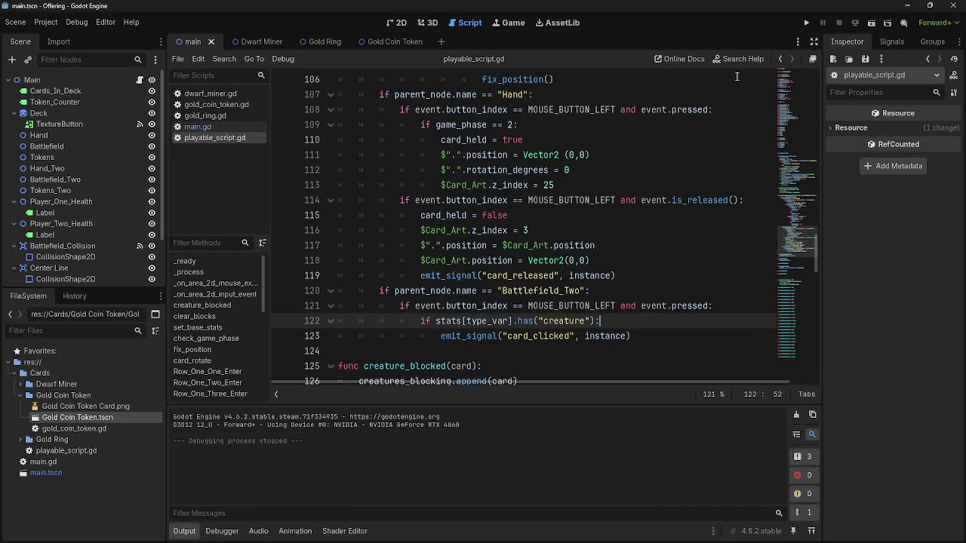
pyautogui.click(806, 24)
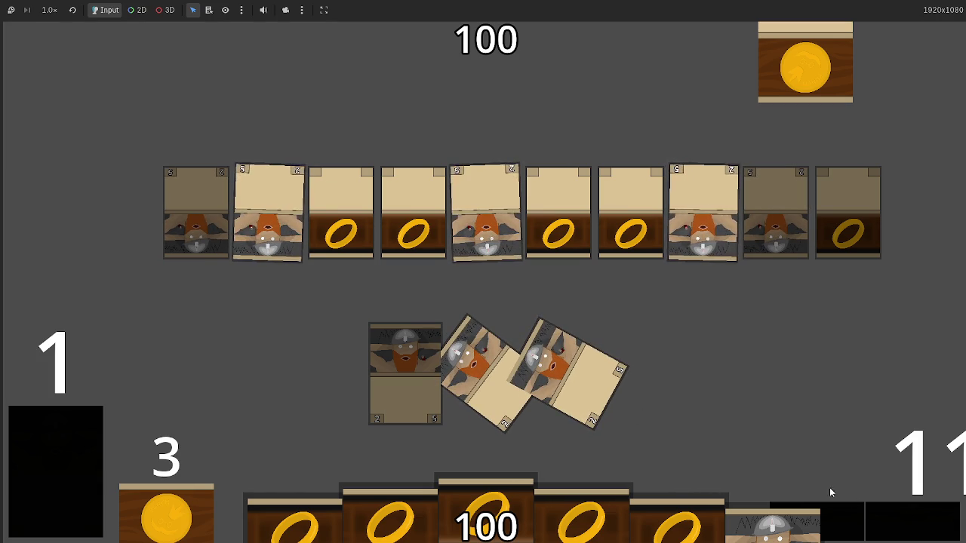
# - Return to the Godot editor once combat drops the bottom life total to 96
pyautogui.hotkey('alt', 'Tab')
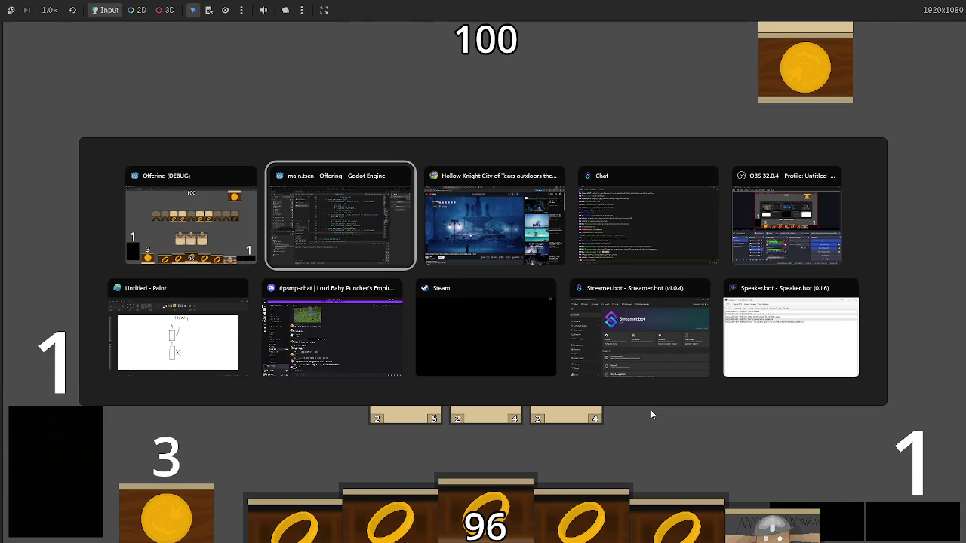
# - Open main.gd and search the script for 'att' references around the blocking code
pyautogui.scroll(1, 448, 295)
pyautogui.scroll(-1, 526, 321)
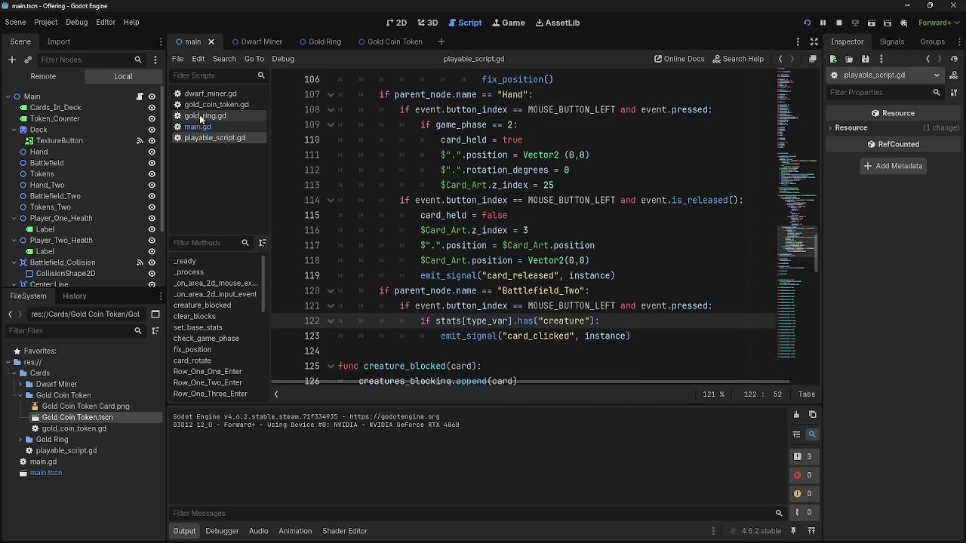
pyautogui.click(199, 129)
pyautogui.scroll(-13, 479, 308)
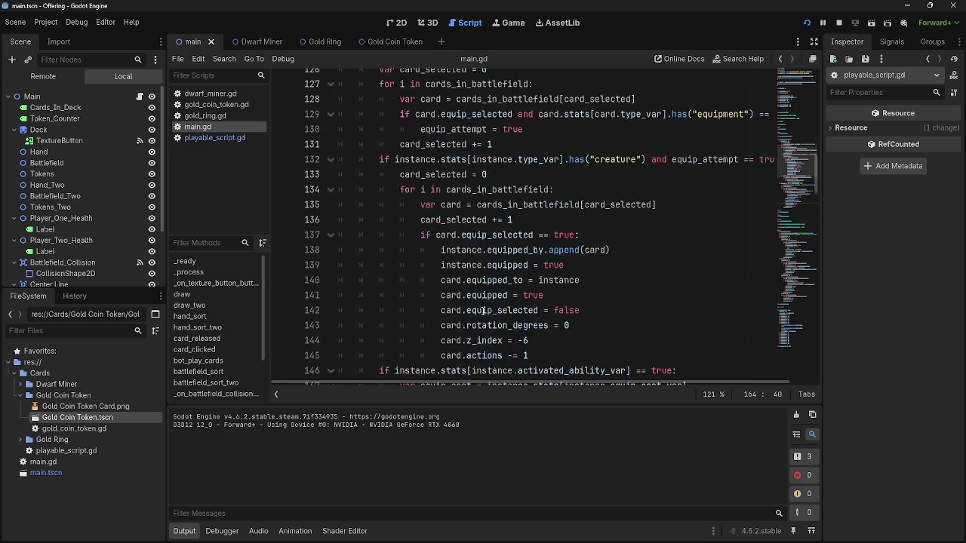
pyautogui.scroll(-2, 483, 311)
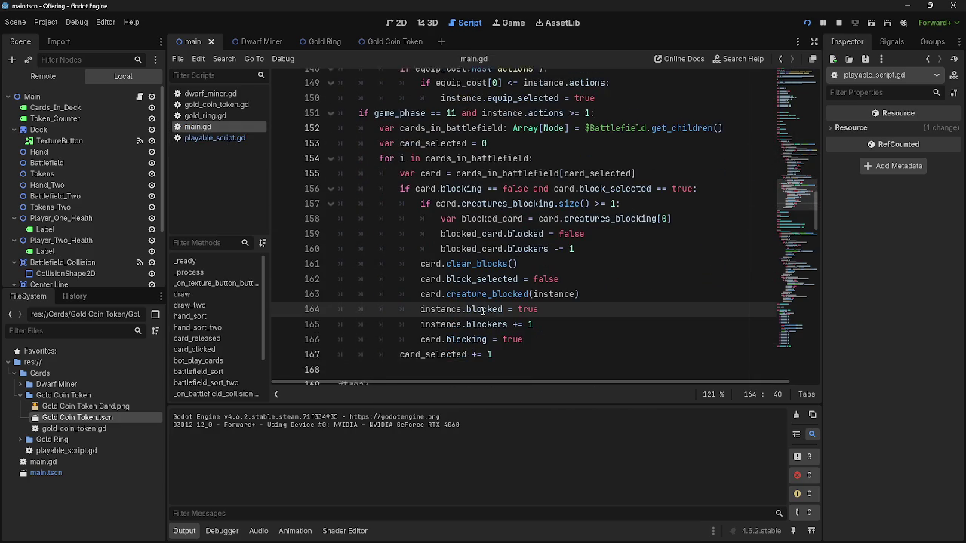
pyautogui.doubleClick(461, 185)
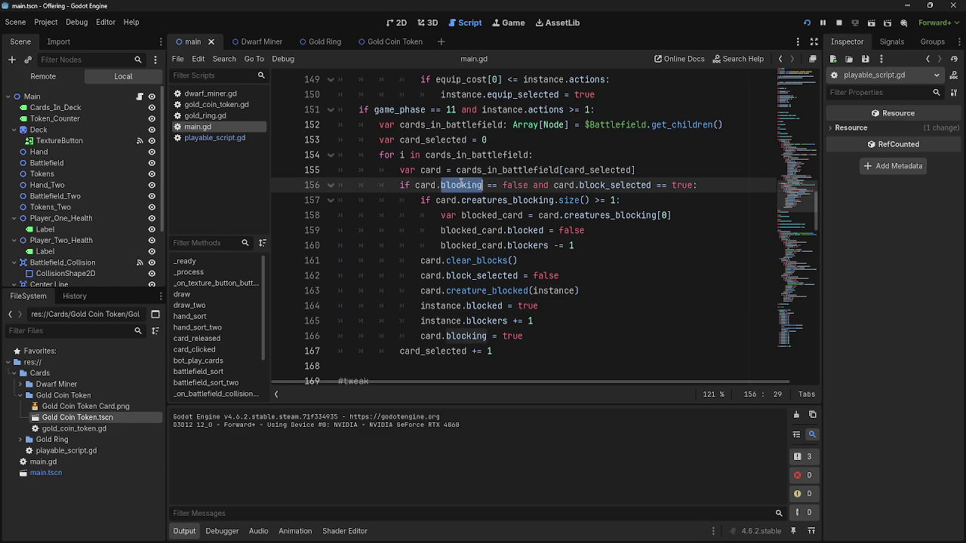
pyautogui.click(593, 230)
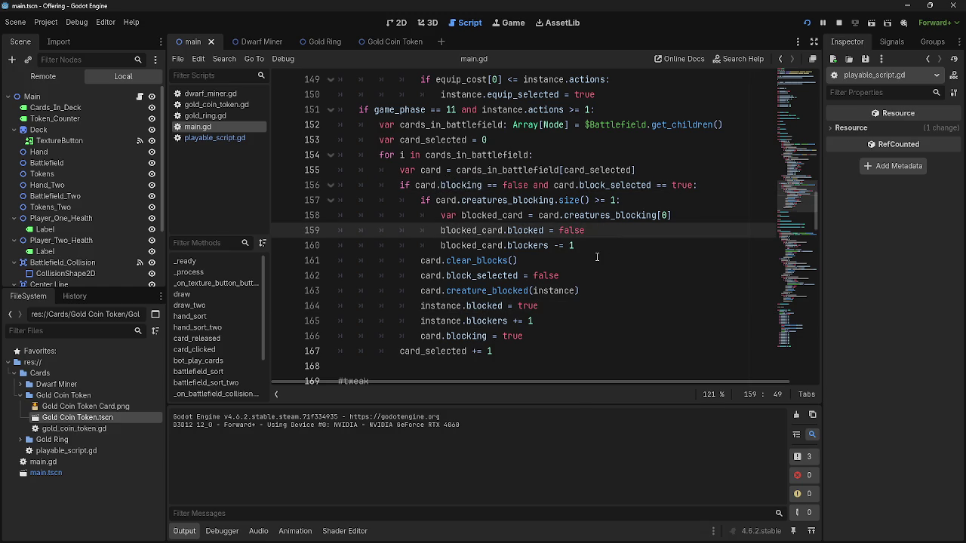
pyautogui.hotkey('ctrl', 'f')
pyautogui.write('att')
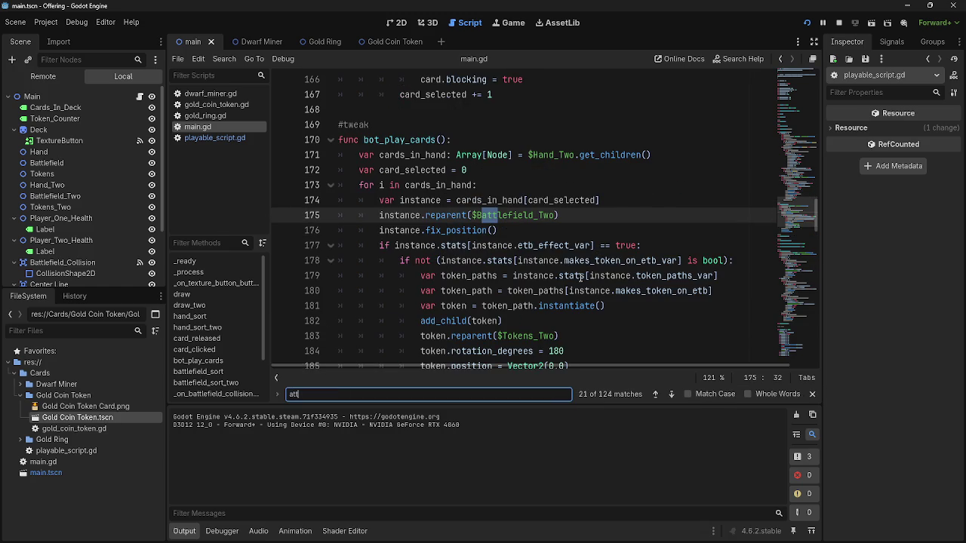
pyautogui.scroll(2, 581, 278)
pyautogui.scroll(-3, 580, 277)
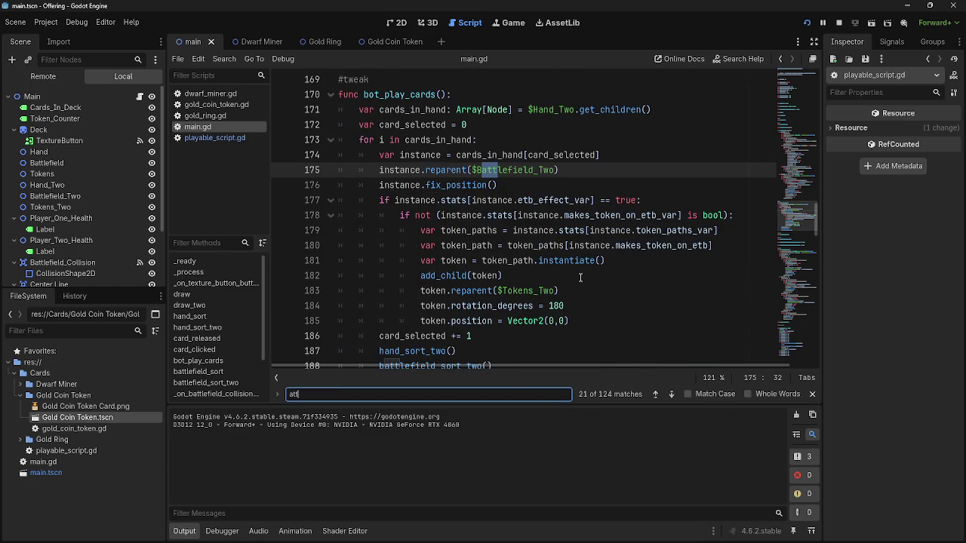
pyautogui.scroll(15, 581, 278)
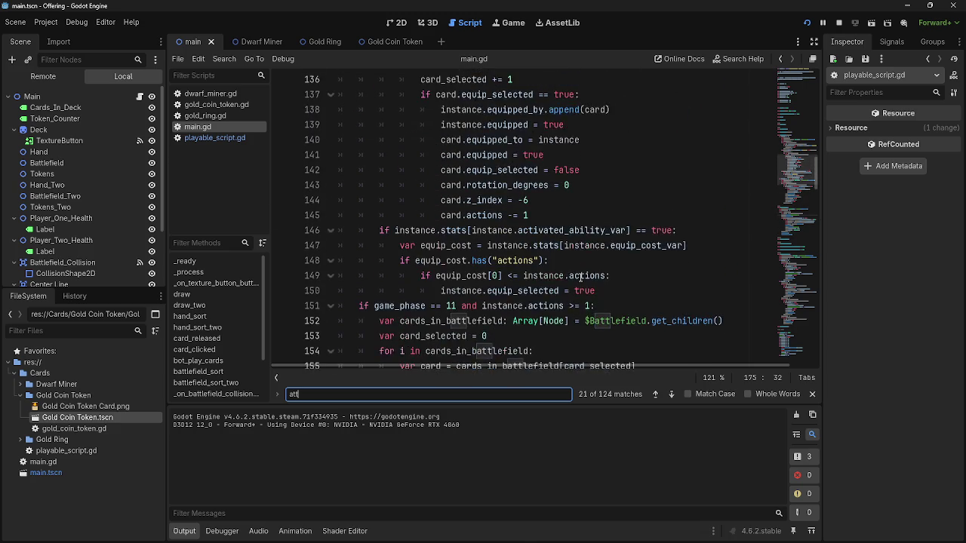
pyautogui.scroll(3, 580, 277)
pyautogui.scroll(-11, 581, 278)
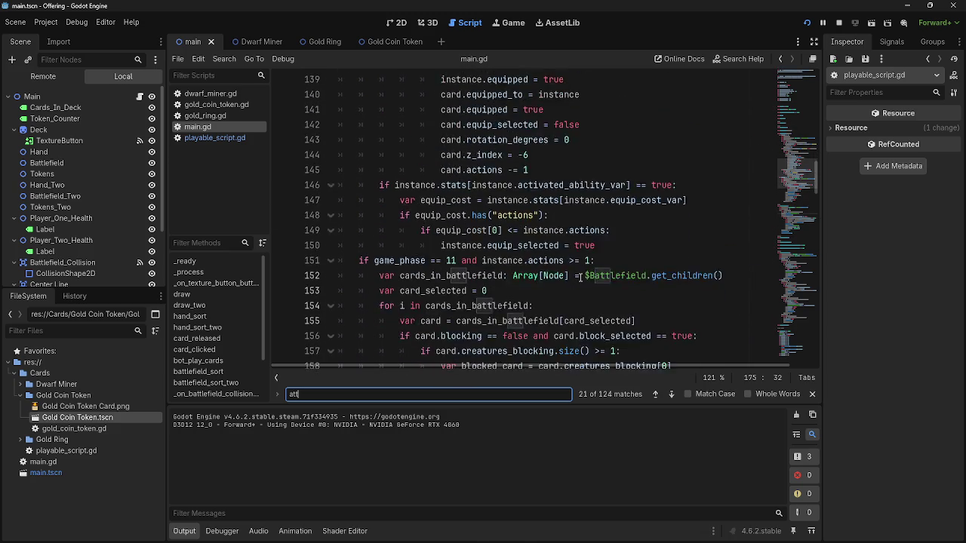
pyautogui.scroll(-1, 581, 278)
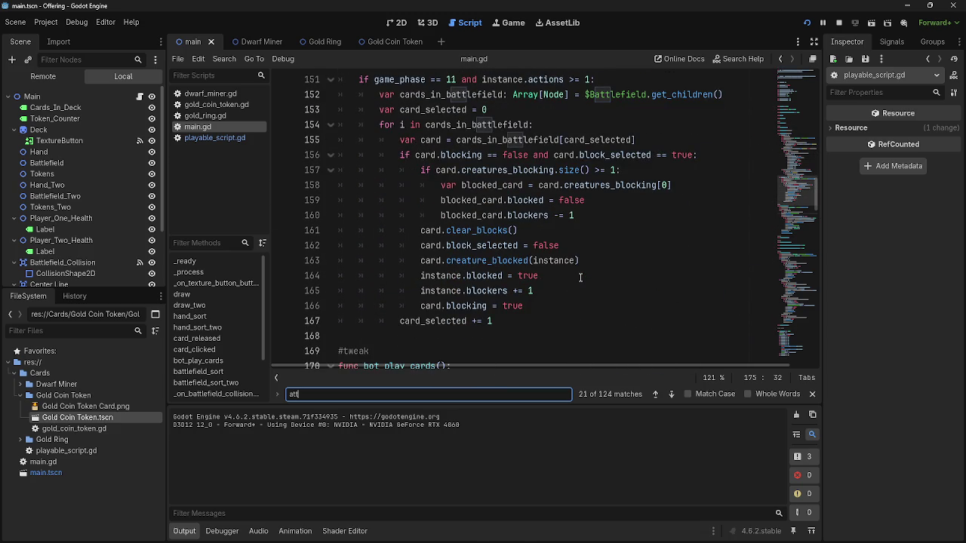
# - Review playable_script.gd's Battlefield_Two handler on lines 120–123, then return to main.gd
pyautogui.click(219, 138)
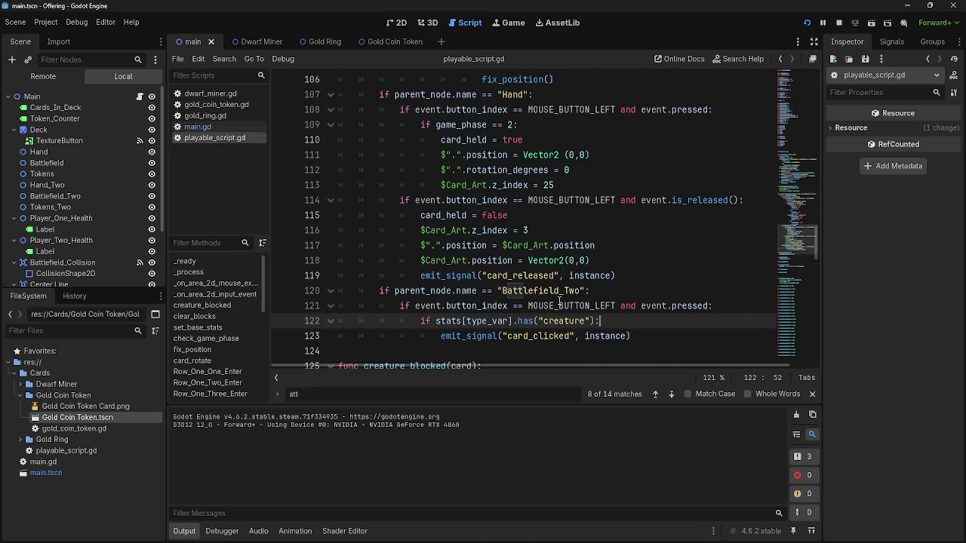
pyautogui.click(812, 394)
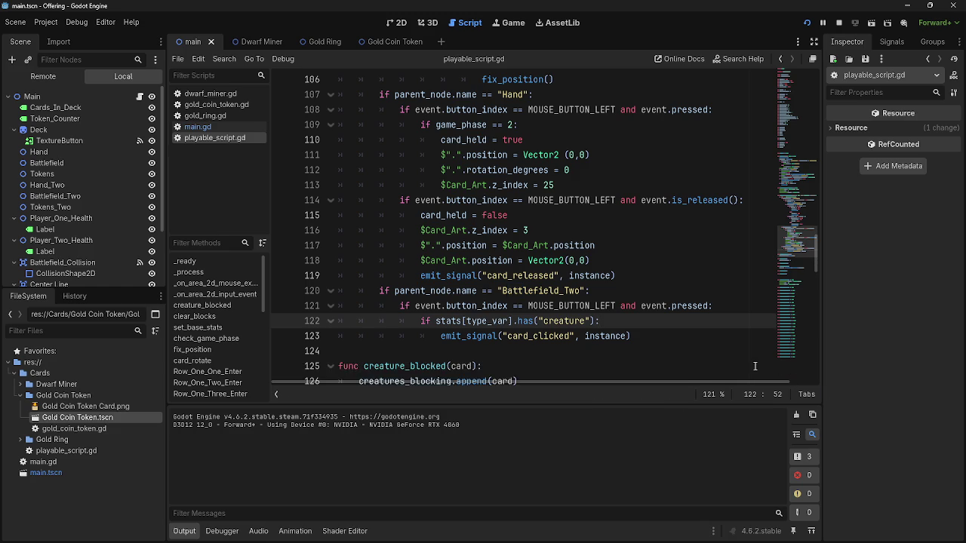
pyautogui.scroll(5, 513, 320)
pyautogui.scroll(6, 516, 321)
pyautogui.scroll(-11, 516, 321)
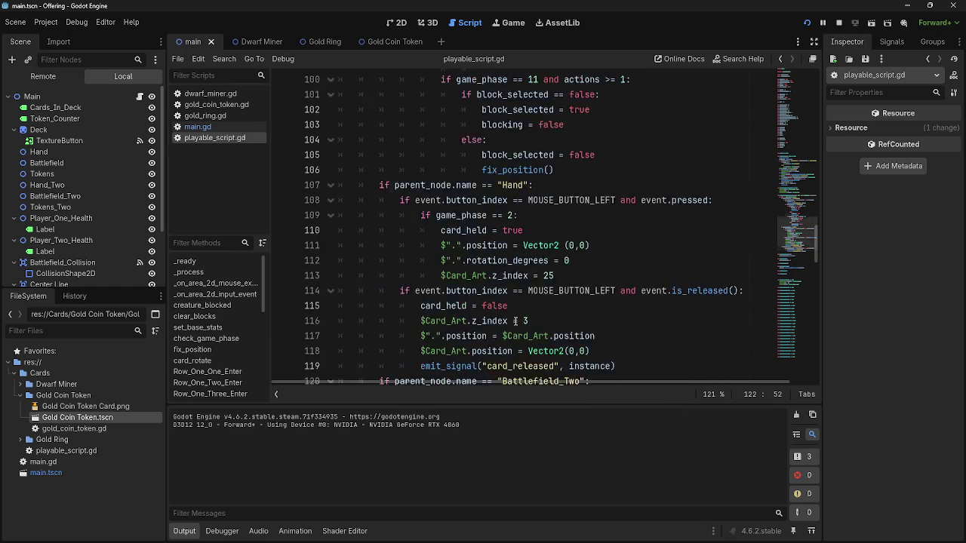
pyautogui.moveTo(630, 291)
pyautogui.mouseDown()
pyautogui.moveTo(343, 260)
pyautogui.moveTo(329, 250)
pyautogui.mouseUp()
pyautogui.click(674, 290)
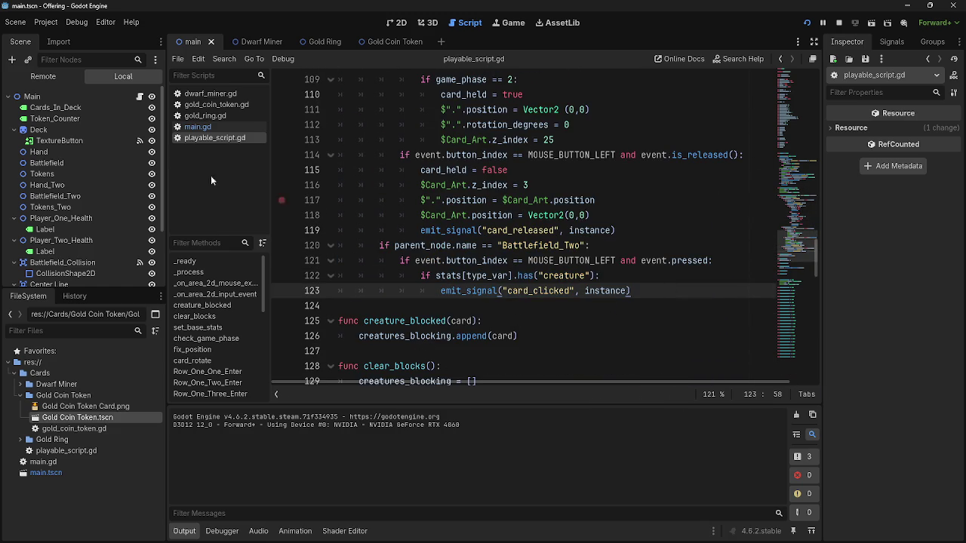
pyautogui.click(198, 127)
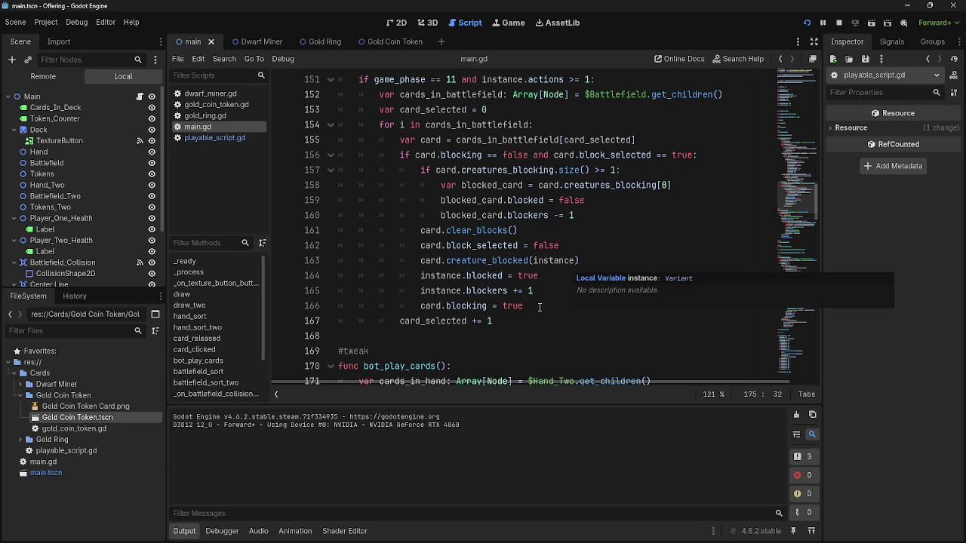
# - Inspect the phase-11 blocking code and its instance.actions >= 1 condition on line 151
pyautogui.moveTo(536, 319)
pyautogui.mouseDown()
pyautogui.moveTo(324, 77)
pyautogui.moveTo(326, 96)
pyautogui.mouseUp()
pyautogui.click(674, 110)
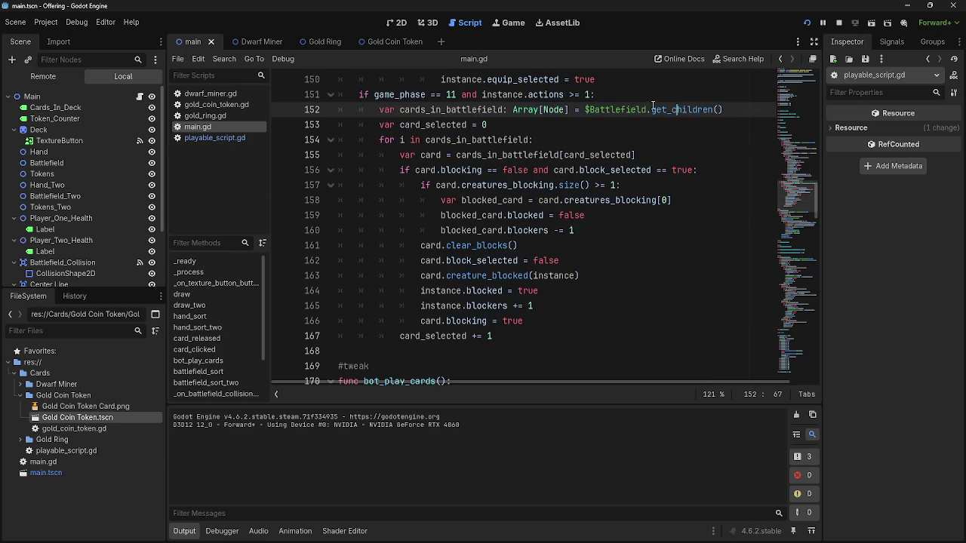
pyautogui.click(533, 94)
pyautogui.click(588, 94)
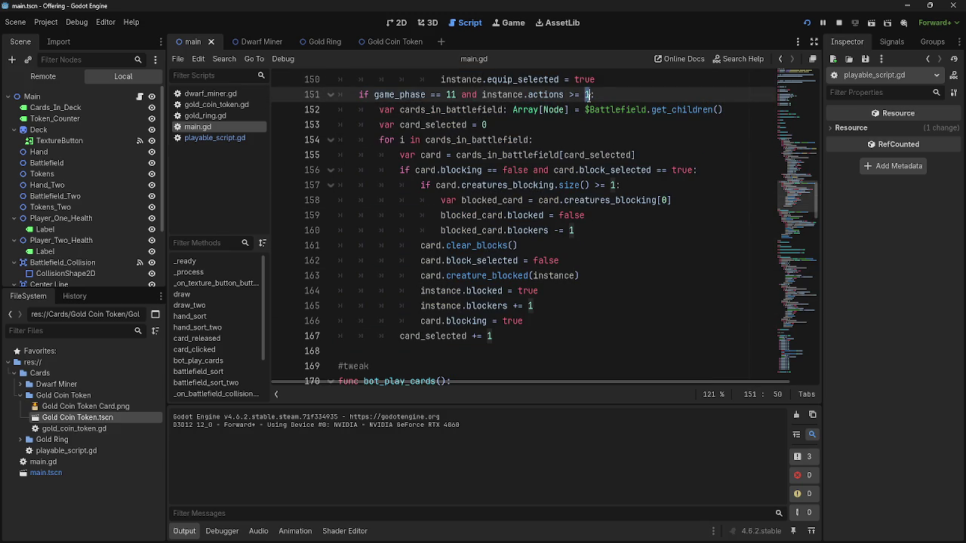
pyautogui.click(602, 97)
pyautogui.doubleClick(555, 94)
pyautogui.click(625, 94)
pyautogui.scroll(3, 583, 155)
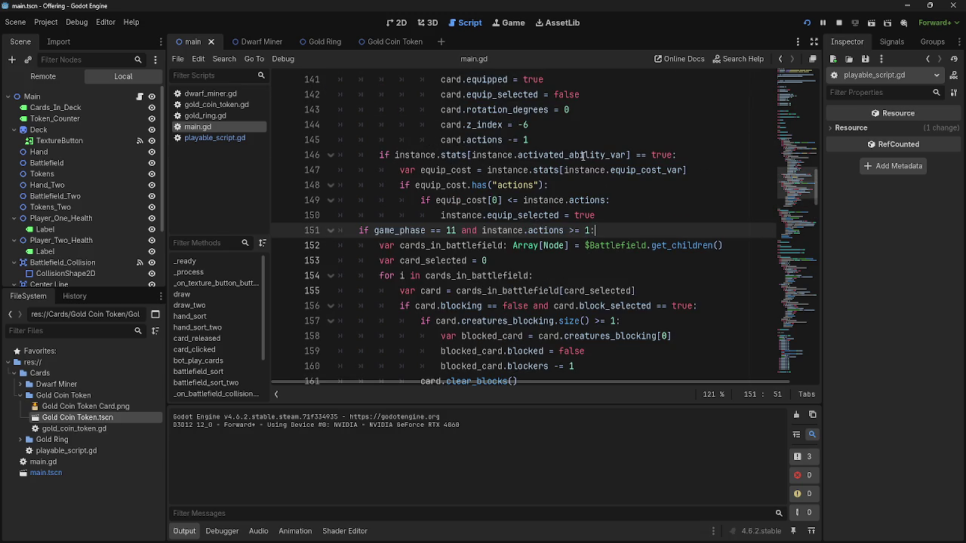
pyautogui.moveTo(593, 230); pyautogui.dragTo(482, 231)
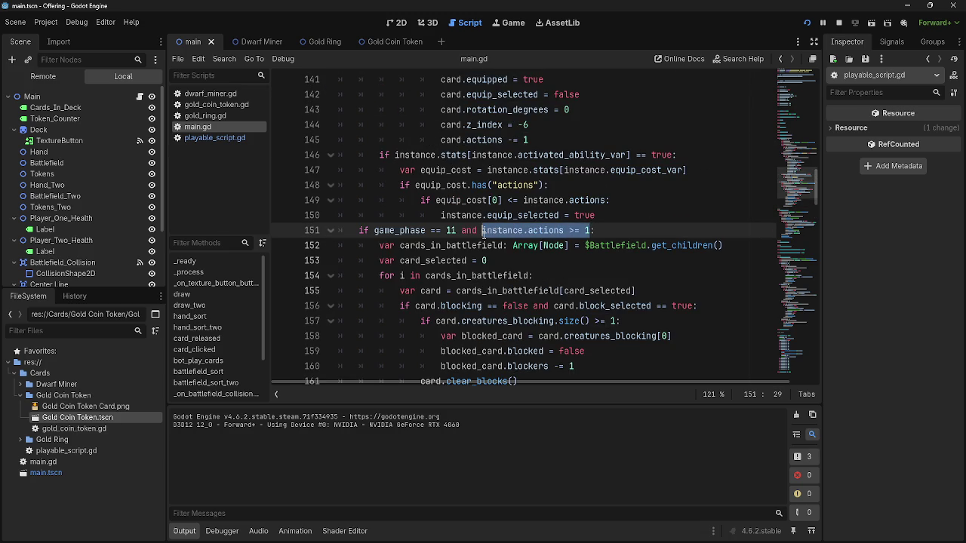
pyautogui.click(635, 231)
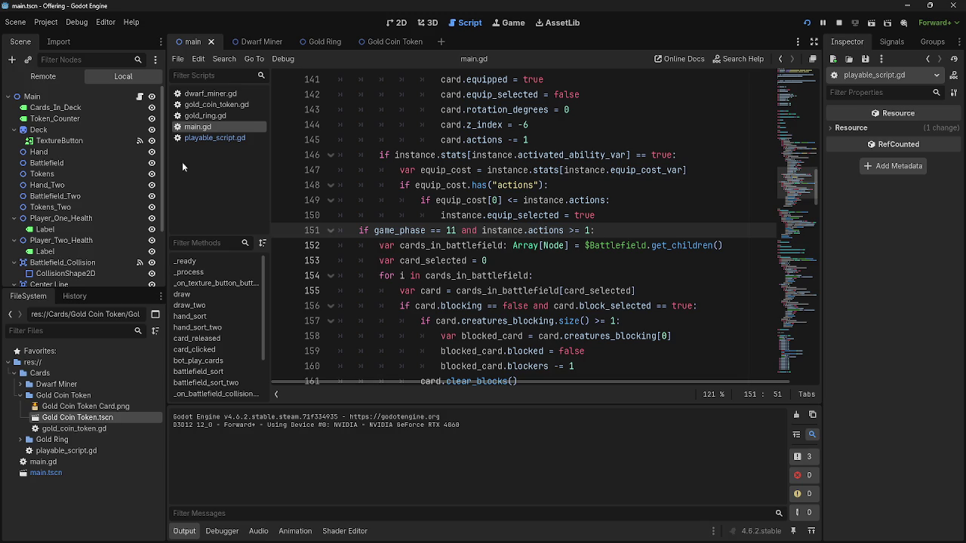
# - Check playable_script.gd's variables, then replace 'actions >= 1' with 'attacking == true' on line 151
pyautogui.click(214, 137)
pyautogui.scroll(10, 417, 170)
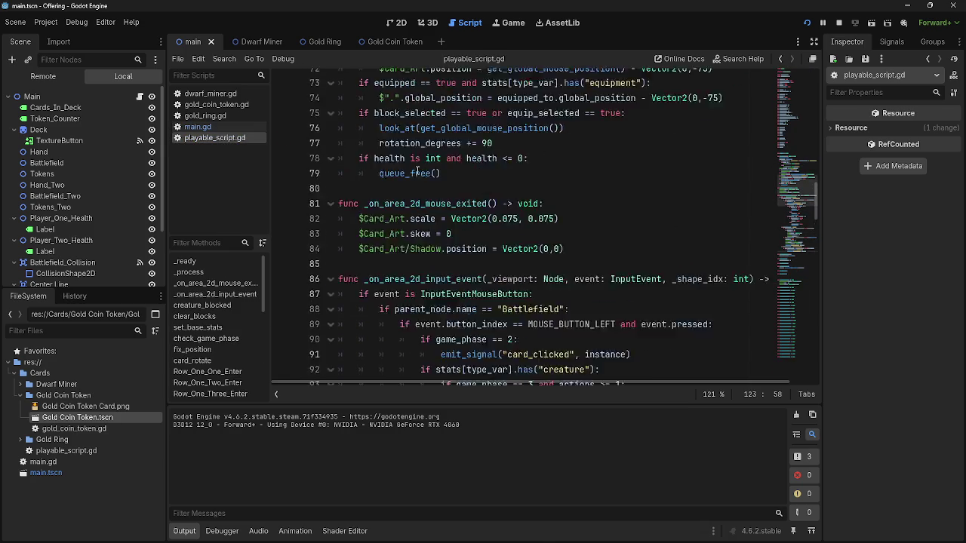
pyautogui.scroll(14, 417, 171)
pyautogui.scroll(5, 417, 171)
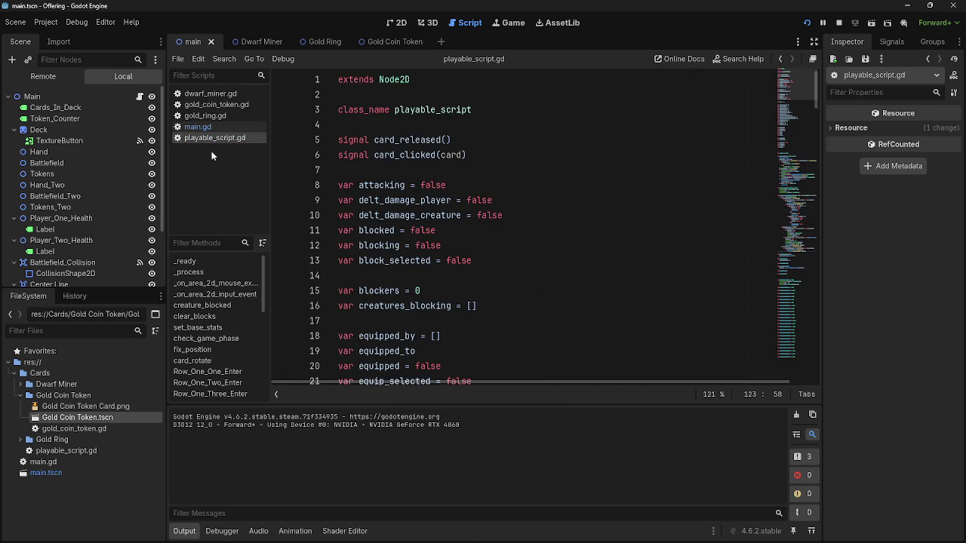
pyautogui.click(219, 129)
pyautogui.moveTo(588, 232); pyautogui.dragTo(540, 235)
pyautogui.write('ttac')
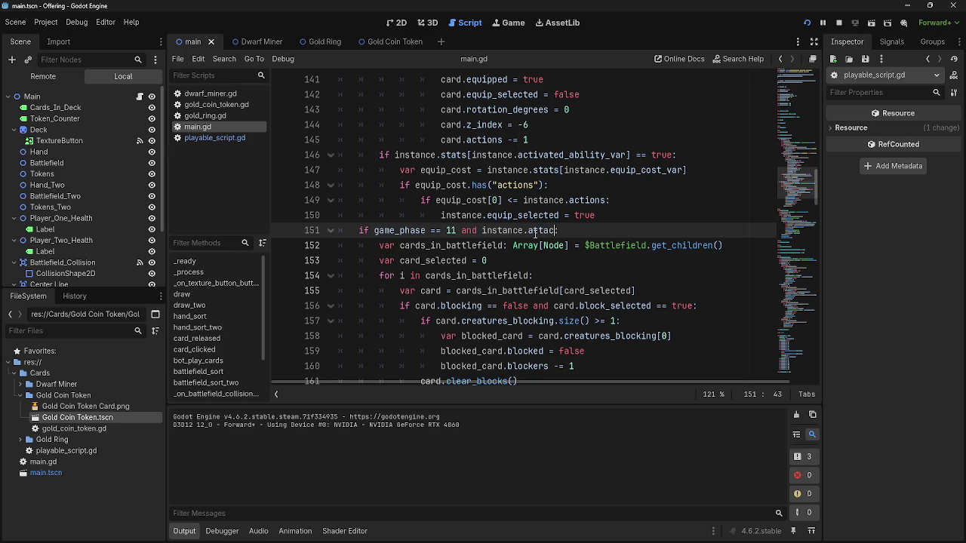
pyautogui.write('king == true:')
# - Run the game, play two dwarf cards, advance the phase, attack, pick a ring, then stop
pyautogui.click(839, 22)
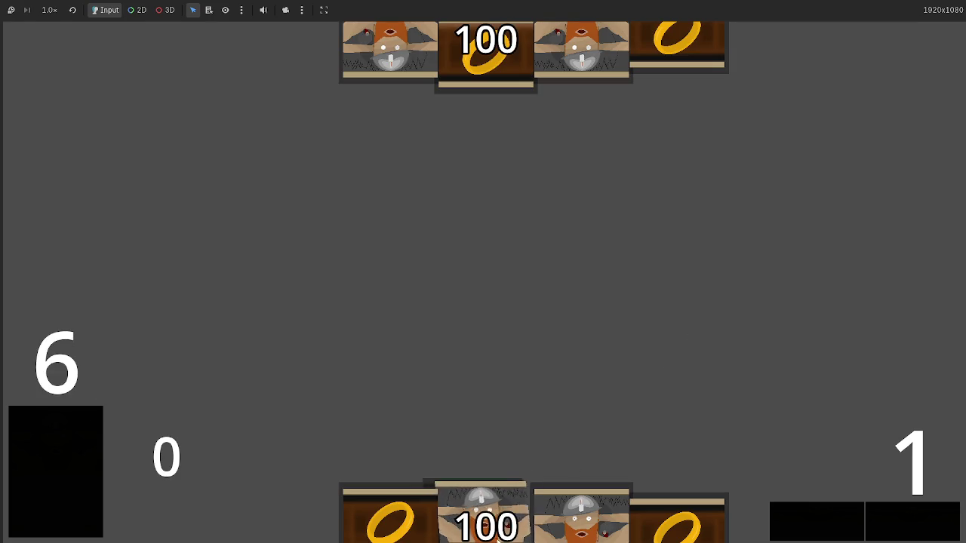
pyautogui.moveTo(494, 247); pyautogui.dragTo(477, 378)
pyautogui.click(483, 499)
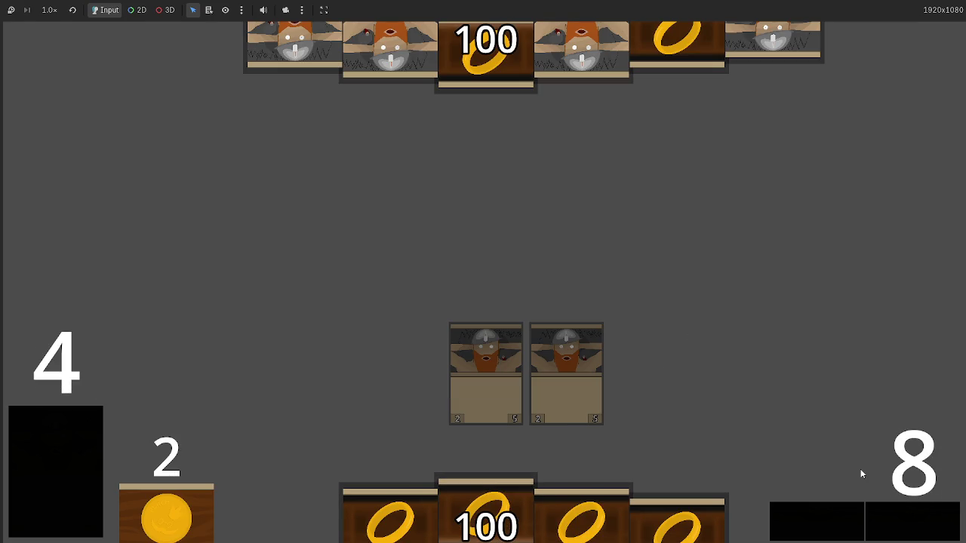
pyautogui.click(902, 517)
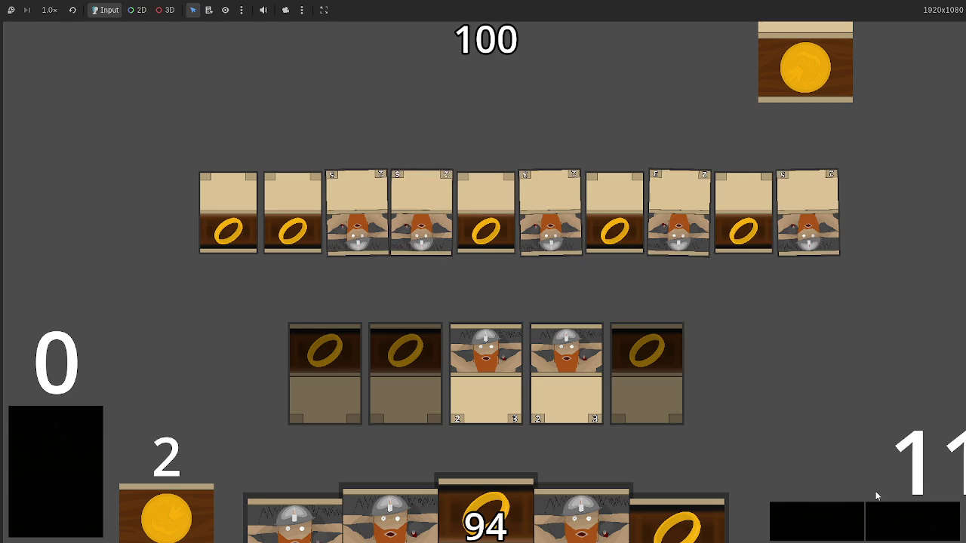
pyautogui.click(575, 360)
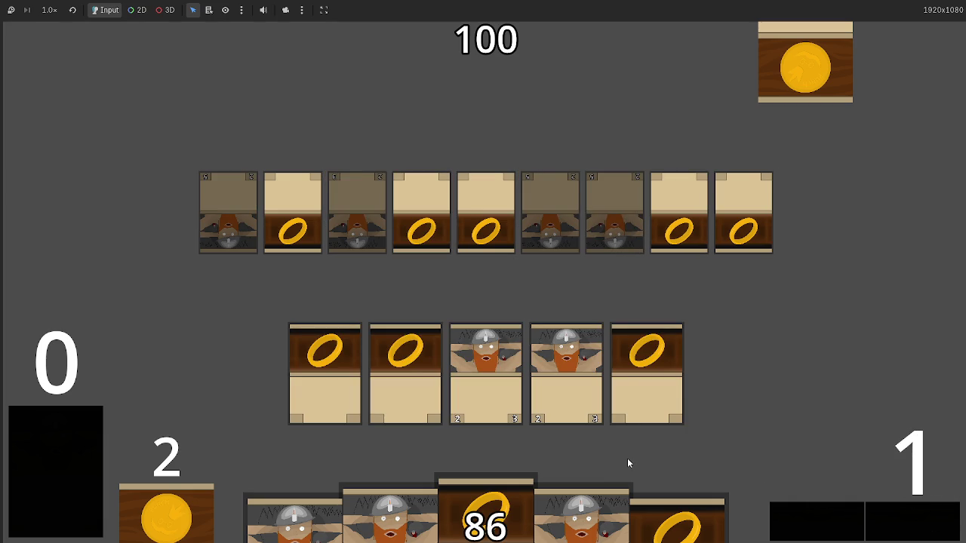
pyautogui.click(630, 381)
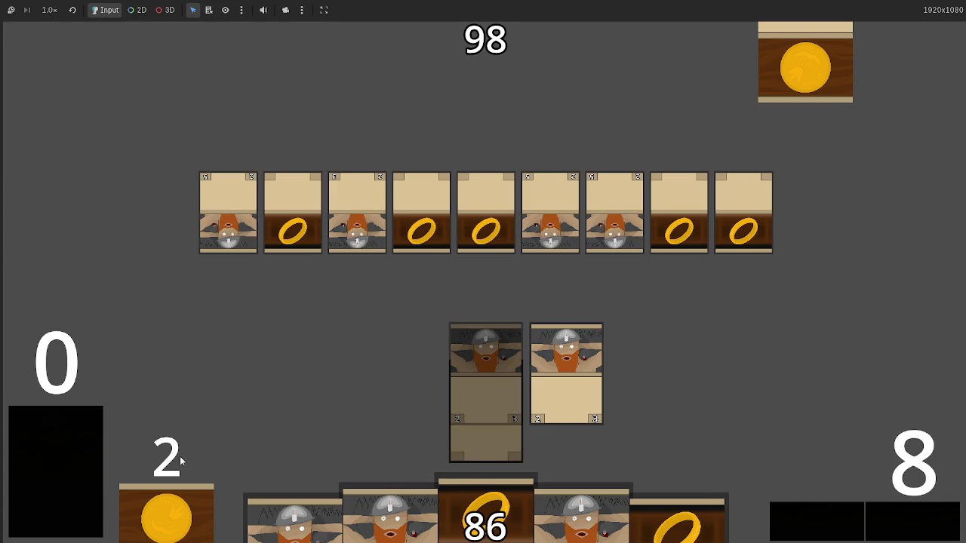
pyautogui.press('F8')
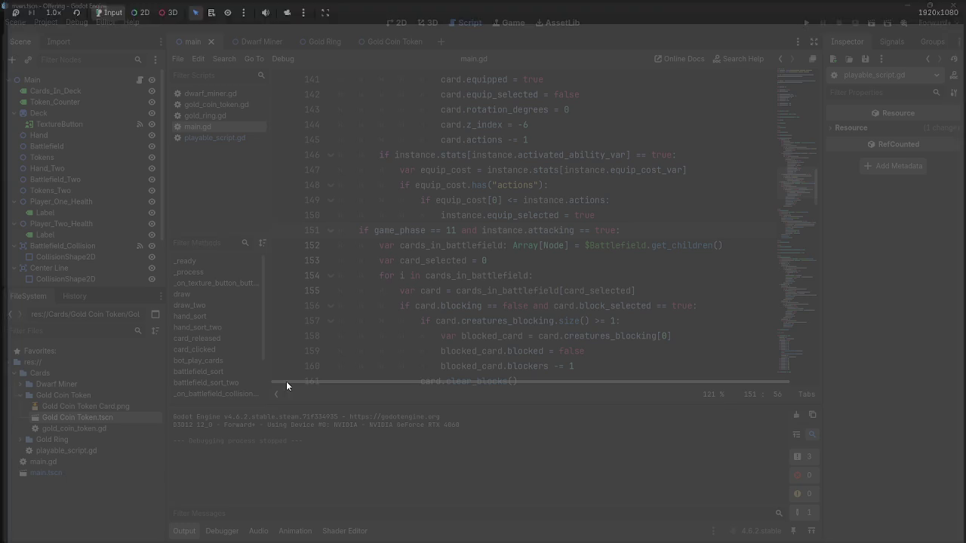
# - Review the card info in gold_ring.gd
pyautogui.click(198, 139)
pyautogui.click(204, 115)
pyautogui.scroll(-3, 535, 287)
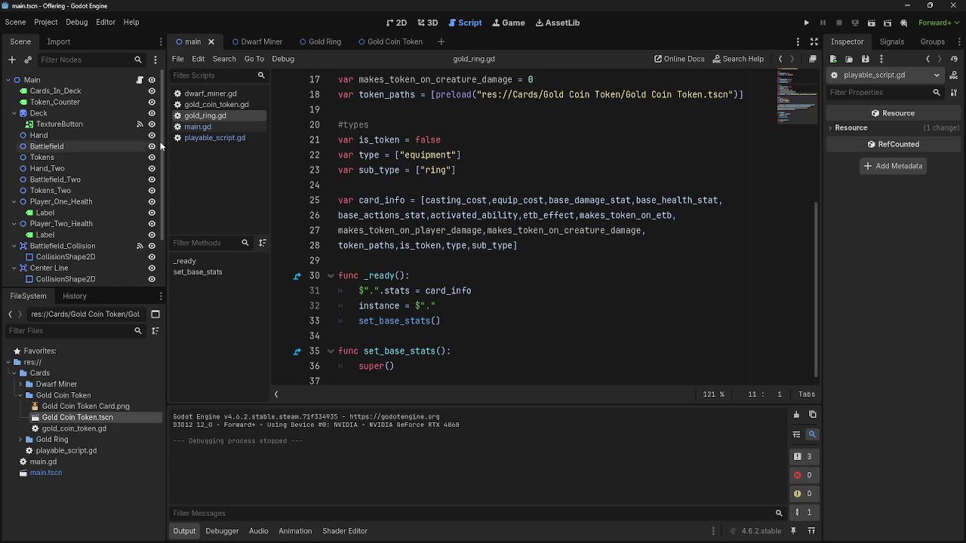
# - Scroll playable_script.gd down to the _on_area_2d_input_event mouse-input handler
pyautogui.click(215, 138)
pyautogui.scroll(-4, 317, 200)
pyautogui.scroll(-8, 317, 200)
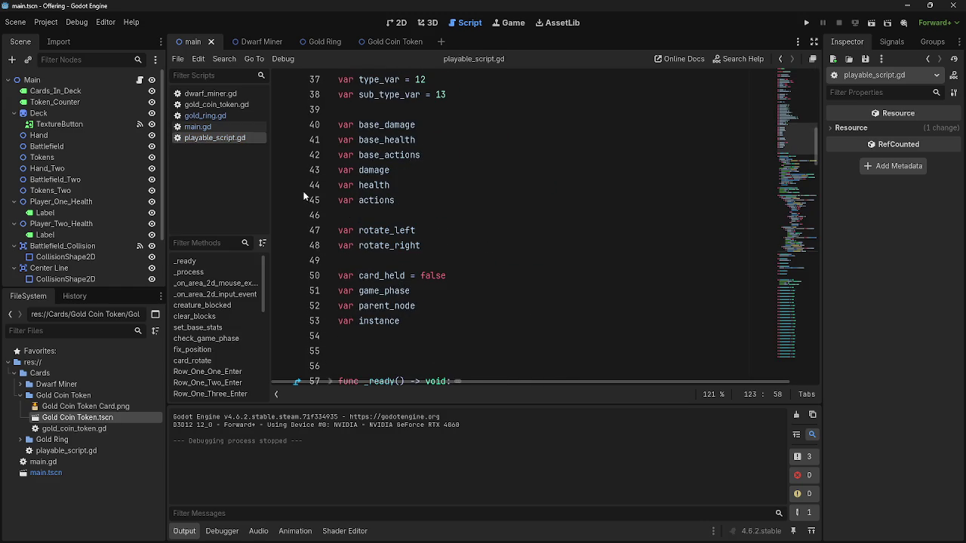
pyautogui.scroll(-6, 304, 196)
pyautogui.scroll(-7, 304, 196)
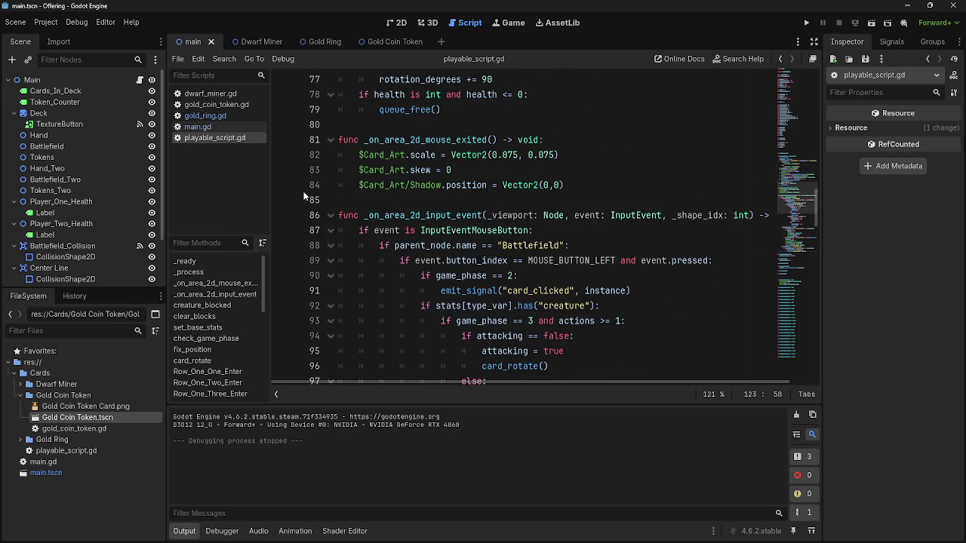
pyautogui.scroll(-4, 304, 196)
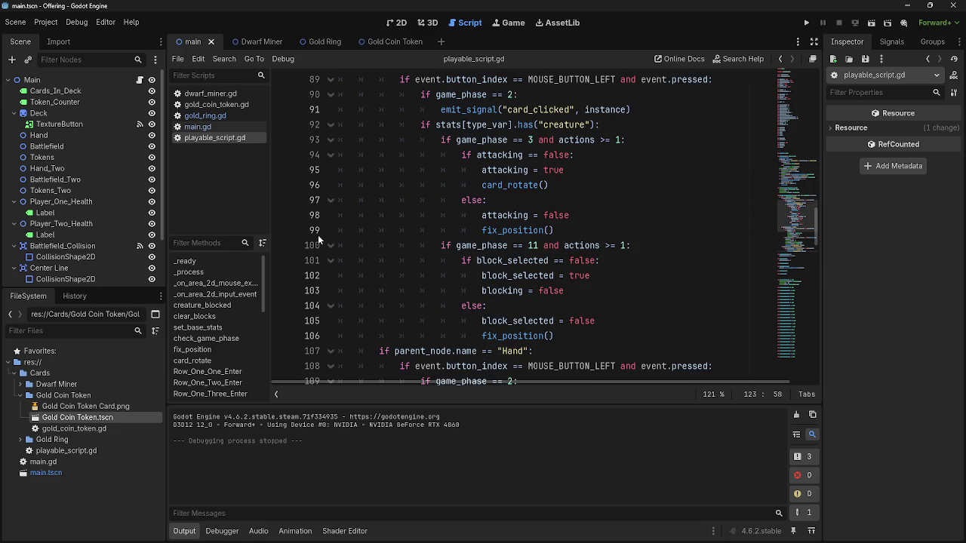
pyautogui.scroll(-2, 321, 234)
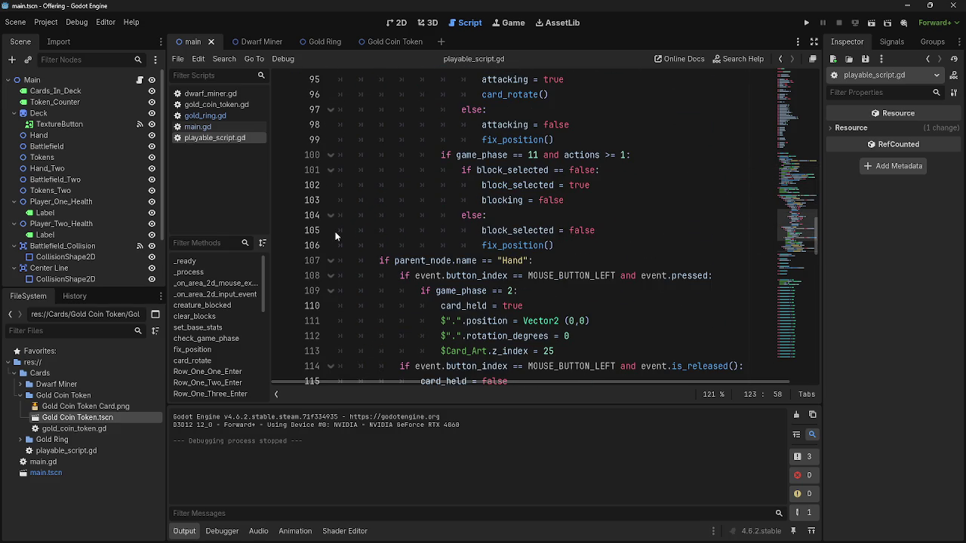
pyautogui.scroll(-4, 335, 236)
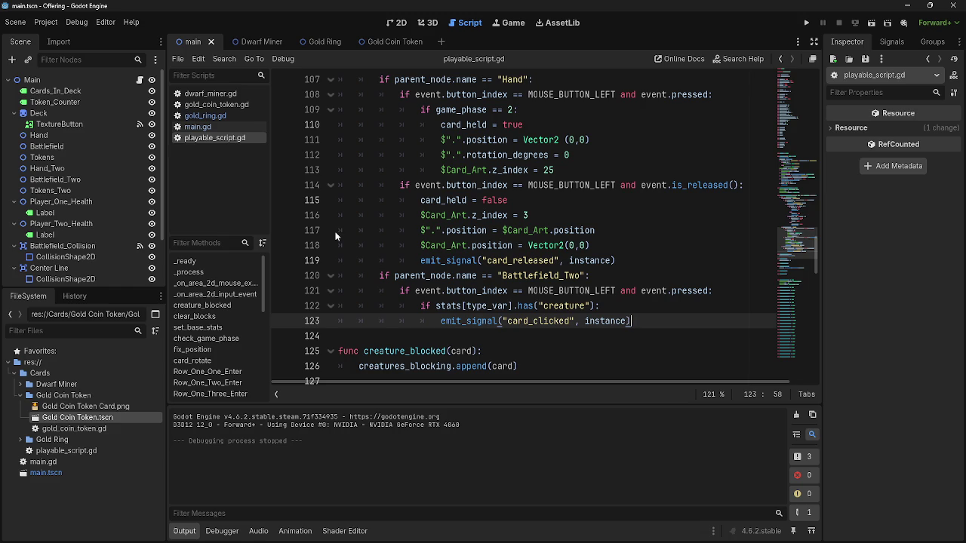
pyautogui.moveTo(505, 538)
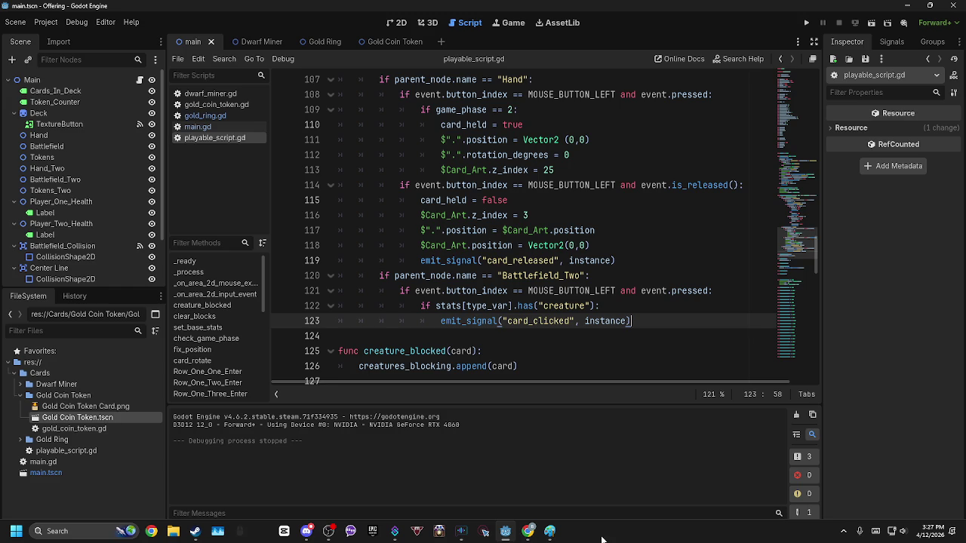
pyautogui.click(550, 532)
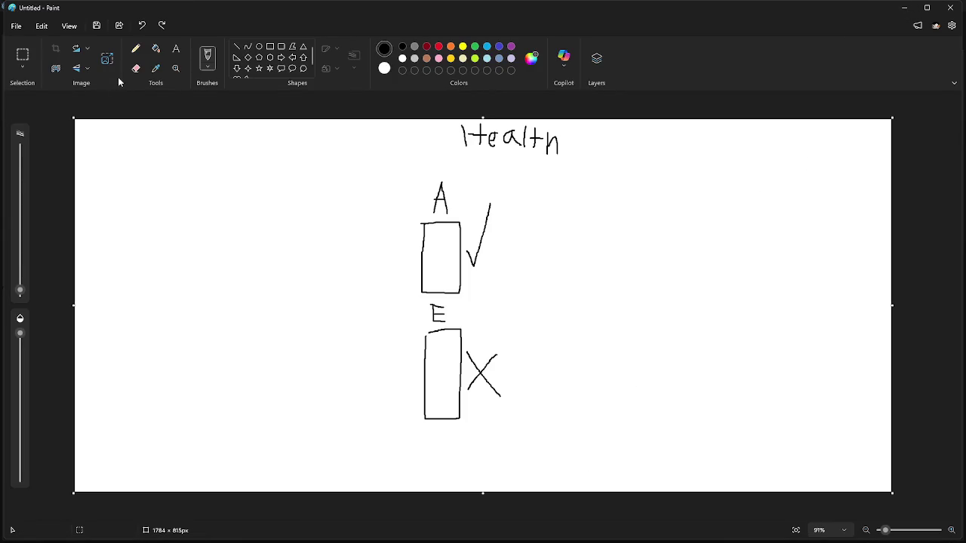
# - Undo the Health sketch down to a blank 1784 × 815 px canvas, then minimize Paint
pyautogui.click(136, 68)
pyautogui.click(209, 59)
pyautogui.moveTo(247, 181)
pyautogui.mouseDown()
pyautogui.moveTo(225, 317)
pyautogui.moveTo(462, 204)
pyautogui.moveTo(442, 317)
pyautogui.mouseUp()
pyautogui.hotkey('ctrl', 'z')
pyautogui.hotkey('ctrl', 'z')
pyautogui.hotkey('ctrl', 'z')
pyautogui.hotkey('ctrl', 'z')
pyautogui.hotkey('ctrl', 'z')
pyautogui.hotkey('ctrl', 'z')
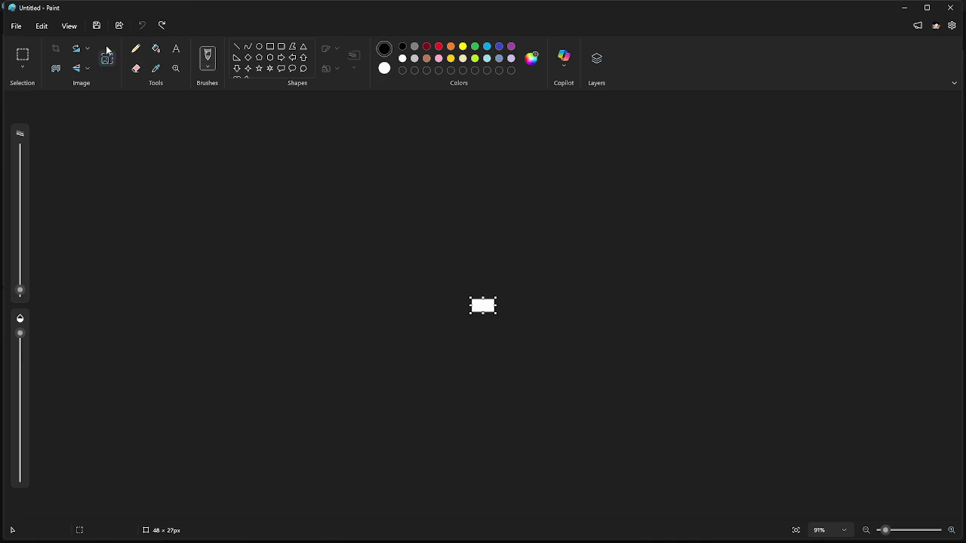
pyautogui.click(163, 25)
pyautogui.click(163, 26)
pyautogui.click(162, 26)
pyautogui.click(142, 26)
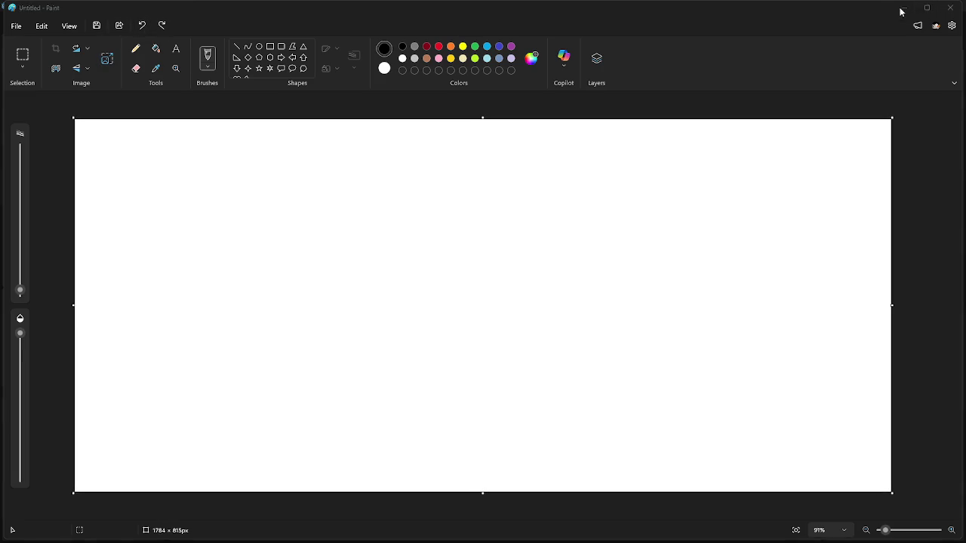
pyautogui.click(904, 7)
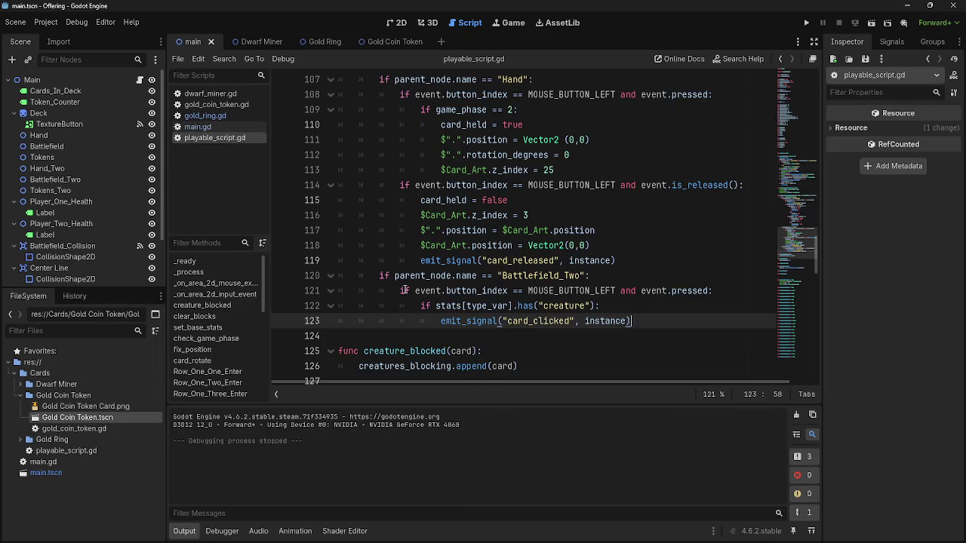
# - Inspect Battlefield_Two on line 120 of playable_script.gd and fold/unfold _on_area_2d_input_event
pyautogui.click(559, 276)
pyautogui.doubleClick(559, 276)
pyautogui.doubleClick(432, 276)
pyautogui.doubleClick(528, 276)
pyautogui.scroll(2, 578, 323)
pyautogui.scroll(9, 578, 323)
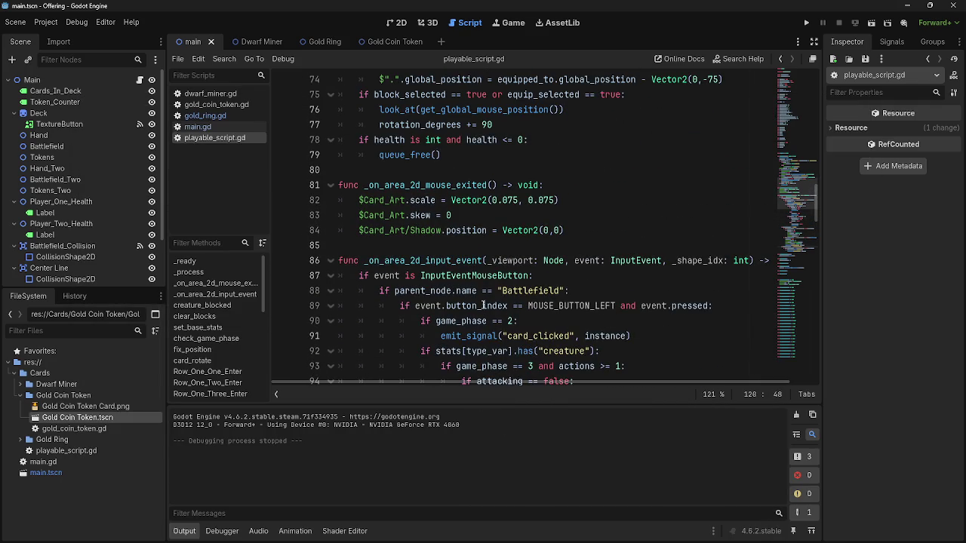
pyautogui.click(332, 260)
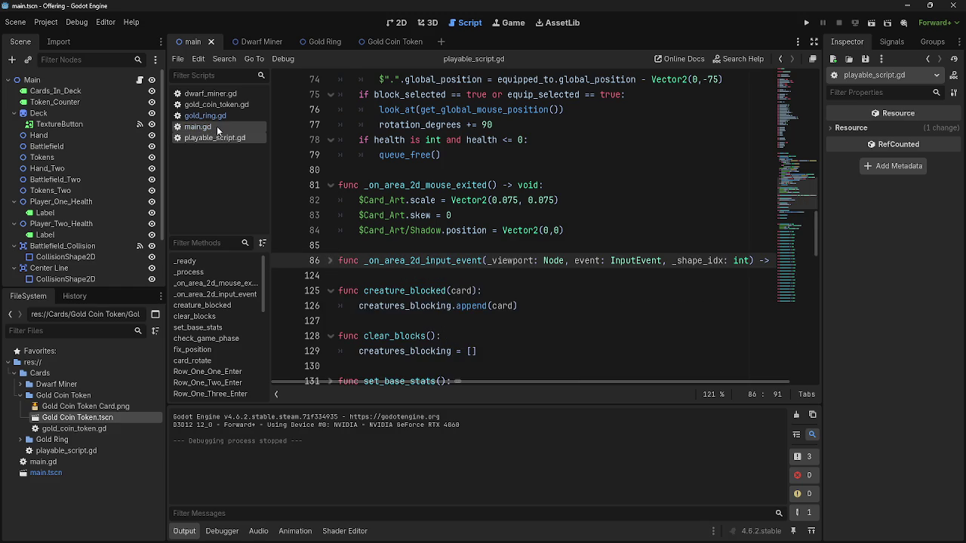
pyautogui.click(203, 126)
pyautogui.click(214, 138)
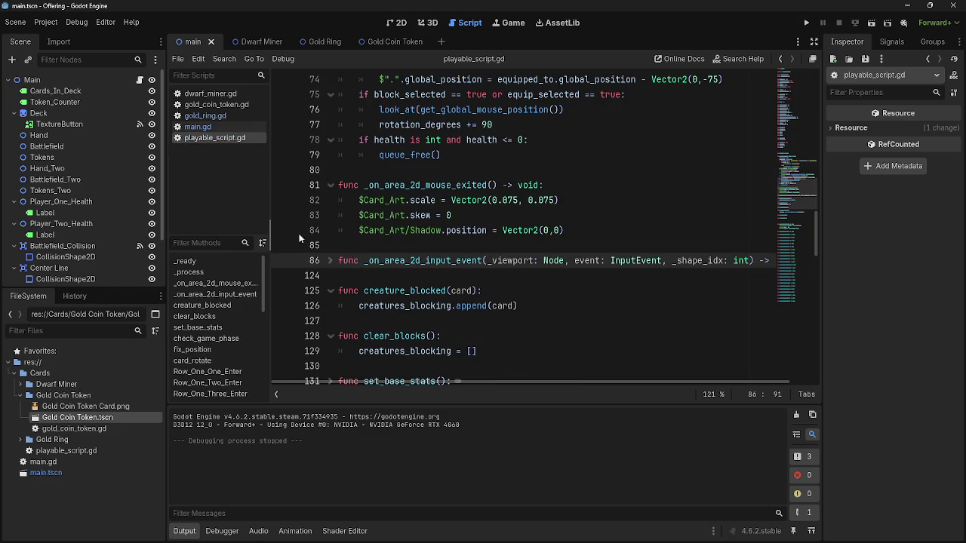
pyautogui.click(331, 260)
# - In main.gd, fold card_clicked and bot_play_cards and select the pass placeholder on line 243
pyautogui.click(201, 128)
pyautogui.scroll(10, 359, 229)
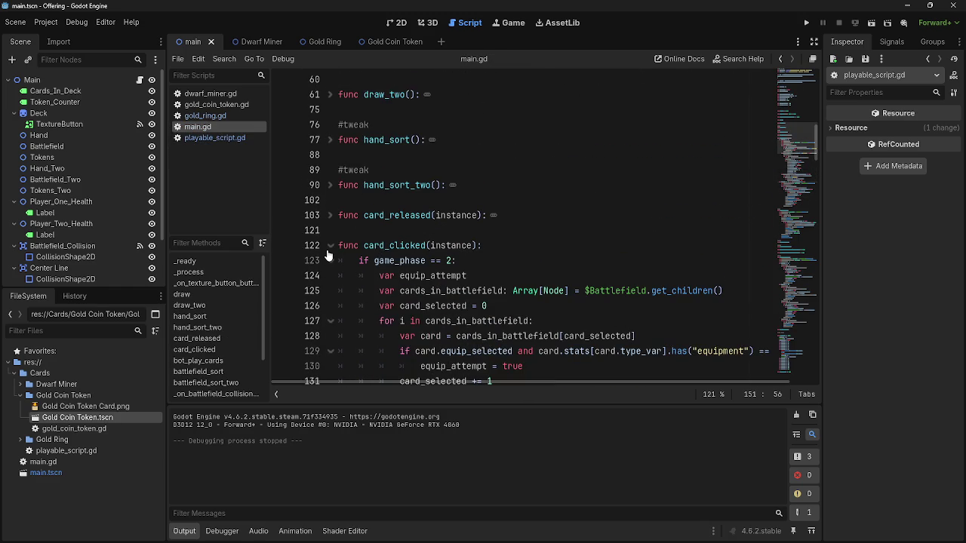
pyautogui.click(327, 251)
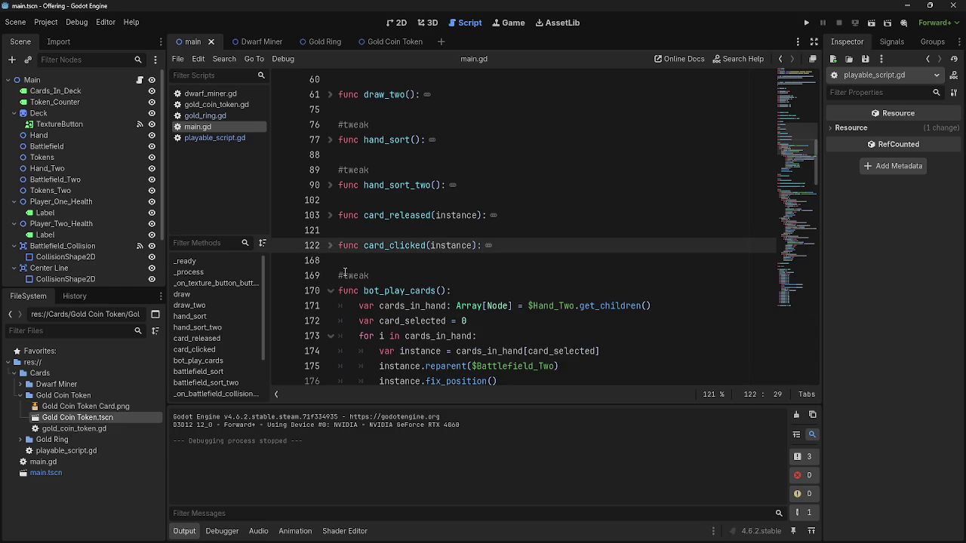
pyautogui.scroll(-3, 345, 273)
pyautogui.click(330, 156)
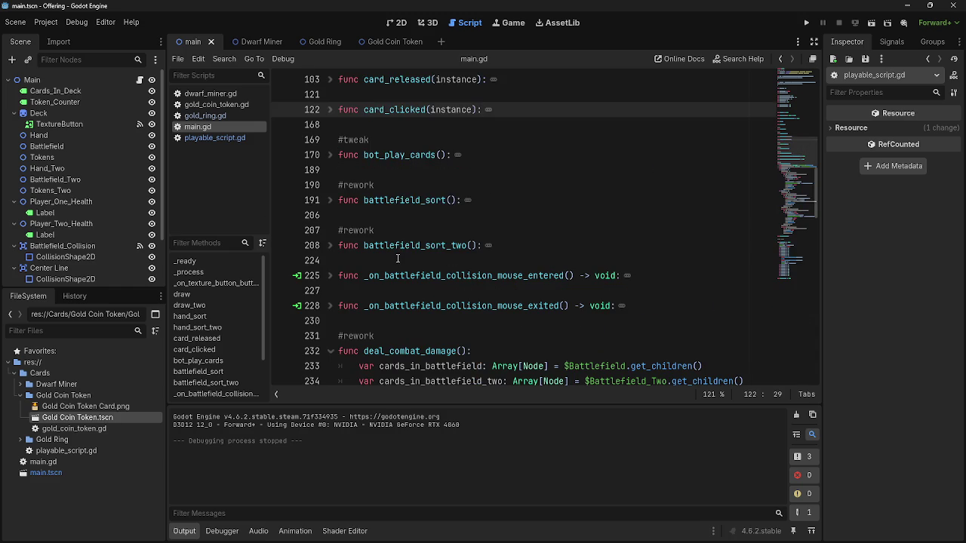
pyautogui.scroll(-7, 398, 259)
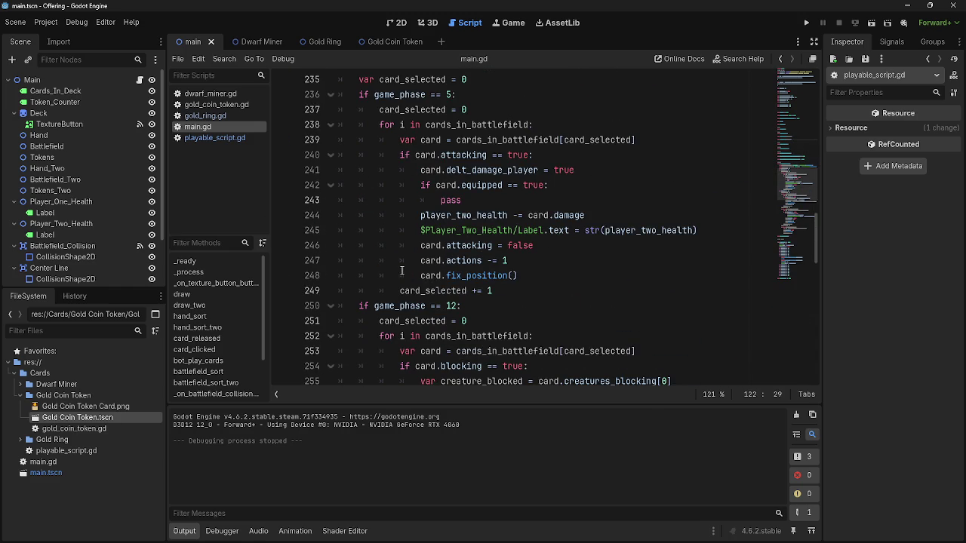
pyautogui.click(470, 189)
pyautogui.doubleClick(472, 201)
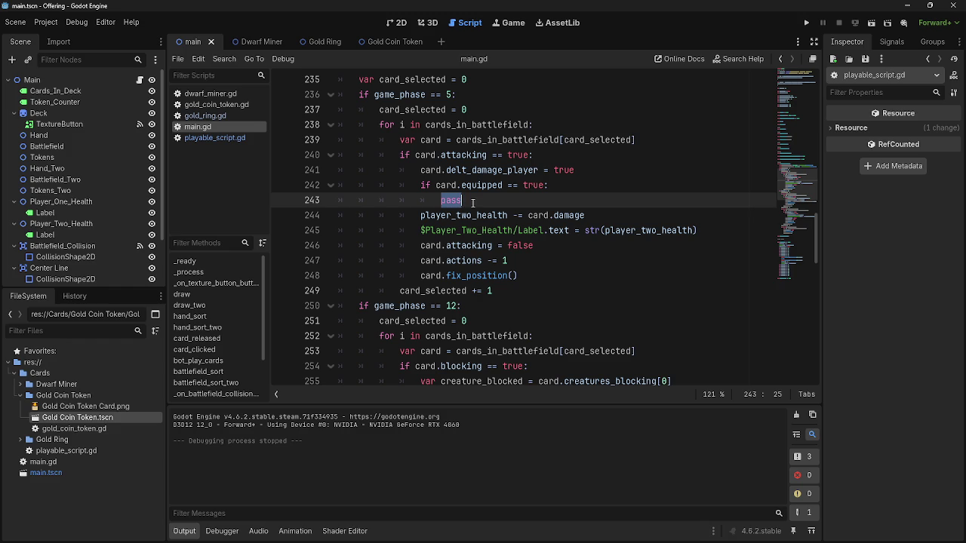
pyautogui.scroll(3, 473, 202)
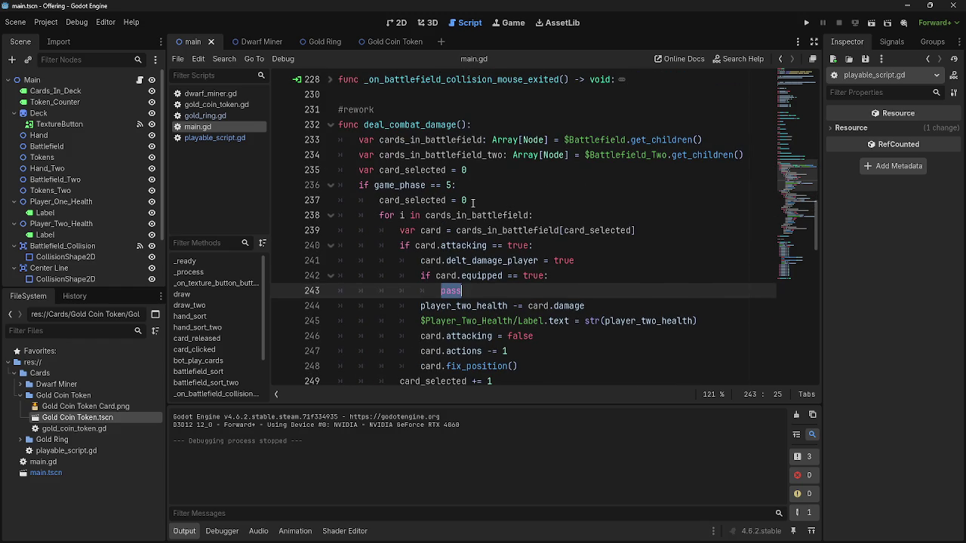
# - Type 'card.' on line 243 and look up the variable names in gold_ring.gd
pyautogui.write('card')
pyautogui.write('.')
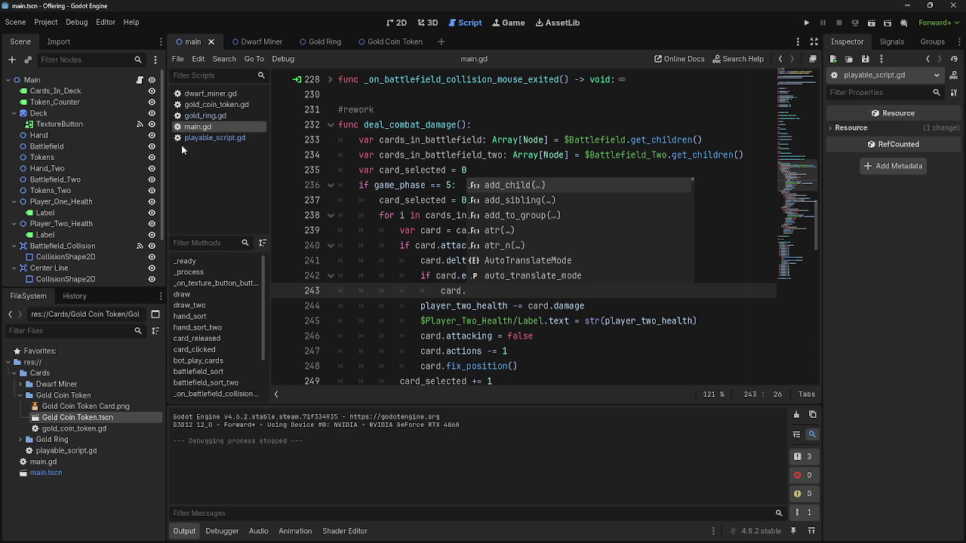
pyautogui.click(203, 116)
pyautogui.click(200, 127)
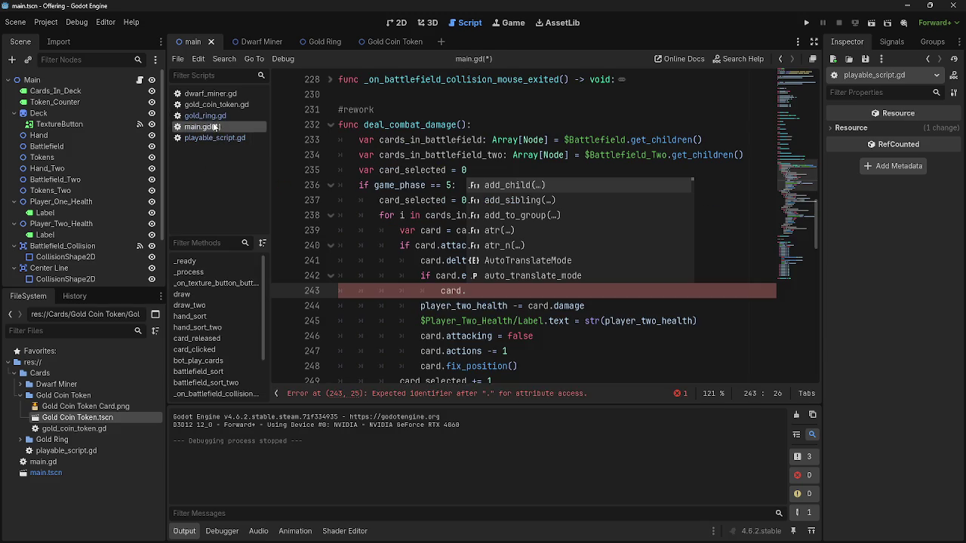
pyautogui.press('Escape')
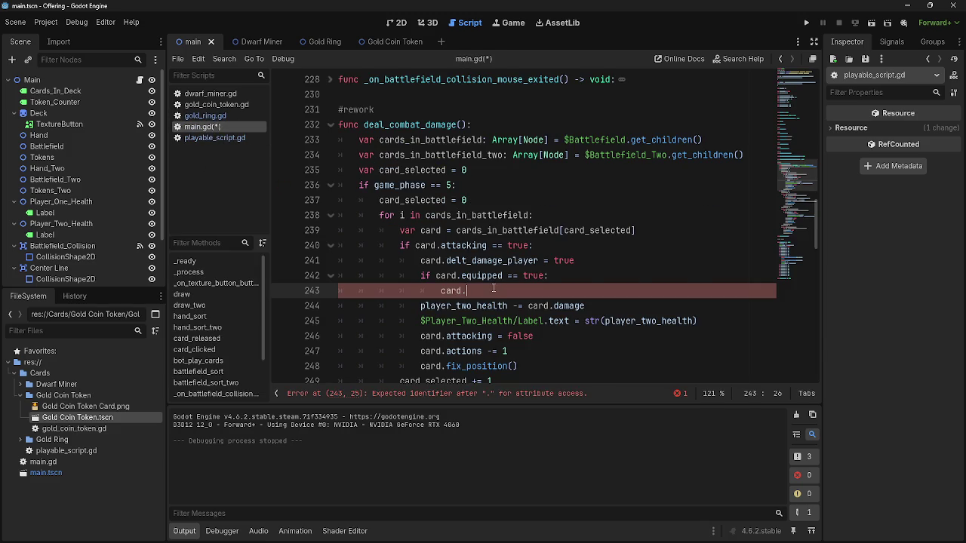
pyautogui.click(213, 118)
pyautogui.scroll(4, 421, 298)
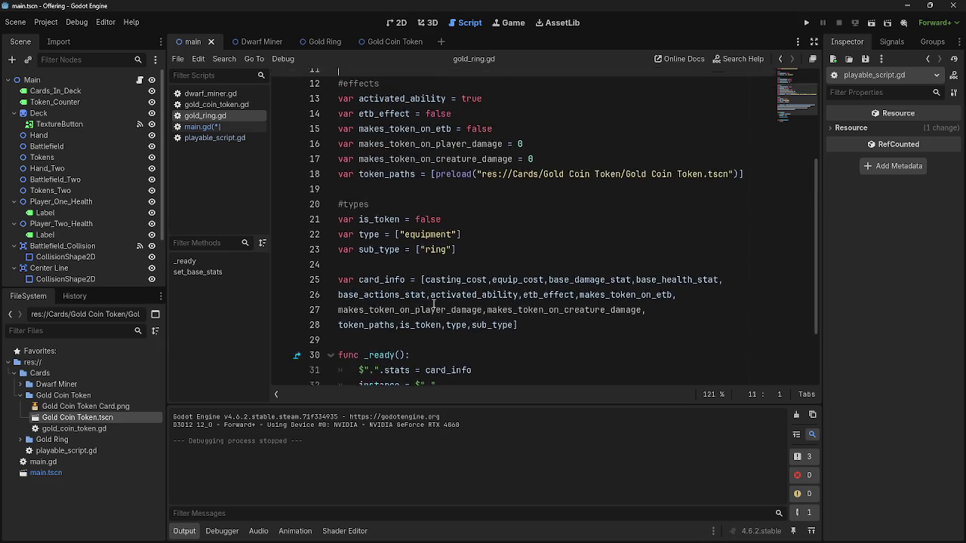
pyautogui.scroll(1, 421, 298)
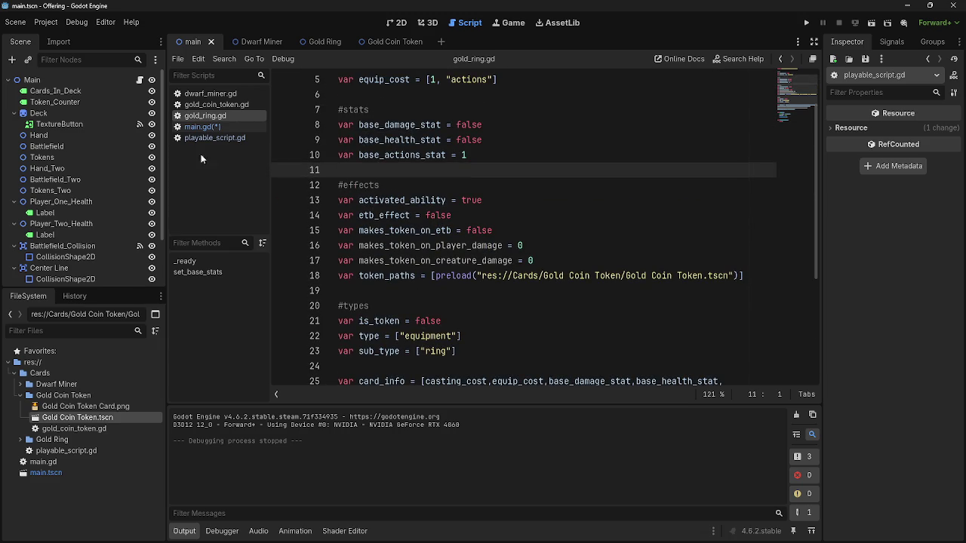
# - Copy equipped_by from playable_script.gd and paste it after 'card.' on line 243
pyautogui.click(189, 138)
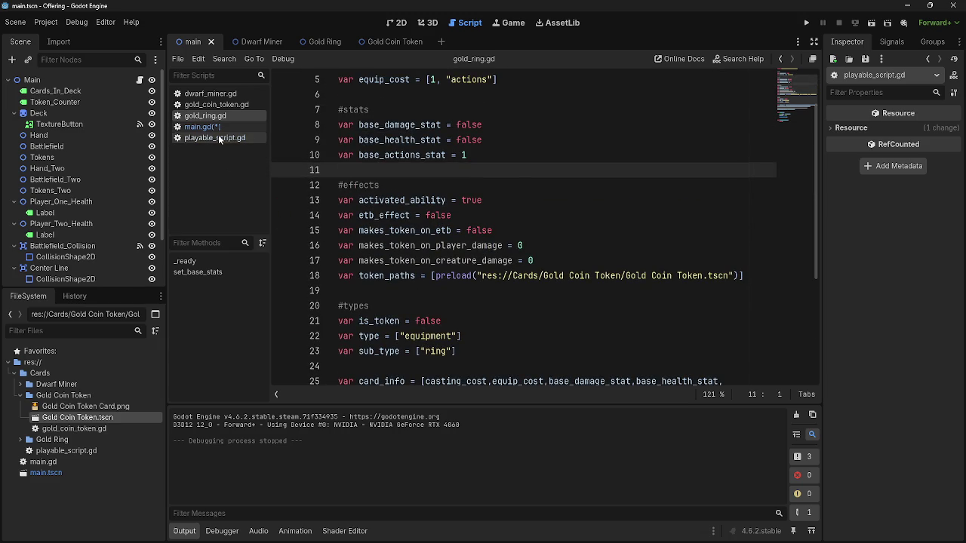
pyautogui.click(215, 127)
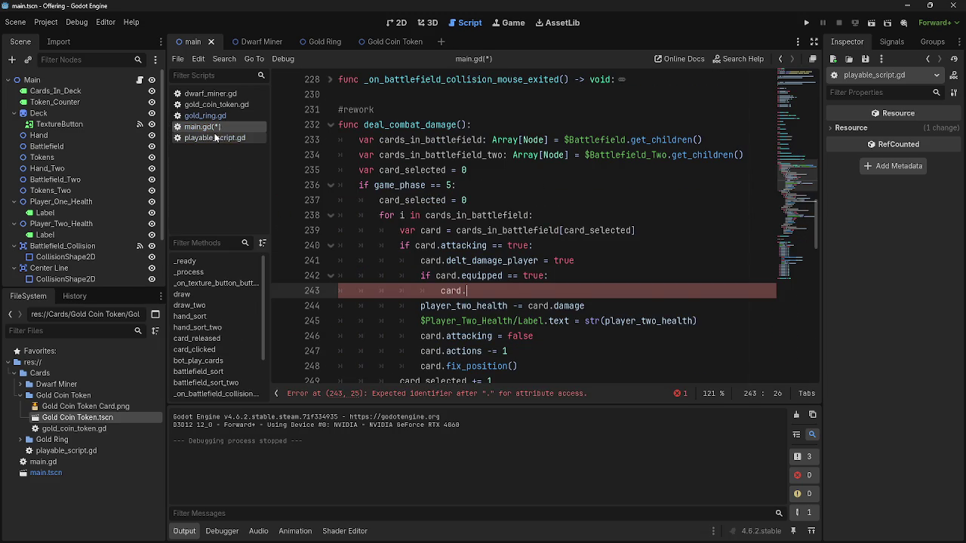
pyautogui.click(217, 137)
pyautogui.click(201, 127)
pyautogui.click(217, 137)
pyautogui.scroll(12, 495, 308)
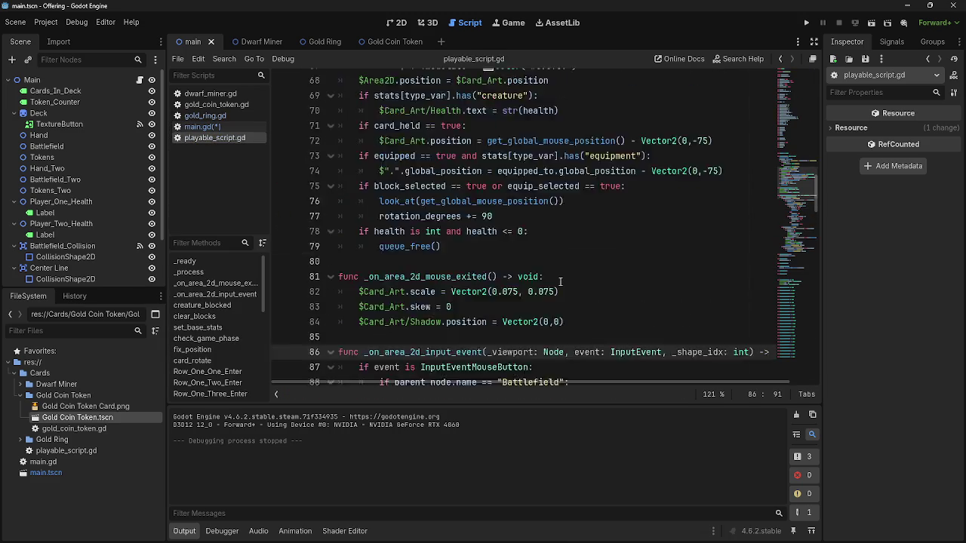
pyautogui.scroll(8, 495, 308)
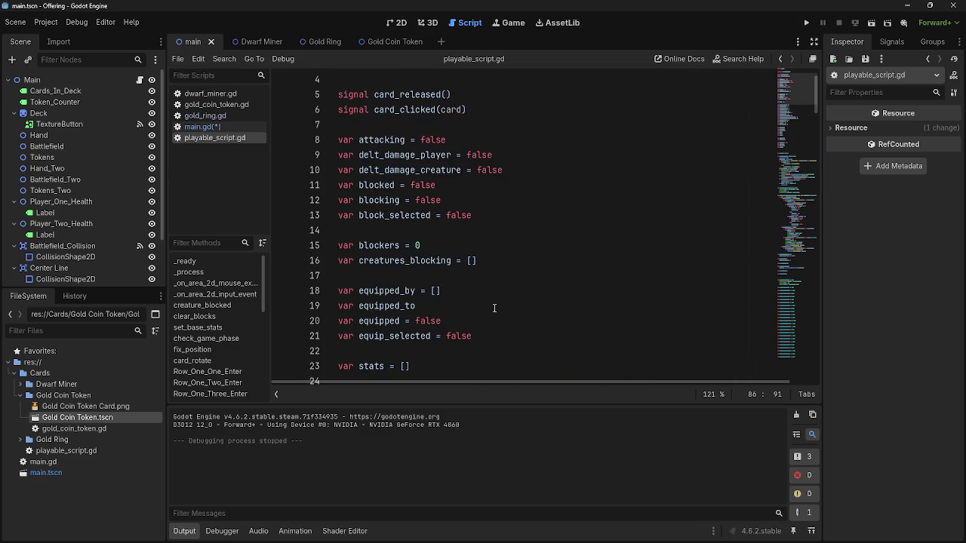
pyautogui.doubleClick(372, 290)
pyautogui.hotkey('ctrl', 'c')
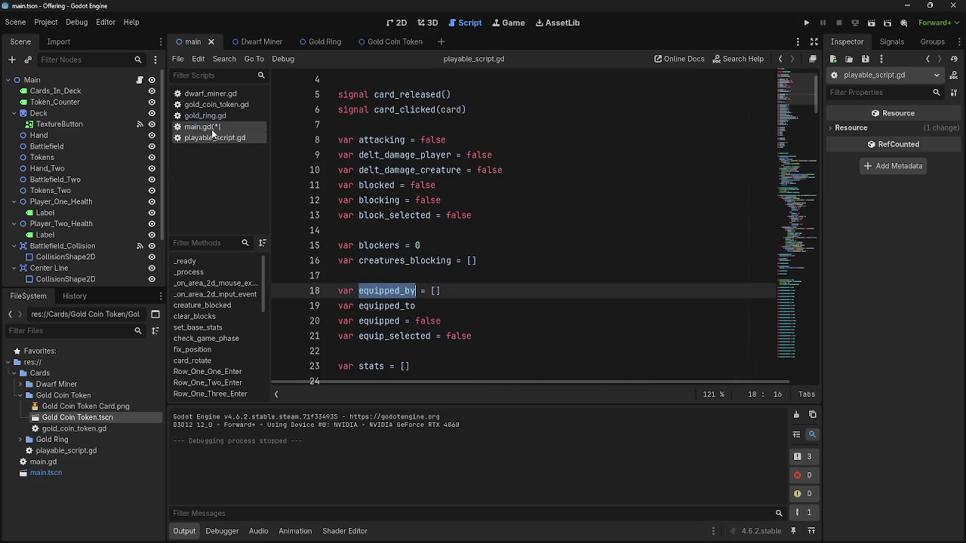
pyautogui.click(201, 127)
pyautogui.hotkey('ctrl', 'v')
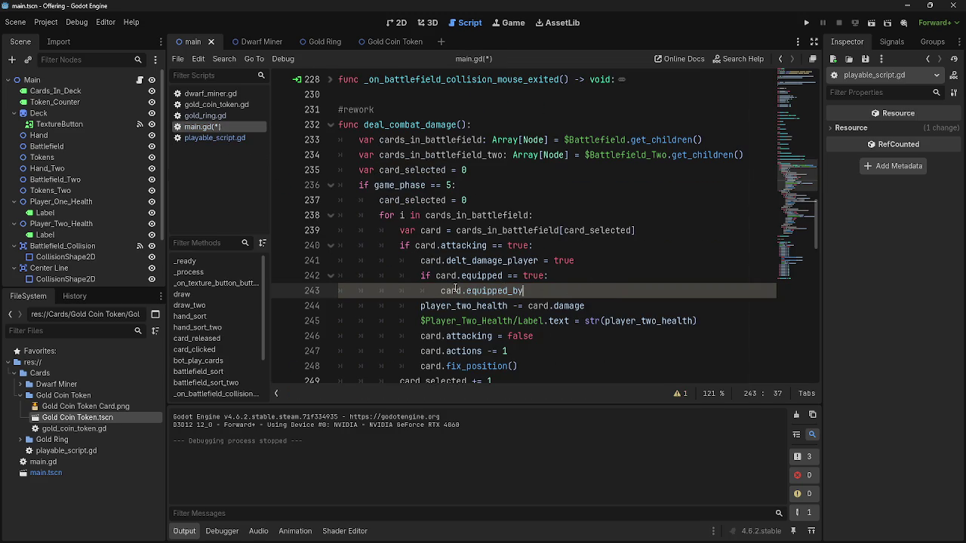
# - Prefix line 243 with 'var damage_effect_check =' so it stores card.equipped_by
pyautogui.click(435, 280)
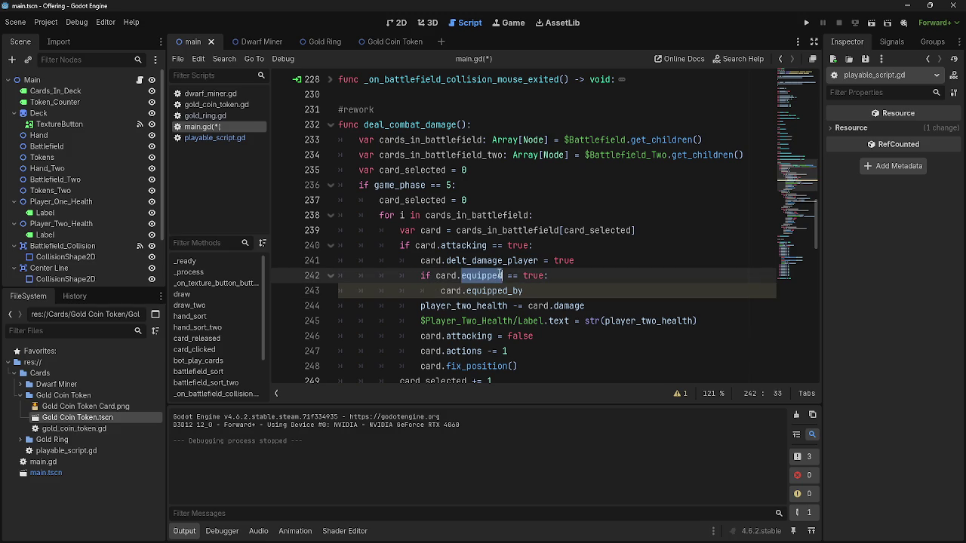
pyautogui.doubleClick(481, 276)
pyautogui.click(462, 291)
pyautogui.doubleClick(484, 290)
pyautogui.click(552, 289)
pyautogui.click(439, 292)
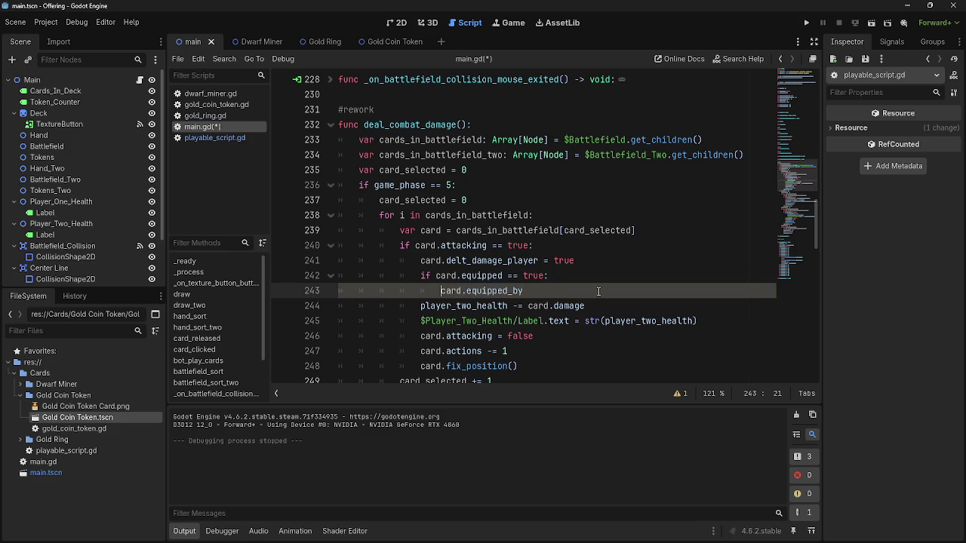
pyautogui.write('ca')
pyautogui.press('BackSpace')
pyautogui.press('BackSpace')
pyautogui.write('var damage')
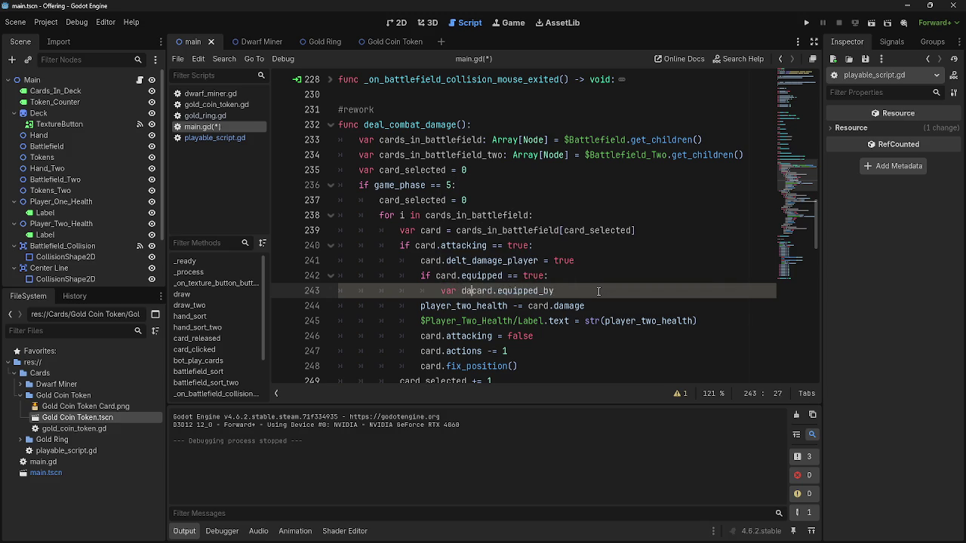
pyautogui.write('_check =')
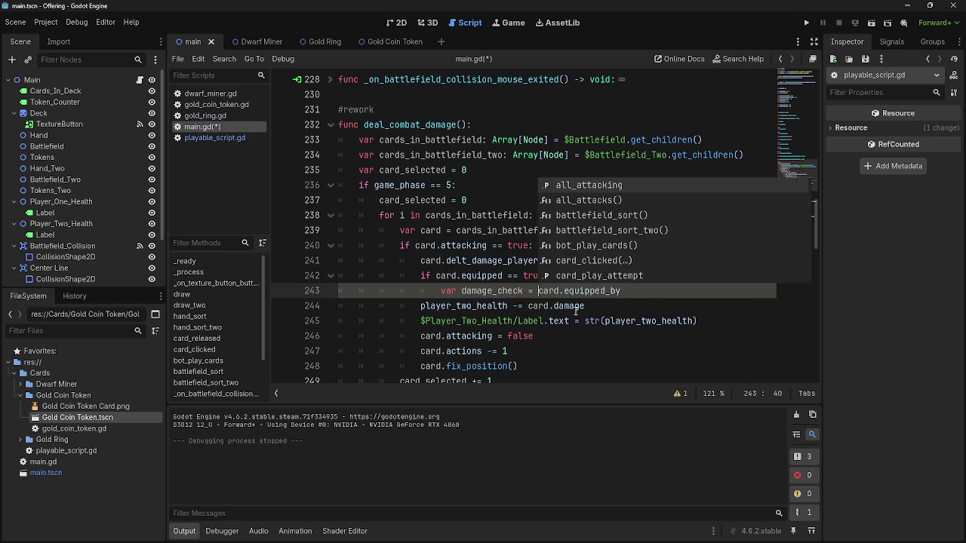
pyautogui.press('End')
pyautogui.click(498, 295)
pyautogui.write('effe')
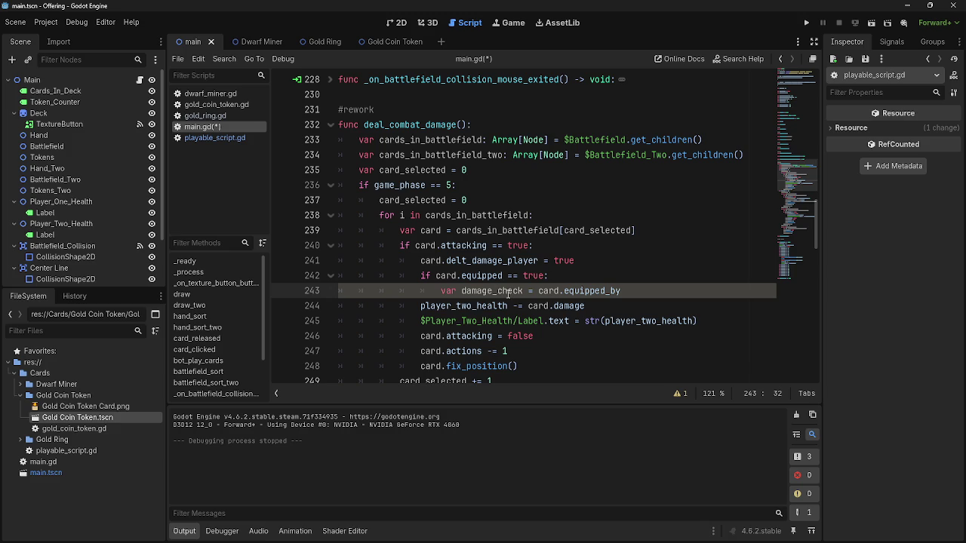
pyautogui.write('ct_')
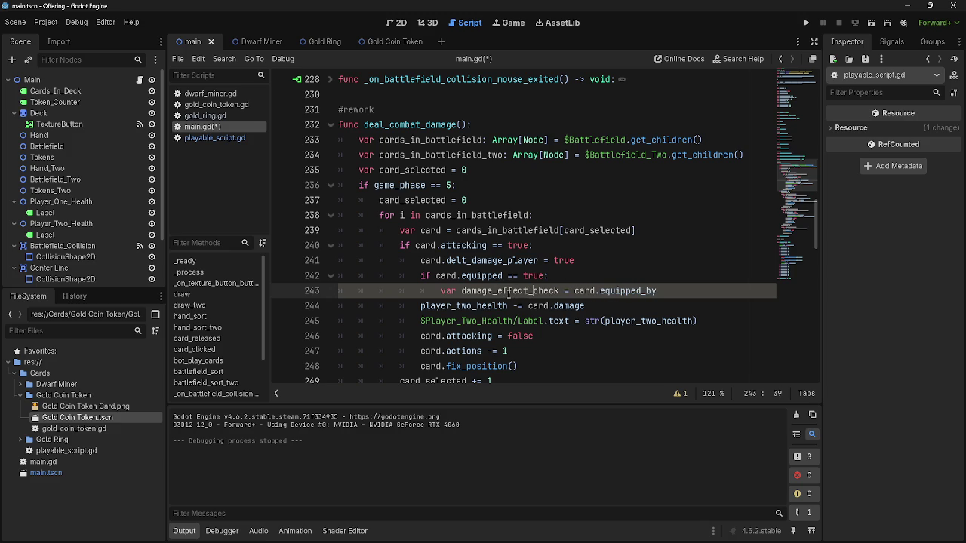
pyautogui.press('End')
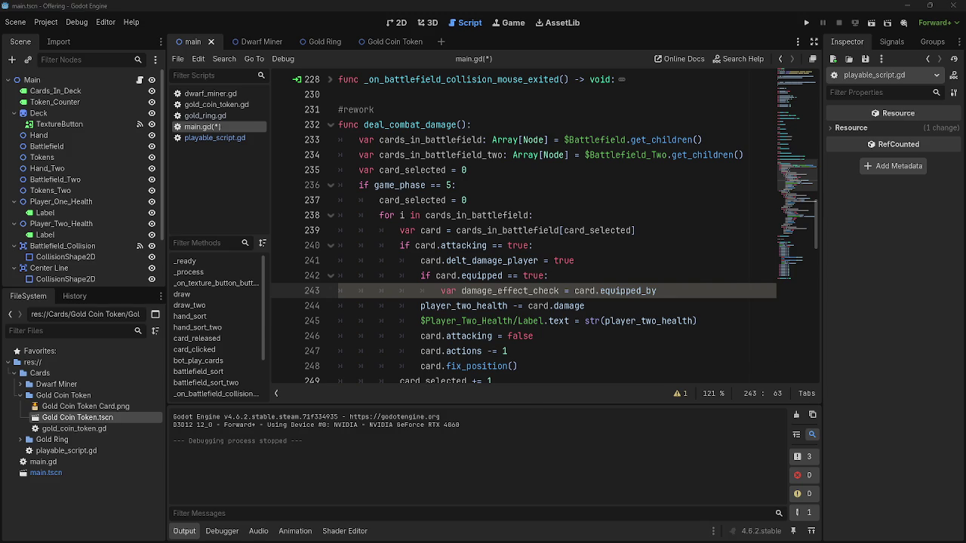
pyautogui.hotkey('alt', 'Tab')
pyautogui.hotkey('alt', 'Tab')
pyautogui.click(662, 279)
# - Rename damage_effect_check to effect_check by deleting 'damage_' on line 243
pyautogui.click(664, 297)
pyautogui.click(471, 276)
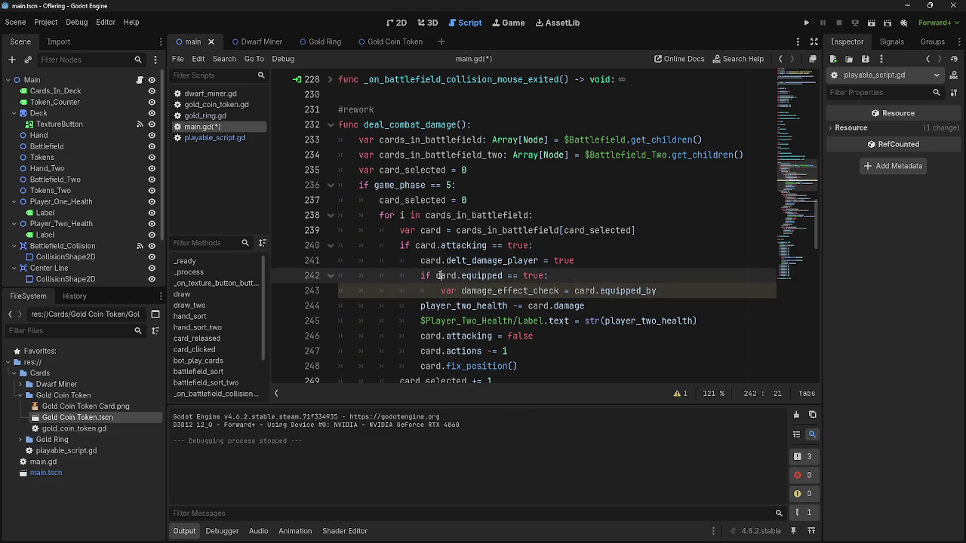
pyautogui.click(451, 275)
pyautogui.doubleClick(481, 275)
pyautogui.doubleClick(445, 275)
pyautogui.doubleClick(482, 275)
pyautogui.click(573, 271)
pyautogui.click(672, 291)
pyautogui.doubleClick(507, 290)
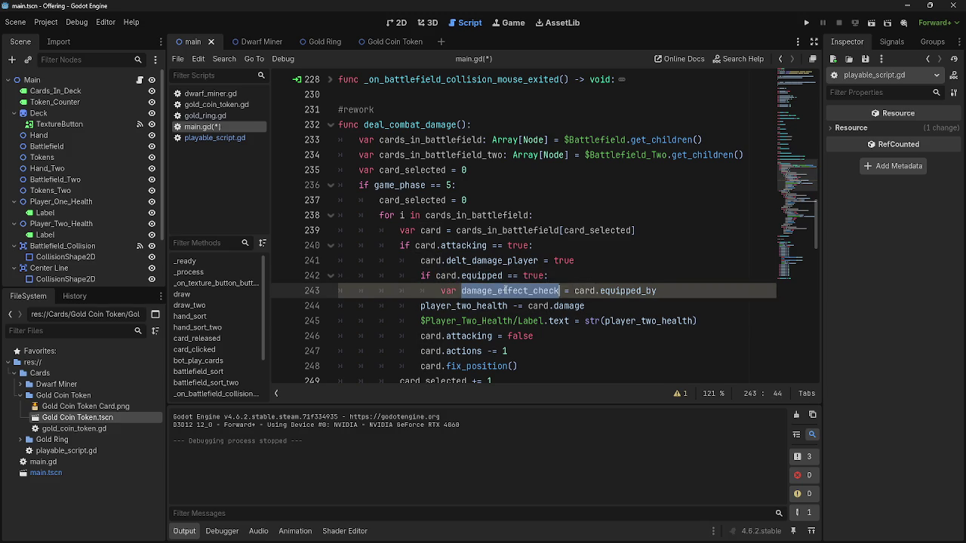
pyautogui.click(667, 292)
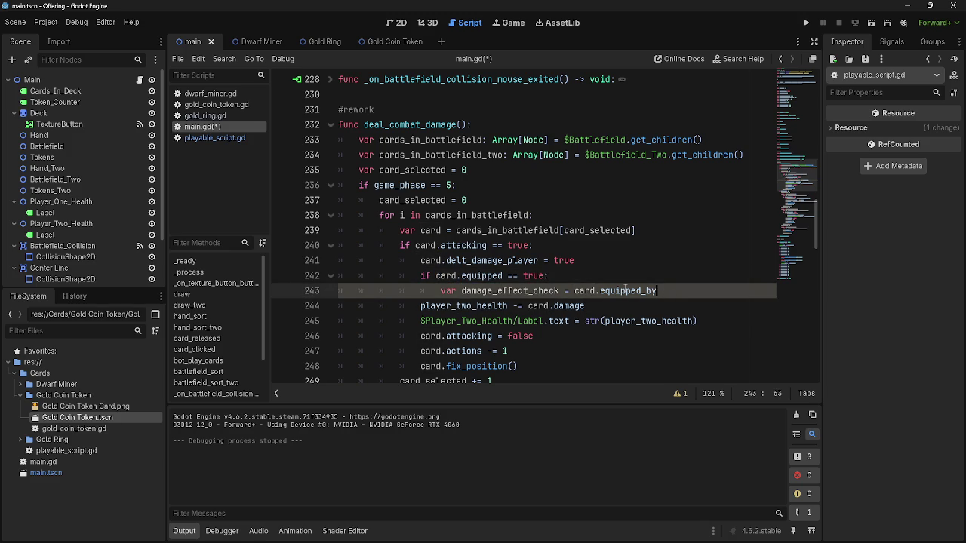
pyautogui.click(585, 291)
pyautogui.moveTo(497, 291); pyautogui.dragTo(461, 290)
pyautogui.press('BackSpace')
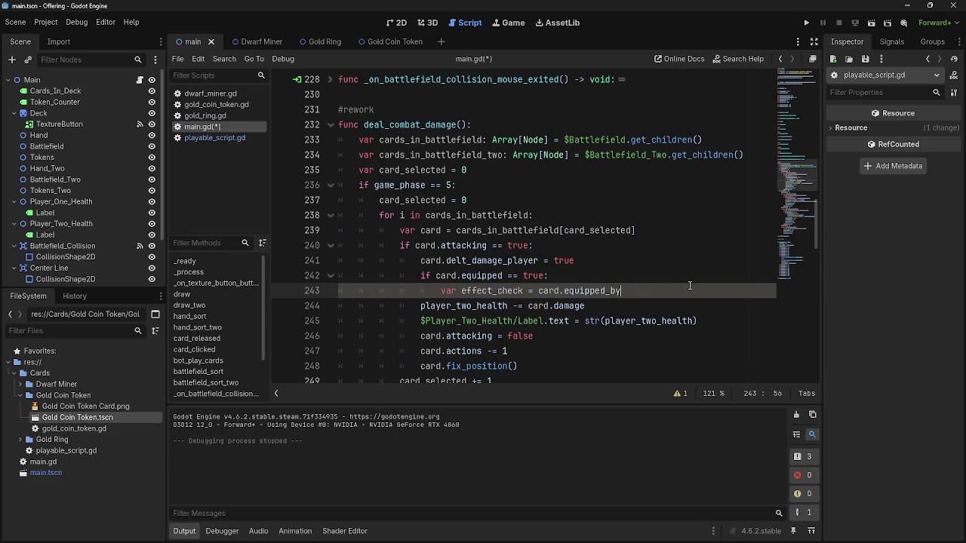
# - Index card.equipped_by with [equip_slot] and add a new line above effect_check
pyautogui.click(689, 287)
pyautogui.press('Return')
pyautogui.click(679, 286)
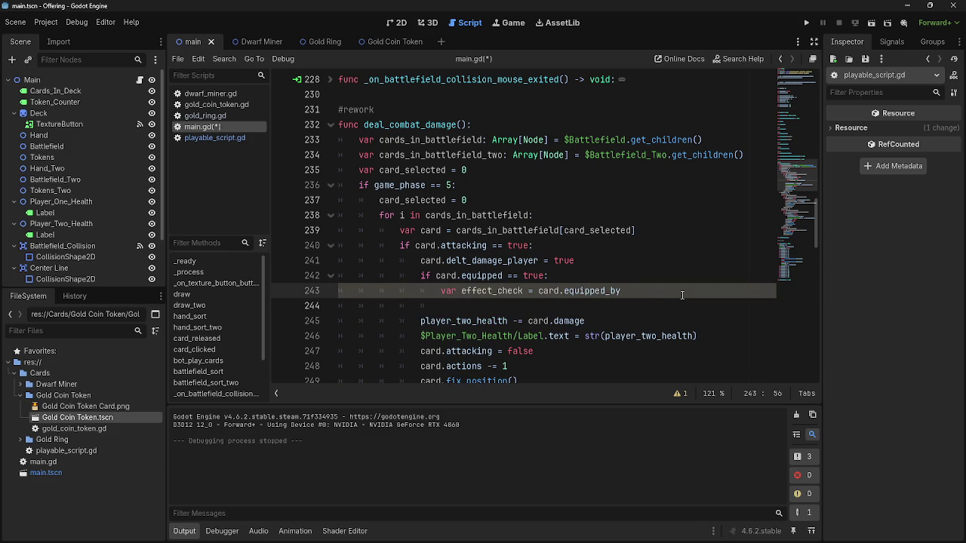
pyautogui.write('[0')
pyautogui.press('BackSpace')
pyautogui.write('equip_slot')
pyautogui.click(677, 275)
pyautogui.press('Return')
# - Declare 'var equip_slot = 0' above the effect_check line
pyautogui.write('var equip_s')
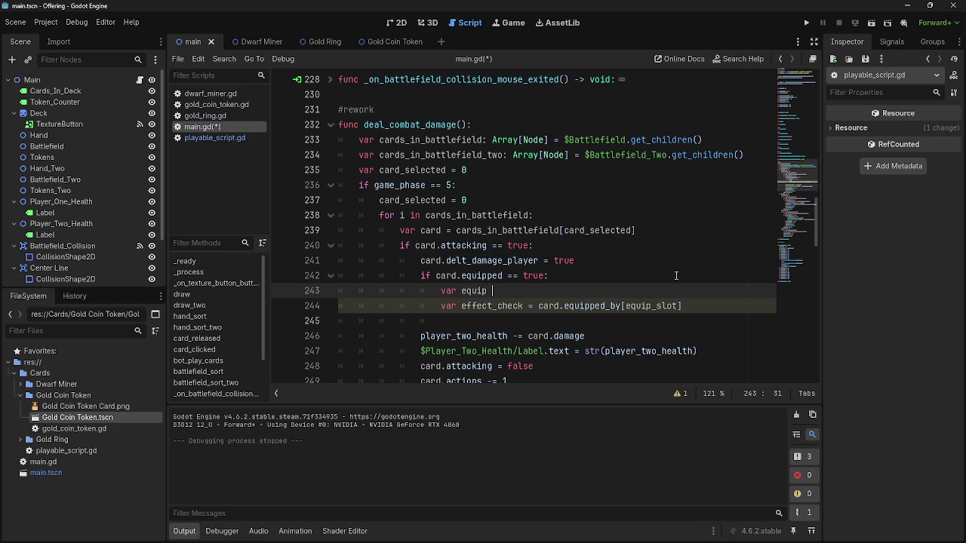
pyautogui.write('lot =')
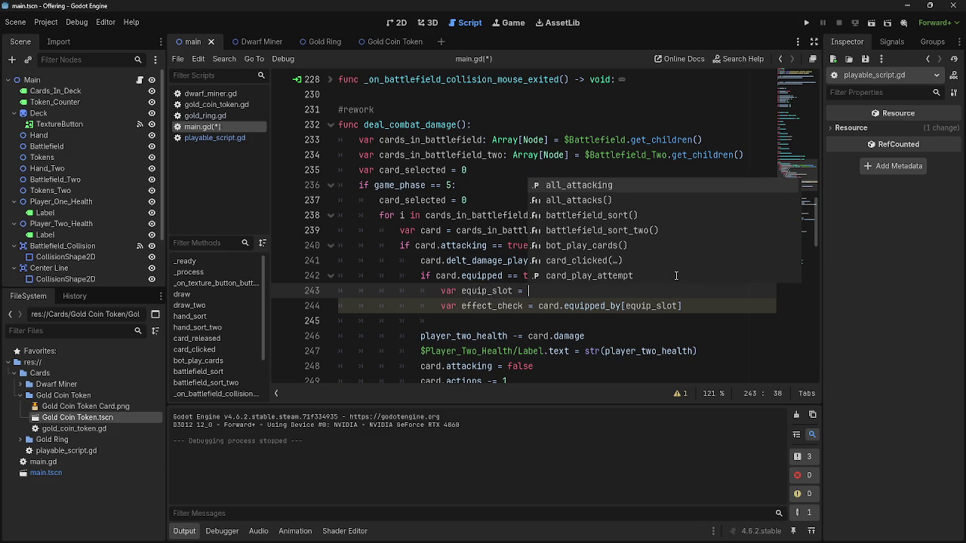
pyautogui.press('Escape')
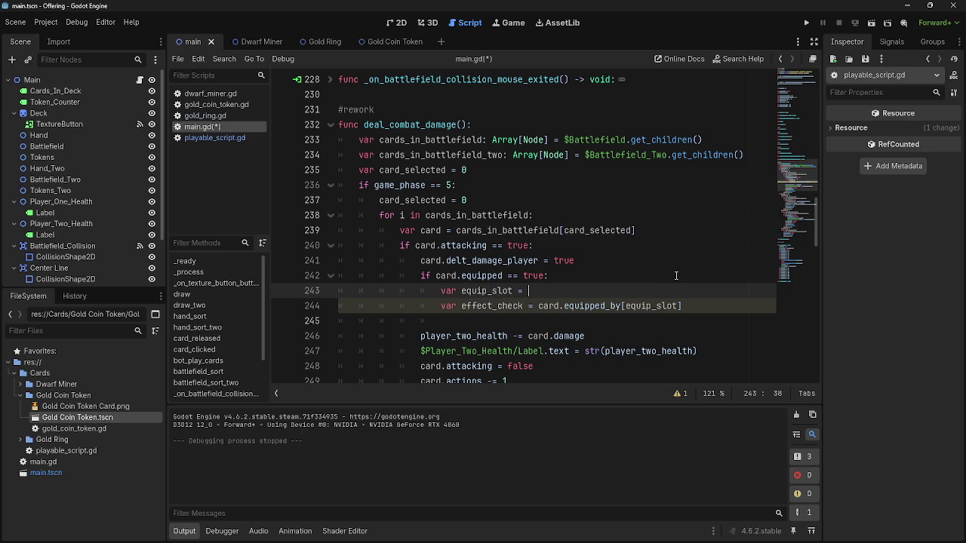
pyautogui.write('0')
# - Add 'equip_slot += 1' below effect_check with an empty line above it, and save main.gd
pyautogui.click(568, 322)
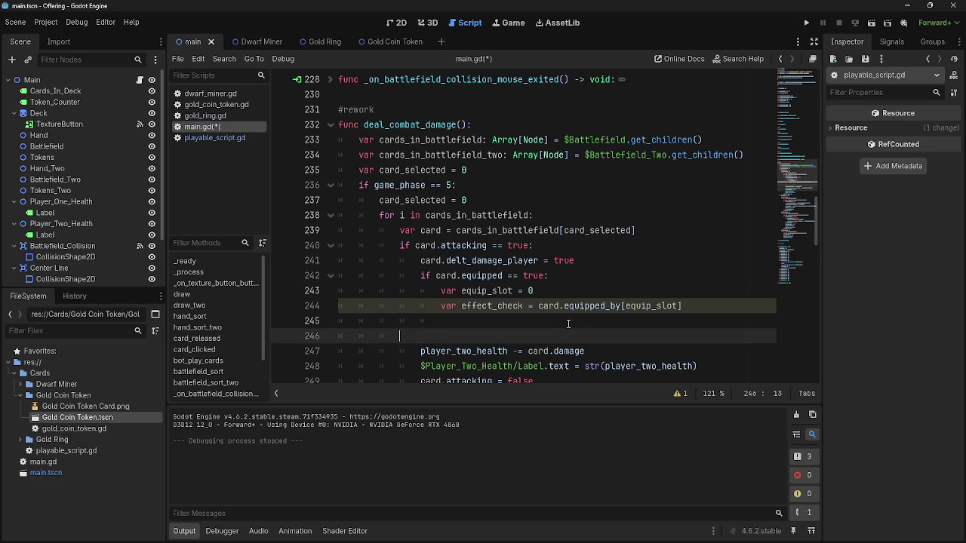
pyautogui.write('+= 1')
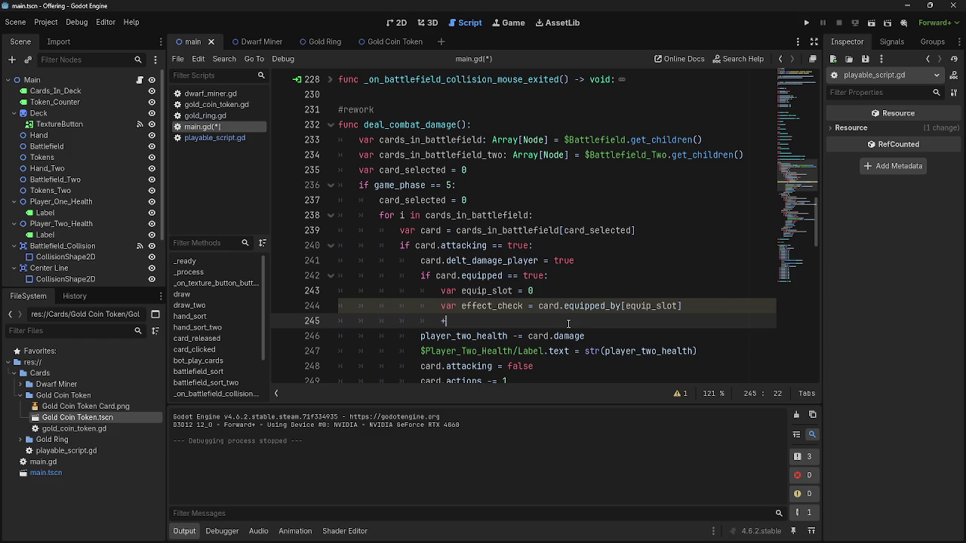
pyautogui.press('BackSpace')
pyautogui.press('BackSpace')
pyautogui.press('BackSpace')
pyautogui.write('equ')
pyautogui.press('Return')
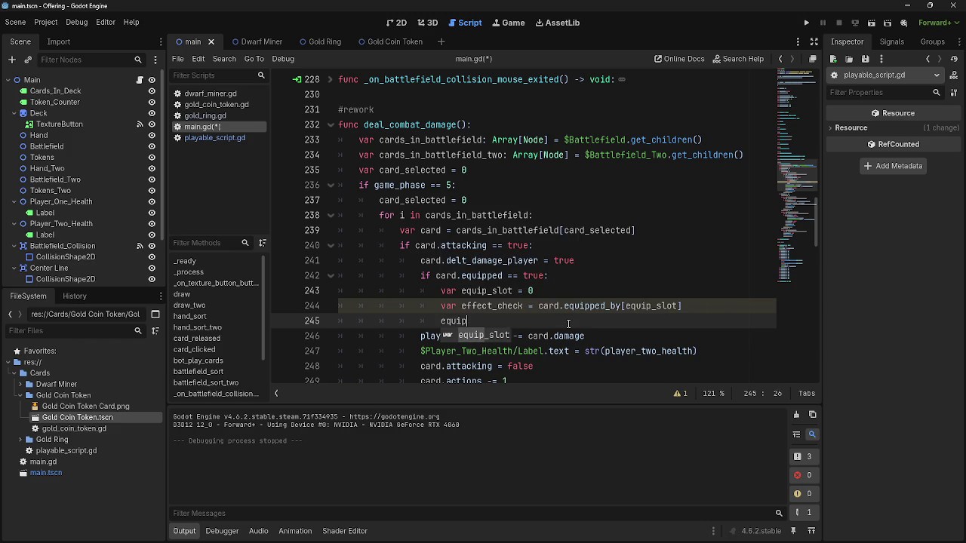
pyautogui.write('+= 1')
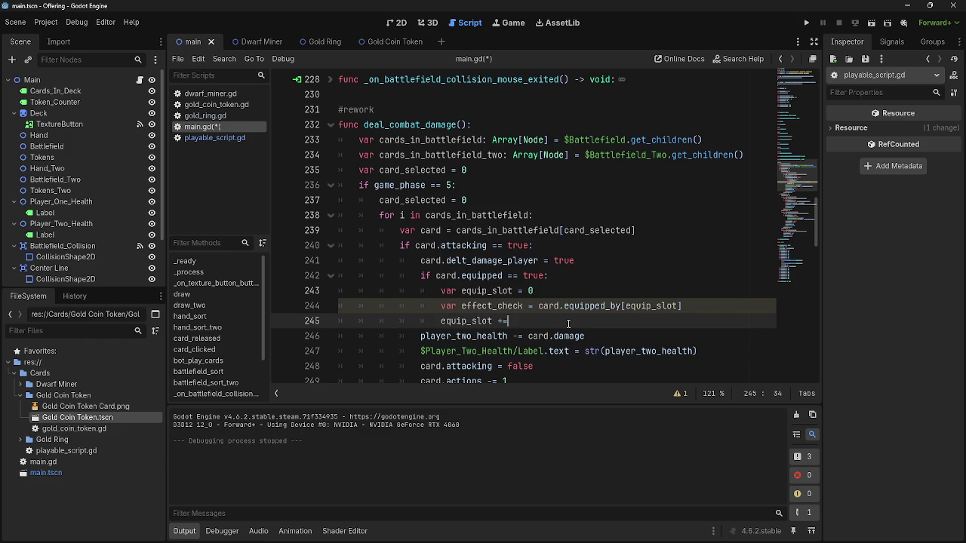
pyautogui.click(690, 306)
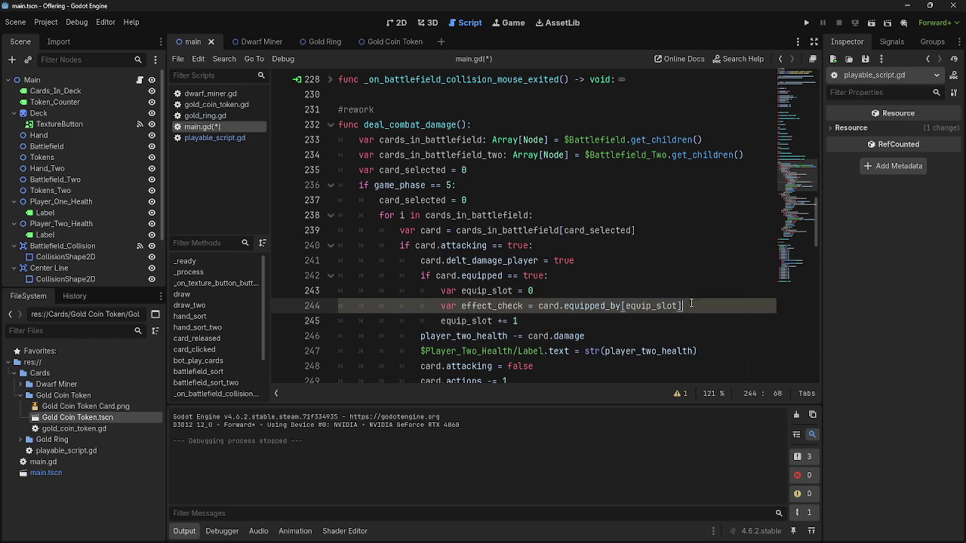
pyautogui.press('Return')
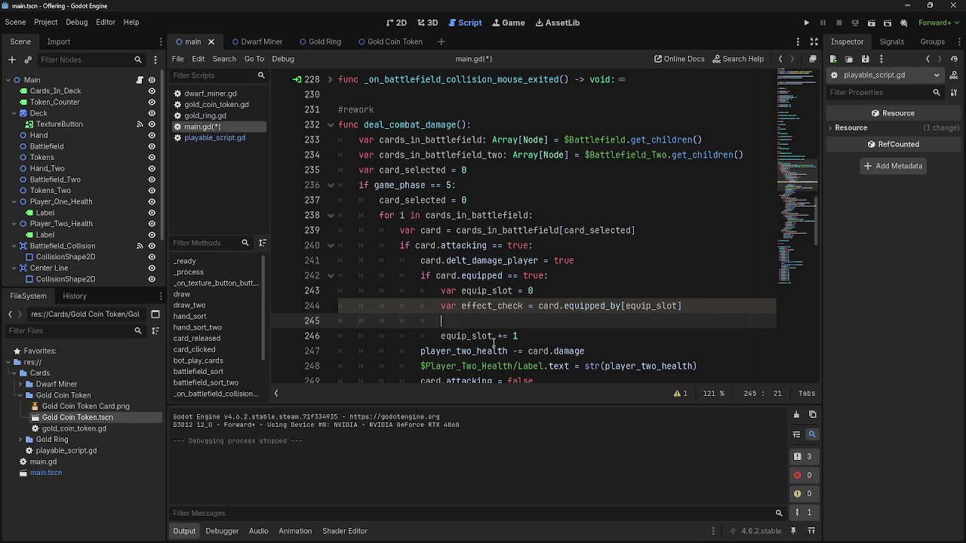
pyautogui.hotkey('ctrl', 's')
pyautogui.doubleClick(500, 296)
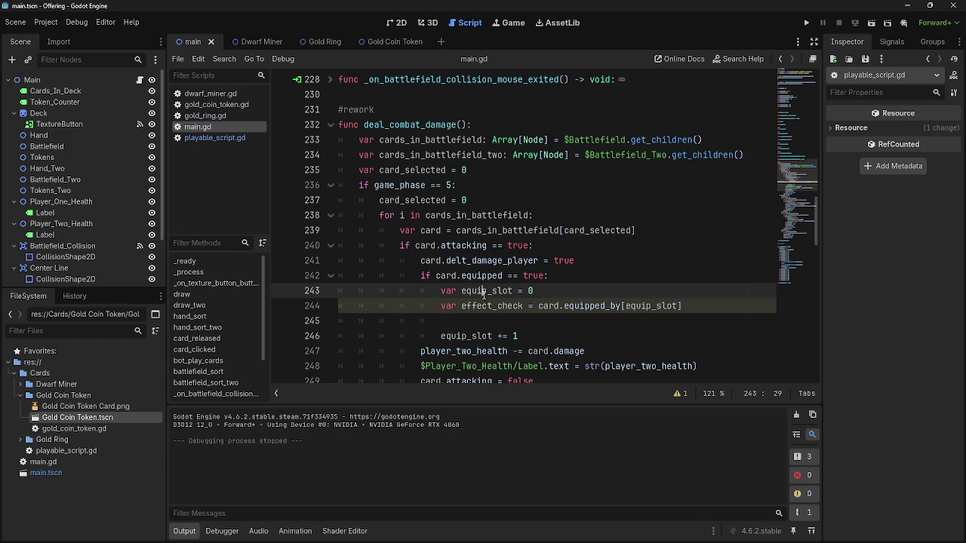
# - Insert a new line after line 242 reading 'for i in amount_equipped'
pyautogui.click(480, 321)
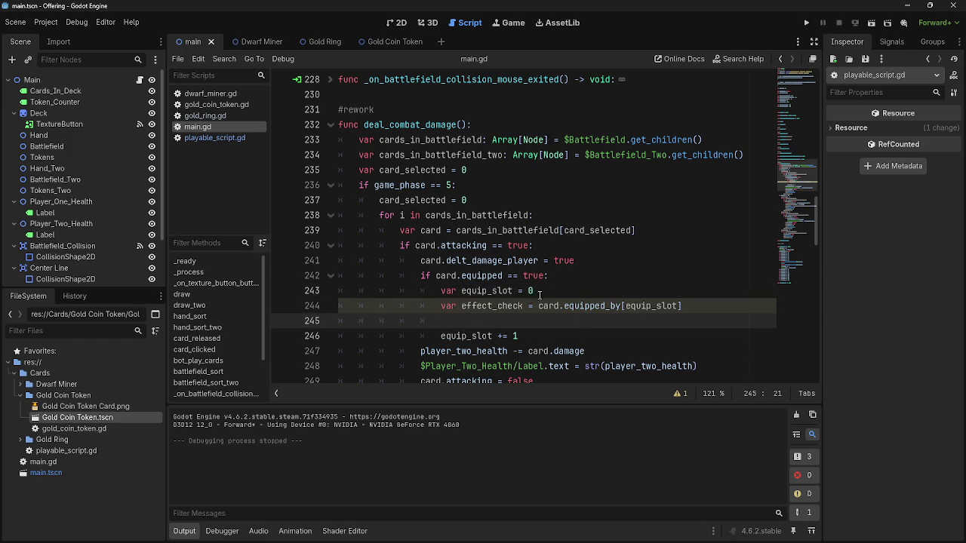
pyautogui.click(572, 277)
pyautogui.press('Return')
pyautogui.write('for i in')
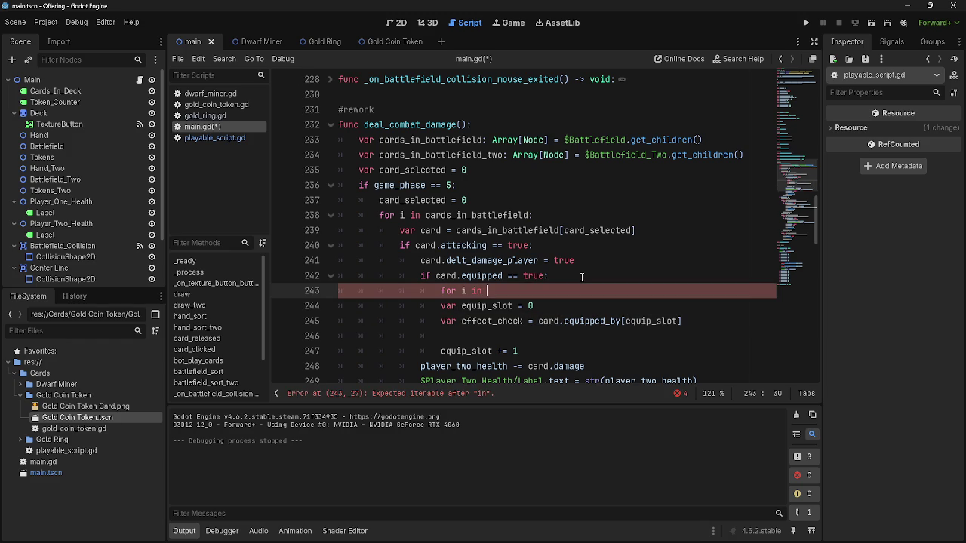
pyautogui.write('card')
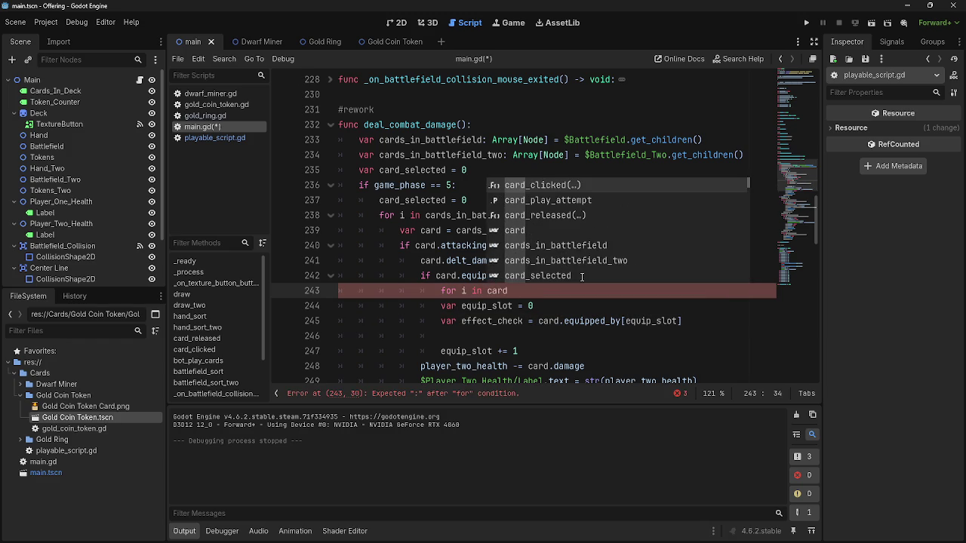
pyautogui.press('BackSpace')
pyautogui.press('BackSpace')
pyautogui.write('amount')
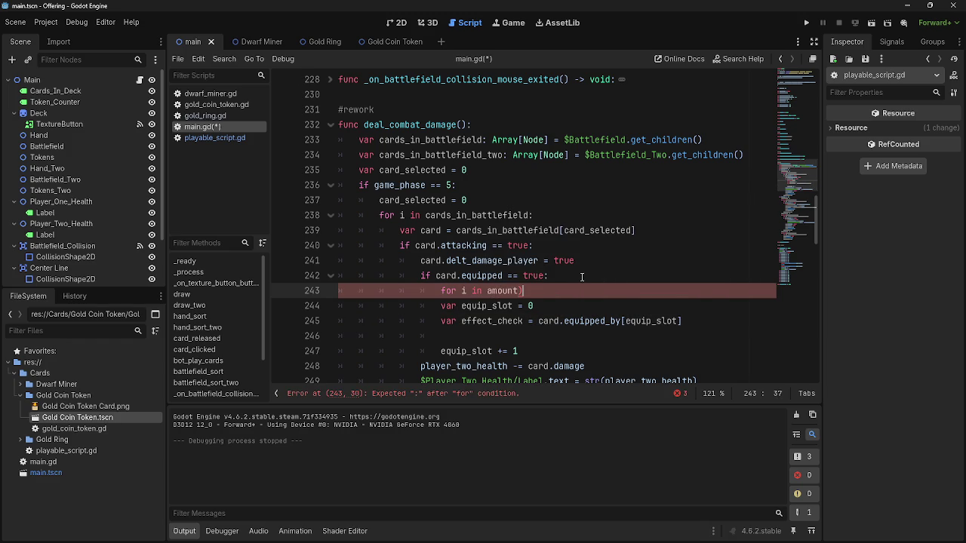
pyautogui.write('_equip')
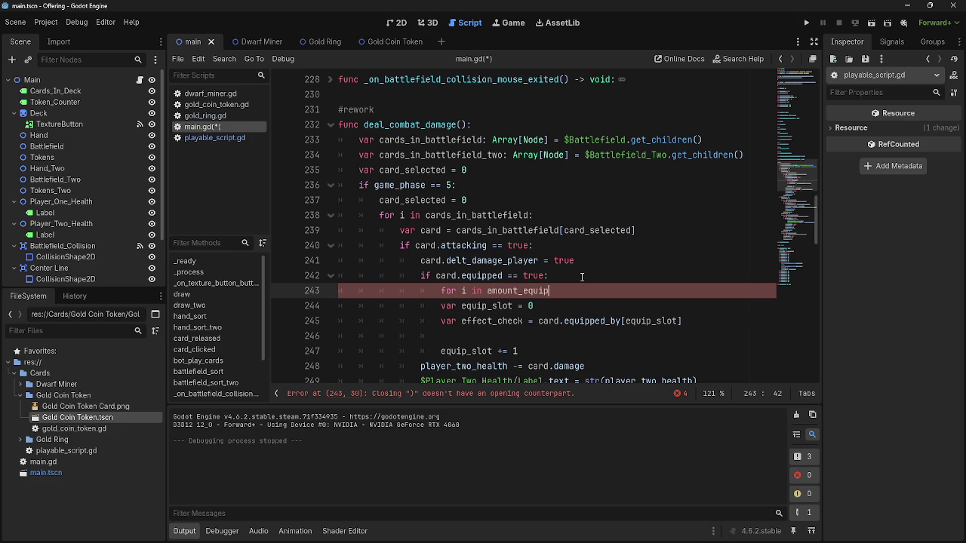
pyautogui.write('ped')
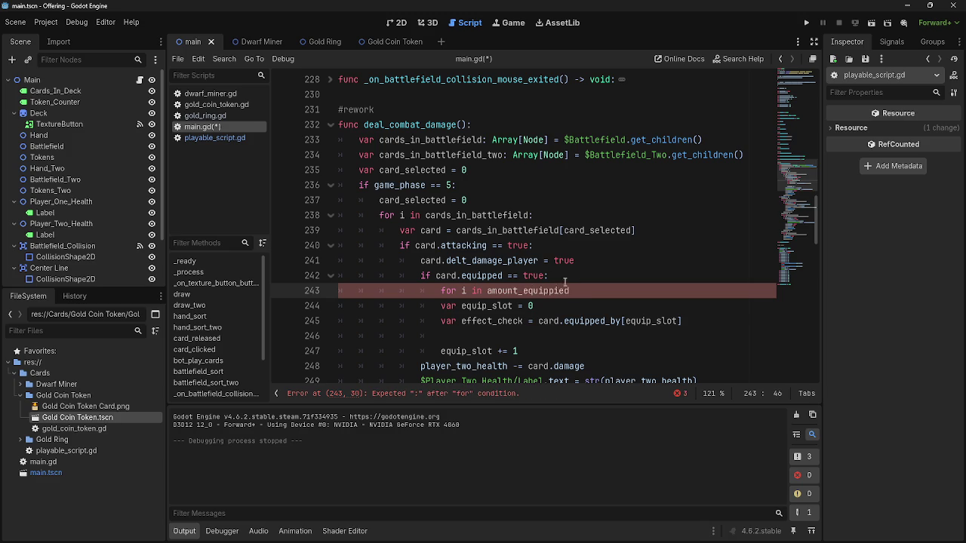
# - Add the missing colon to the for line and indent loop body lines 245-248 one level
pyautogui.click(594, 276)
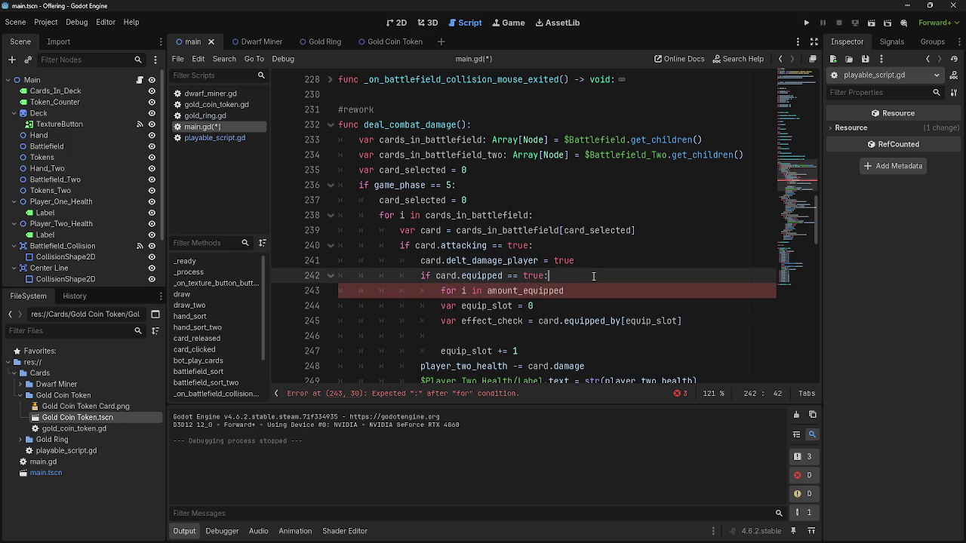
pyautogui.press('Return')
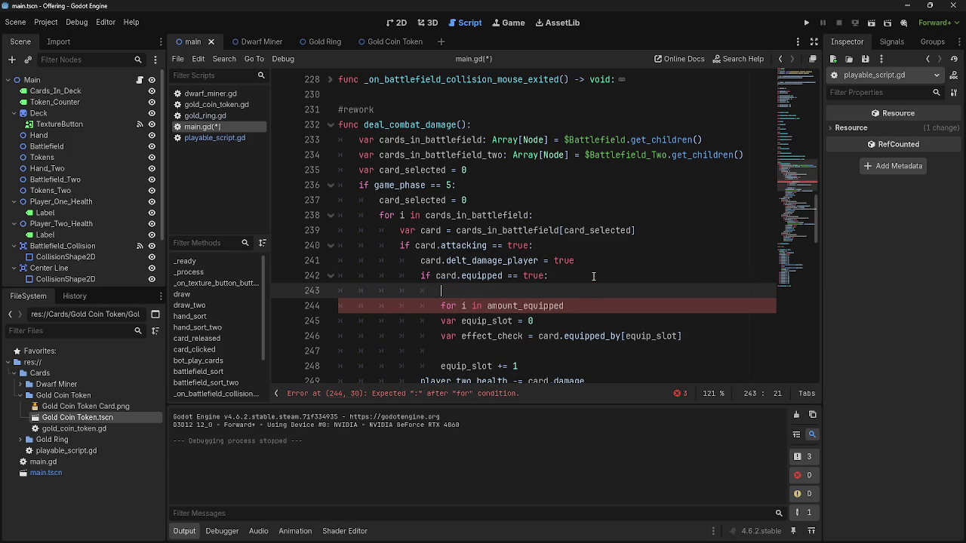
pyautogui.click(584, 305)
pyautogui.write(':')
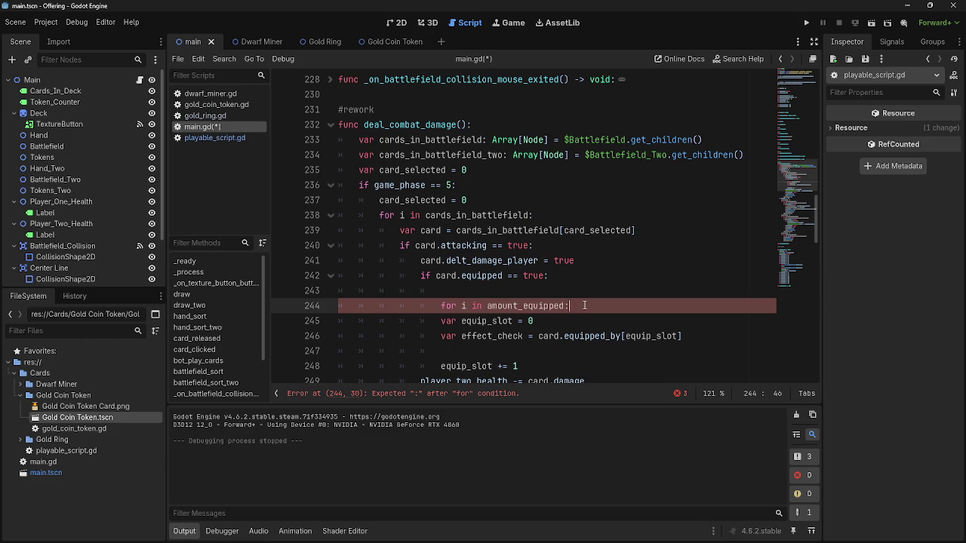
pyautogui.click(442, 321)
pyautogui.moveTo(442, 320); pyautogui.dragTo(520, 366)
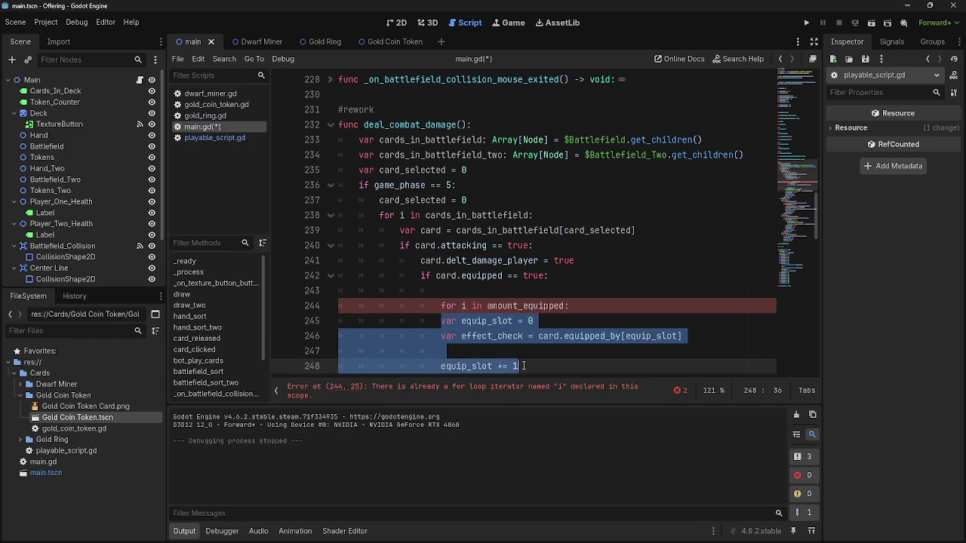
pyautogui.press('Tab')
# - Move 'var equip_slot = 0' above the loop and delete the leftover empty line
pyautogui.click(587, 296)
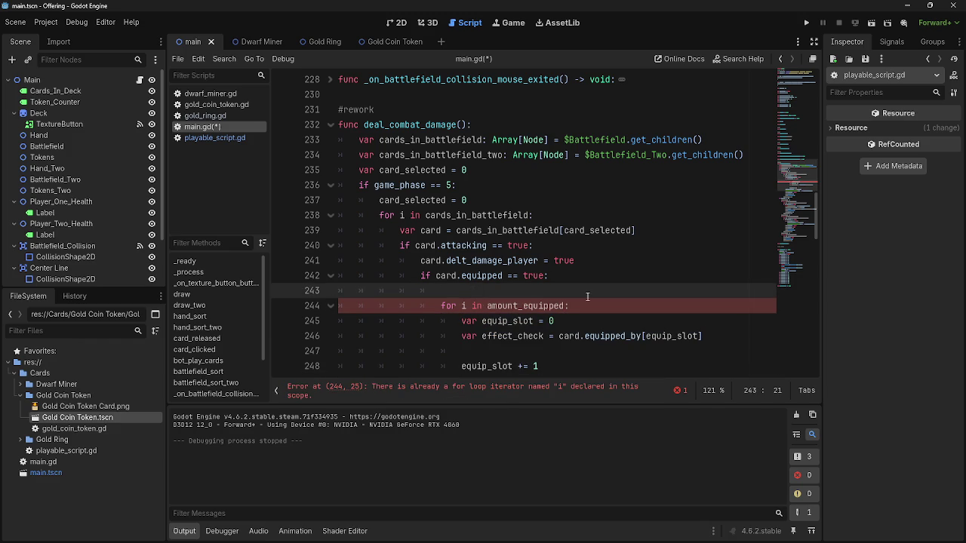
pyautogui.moveTo(554, 321)
pyautogui.mouseDown()
pyautogui.moveTo(513, 336)
pyautogui.moveTo(461, 321)
pyautogui.moveTo(478, 295)
pyautogui.mouseUp()
pyautogui.press('Return')
pyautogui.moveTo(461, 336); pyautogui.dragTo(295, 340)
pyautogui.press('BackSpace')
pyautogui.press('BackSpace')
pyautogui.scroll(-1, 498, 249)
pyautogui.click(498, 243)
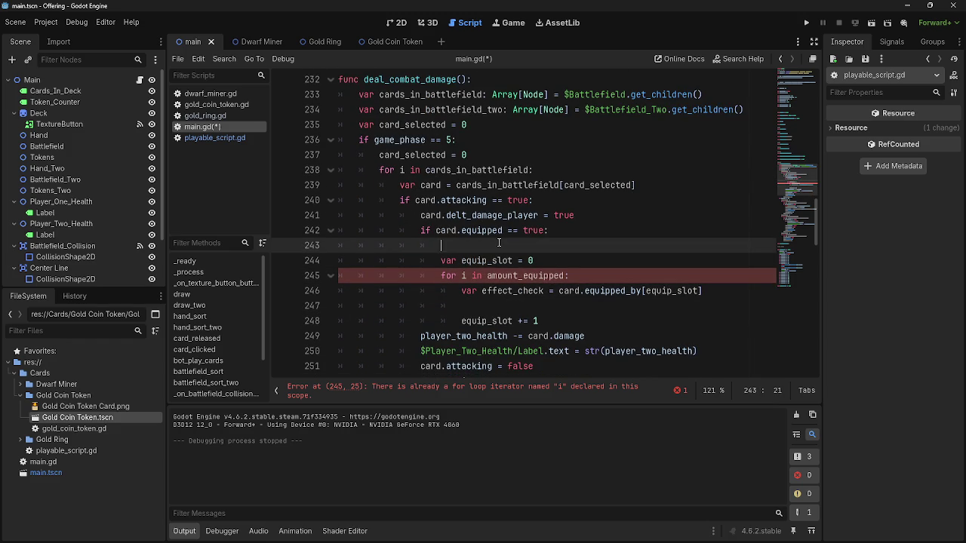
pyautogui.hotkey('ctrl', 'space')
# - Write 'var amount_equipped =' on line 243 and paste the Array[Node] expression from line 233
pyautogui.press('Escape')
pyautogui.write('amount_')
pyautogui.press('BackSpace')
pyautogui.press('BackSpace')
pyautogui.press('BackSpace')
pyautogui.write('var amount_e')
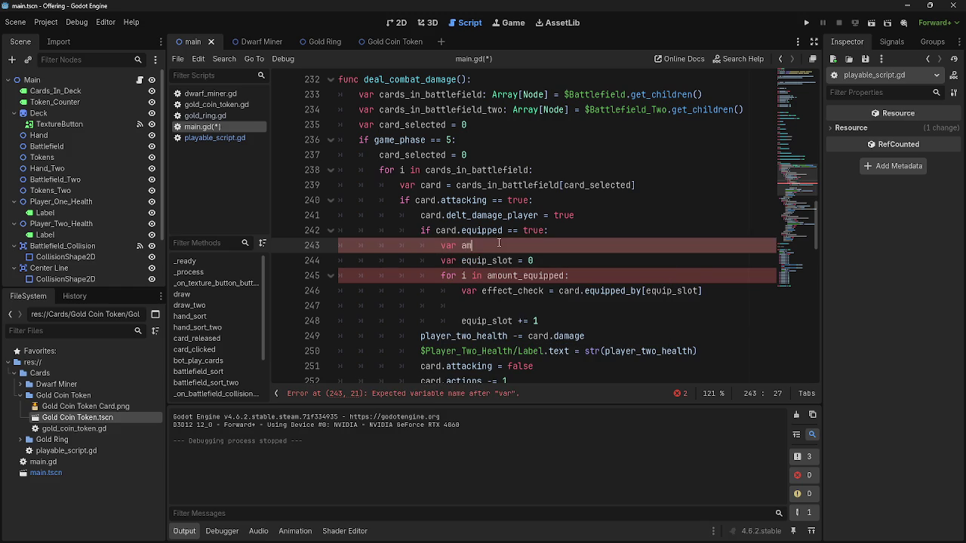
pyautogui.write('q')
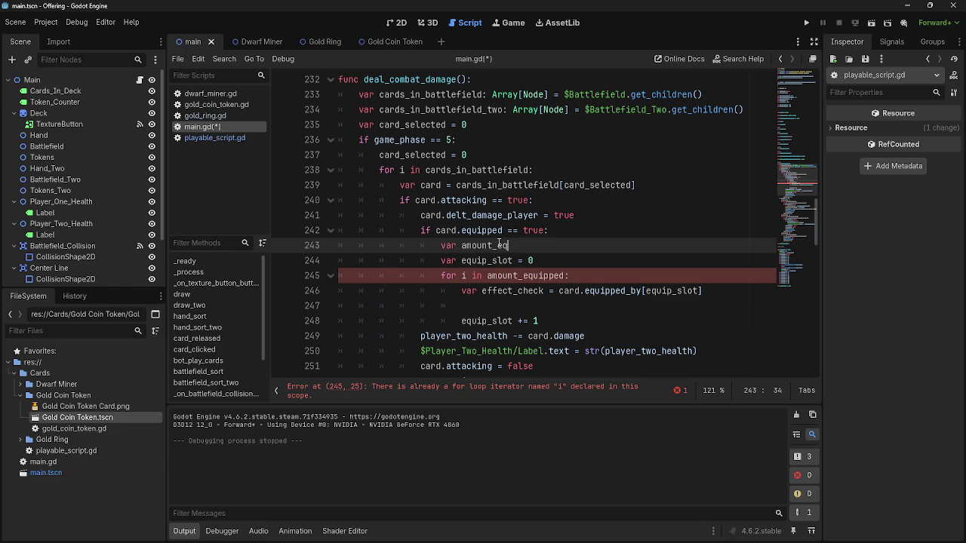
pyautogui.write('uip')
pyautogui.write('ped =')
pyautogui.click(578, 215)
pyautogui.moveTo(484, 95); pyautogui.dragTo(732, 91)
pyautogui.hotkey('ctrl', 'c')
pyautogui.moveTo(570, 246)
pyautogui.mouseDown()
pyautogui.moveTo(514, 253)
pyautogui.moveTo(543, 246)
pyautogui.mouseUp()
pyautogui.hotkey('ctrl', 'v')
# - Finish the declaration as 'var amount_equipped = card.eqquipped_by.size()'
pyautogui.moveTo(547, 246)
pyautogui.mouseDown()
pyautogui.moveTo(769, 246)
pyautogui.moveTo(549, 247)
pyautogui.mouseUp()
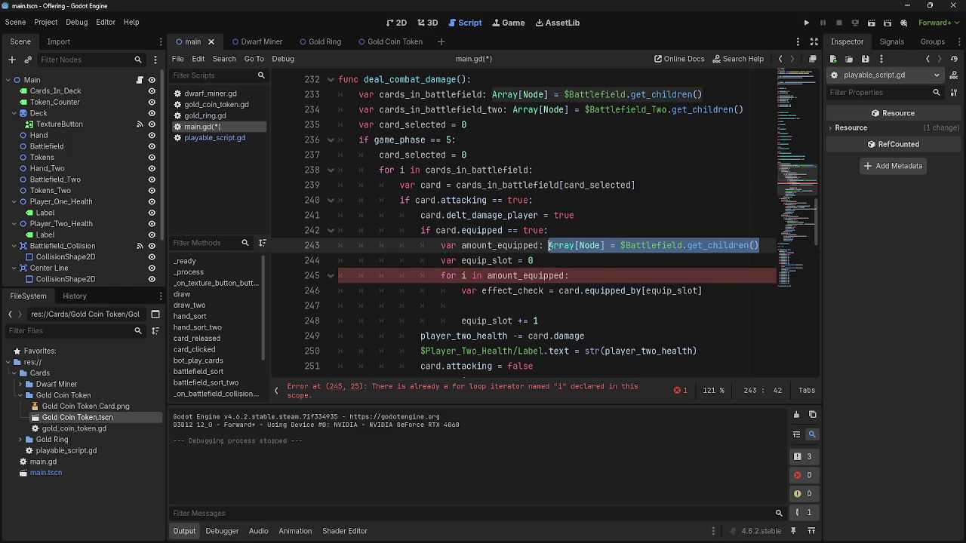
pyautogui.click(548, 260)
pyautogui.moveTo(765, 245)
pyautogui.mouseDown()
pyautogui.moveTo(542, 245)
pyautogui.moveTo(764, 246)
pyautogui.mouseUp()
pyautogui.write('= ')
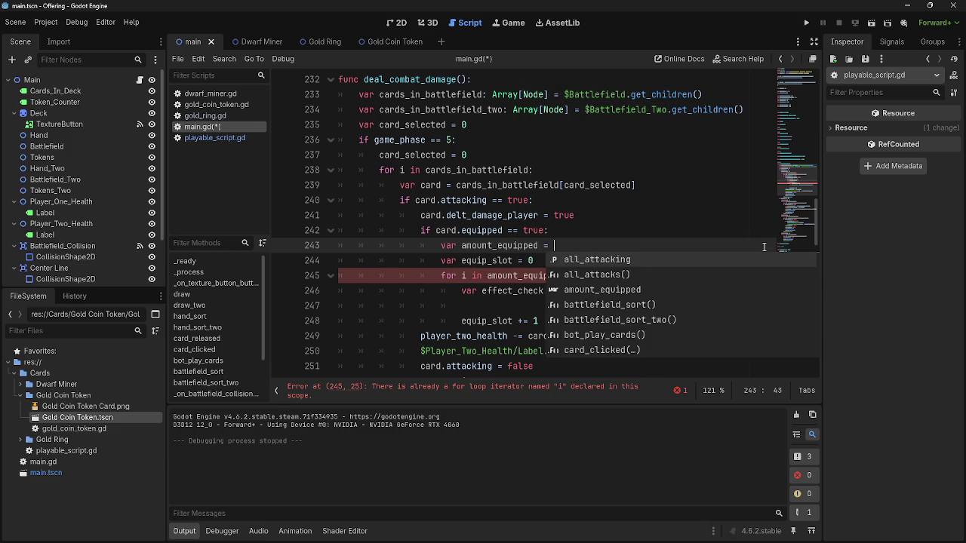
pyautogui.write('card.')
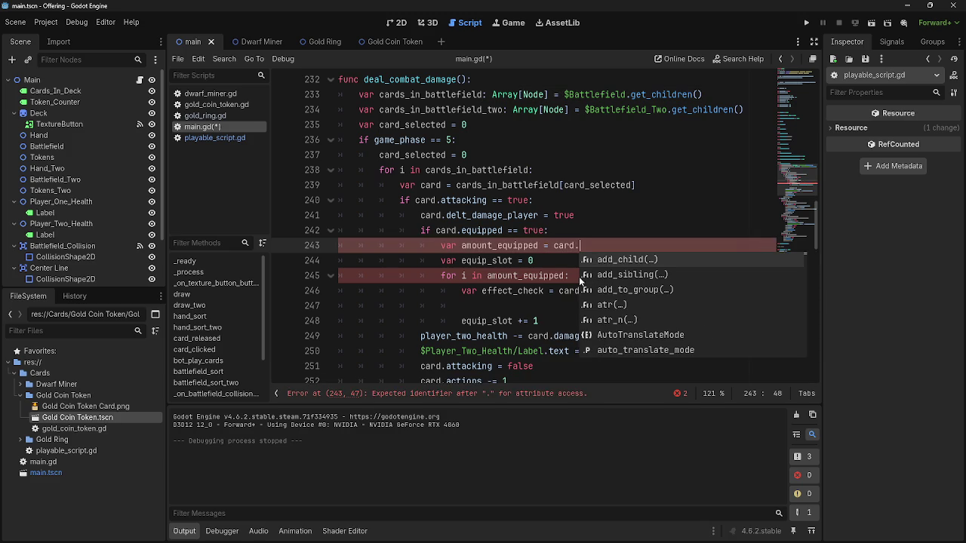
pyautogui.write('eq')
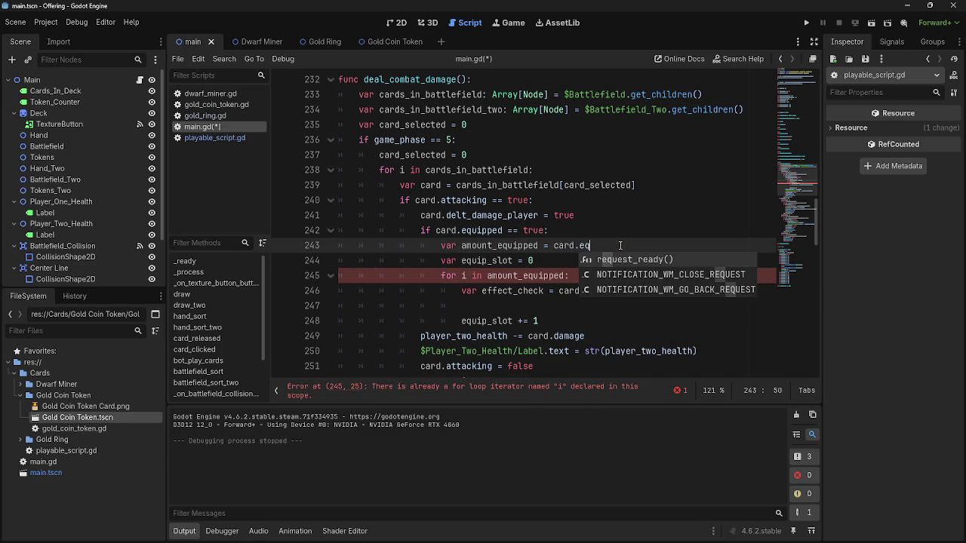
pyautogui.write('quipe')
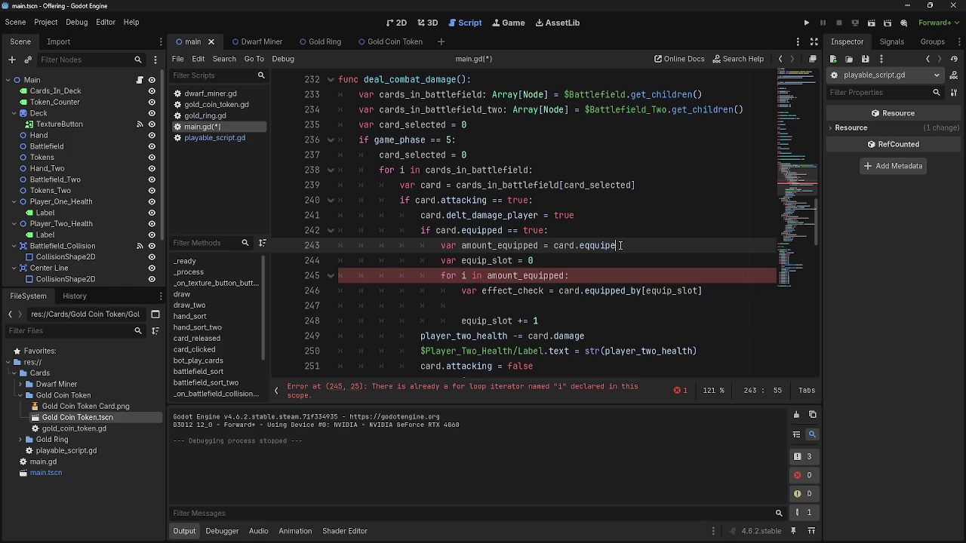
pyautogui.write('pd_by')
pyautogui.write('(')
pyautogui.press('BackSpace')
pyautogui.write('.size')
pyautogui.write('()')
# - Rename the inner loop variable from i to j to clear the loop error
pyautogui.click(657, 270)
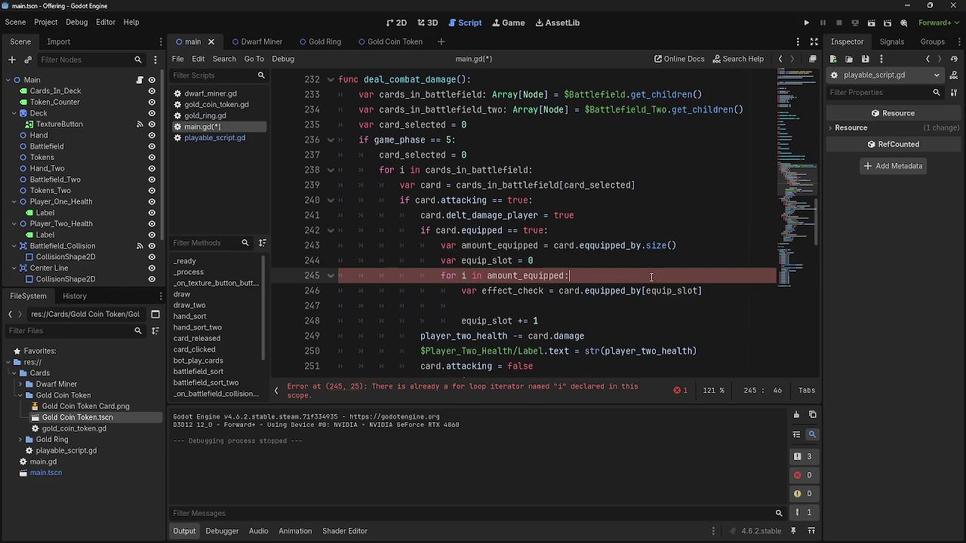
pyautogui.click(480, 393)
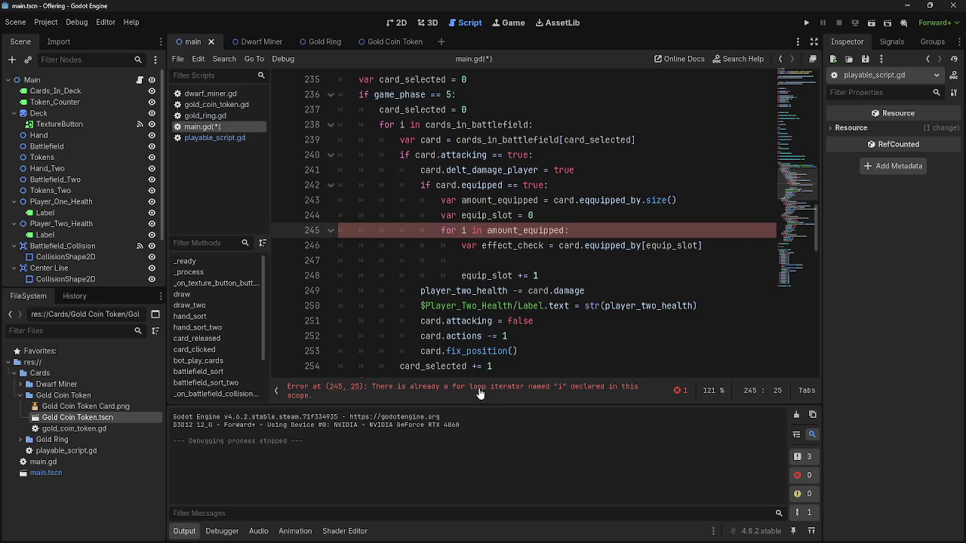
pyautogui.click(464, 230)
pyautogui.write('j')
pyautogui.click(568, 230)
# - Review the effect_check and equip_slot statement on line 246, ending on blank line 247
pyautogui.scroll(1, 562, 249)
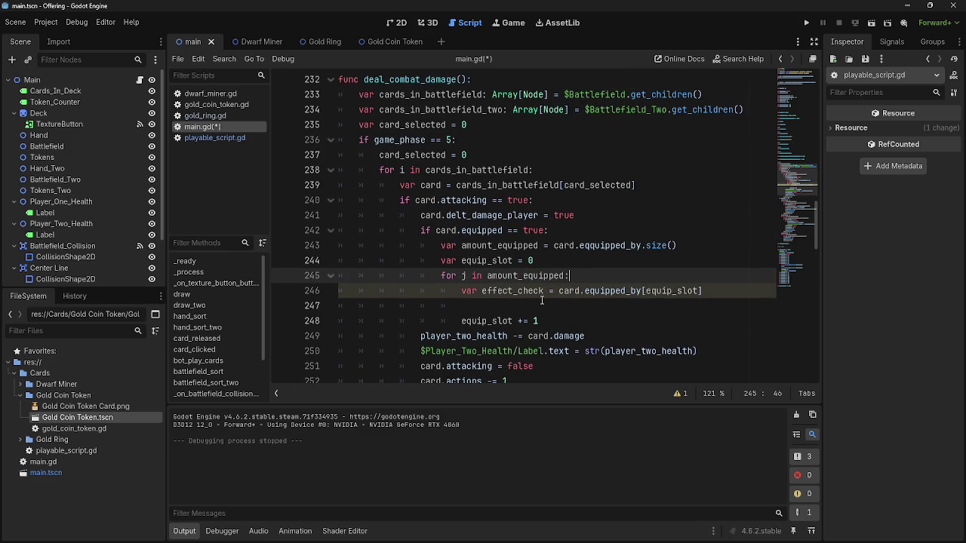
pyautogui.moveTo(470, 291)
pyautogui.mouseDown()
pyautogui.moveTo(731, 296)
pyautogui.moveTo(462, 293)
pyautogui.mouseUp()
pyautogui.click(472, 304)
pyautogui.moveTo(716, 293); pyautogui.dragTo(462, 292)
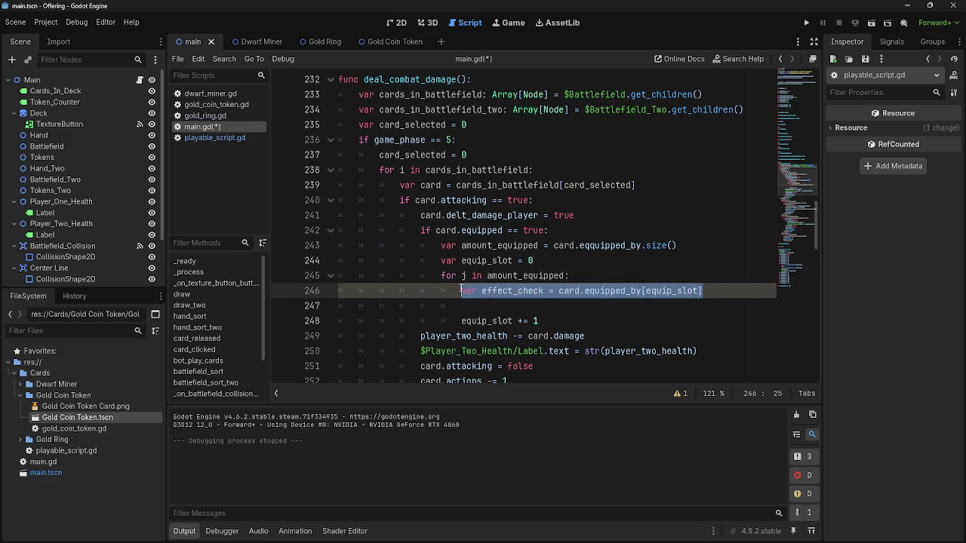
pyautogui.click(498, 291)
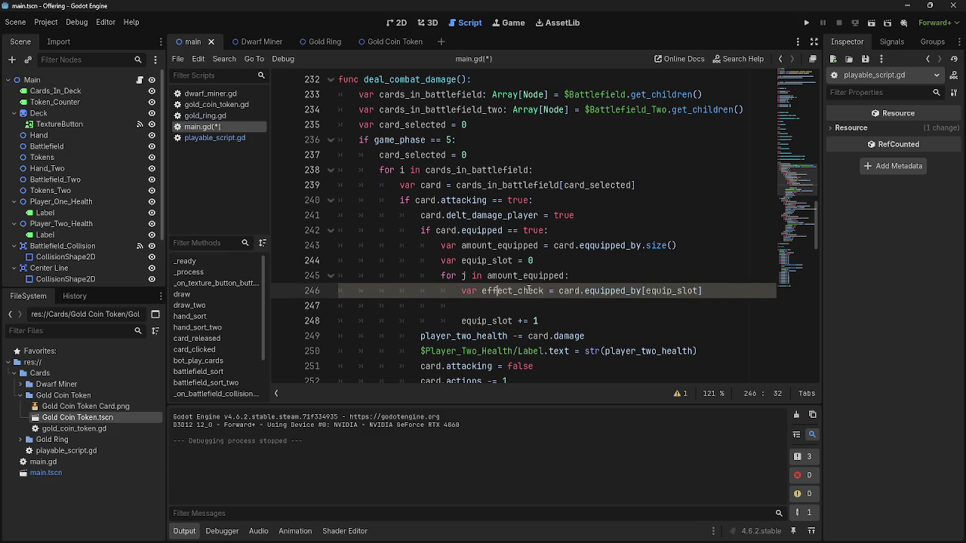
pyautogui.moveTo(716, 293); pyautogui.dragTo(462, 293)
pyautogui.click(495, 303)
pyautogui.doubleClick(507, 292)
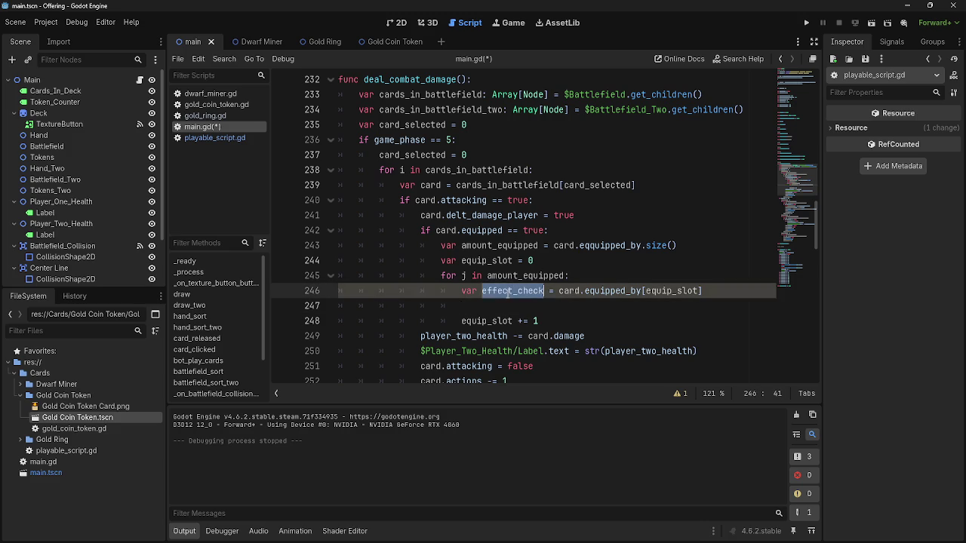
pyautogui.click(498, 291)
pyautogui.moveTo(498, 301)
pyautogui.mouseDown()
pyautogui.moveTo(499, 291)
pyautogui.moveTo(702, 291)
pyautogui.mouseUp()
pyautogui.click(703, 291)
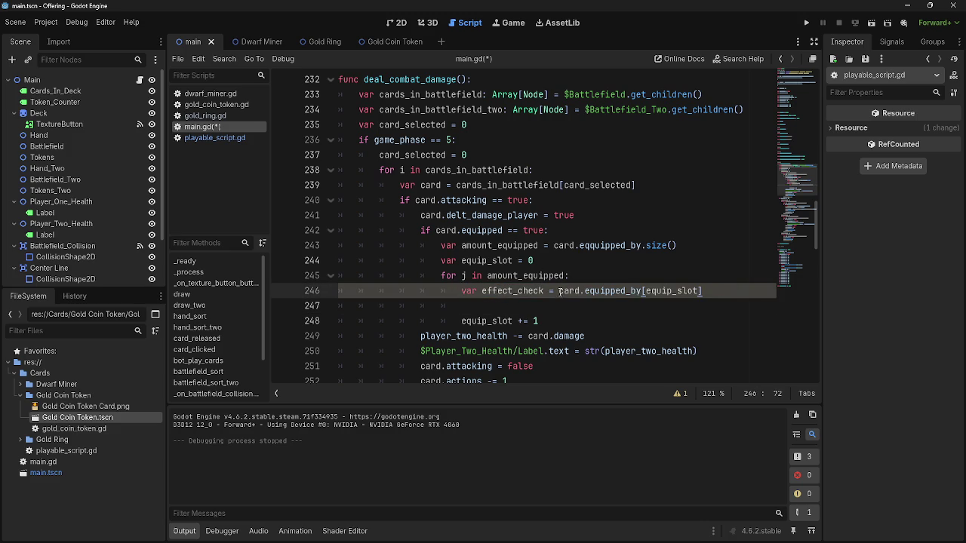
pyautogui.click(662, 291)
pyautogui.doubleClick(662, 291)
pyautogui.click(464, 305)
pyautogui.click(540, 276)
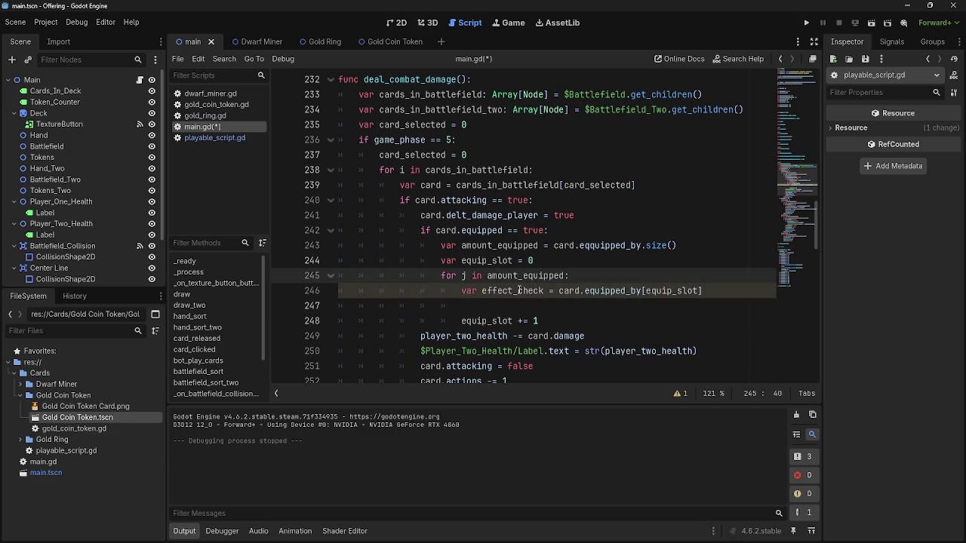
pyautogui.doubleClick(518, 290)
pyautogui.press('Down')
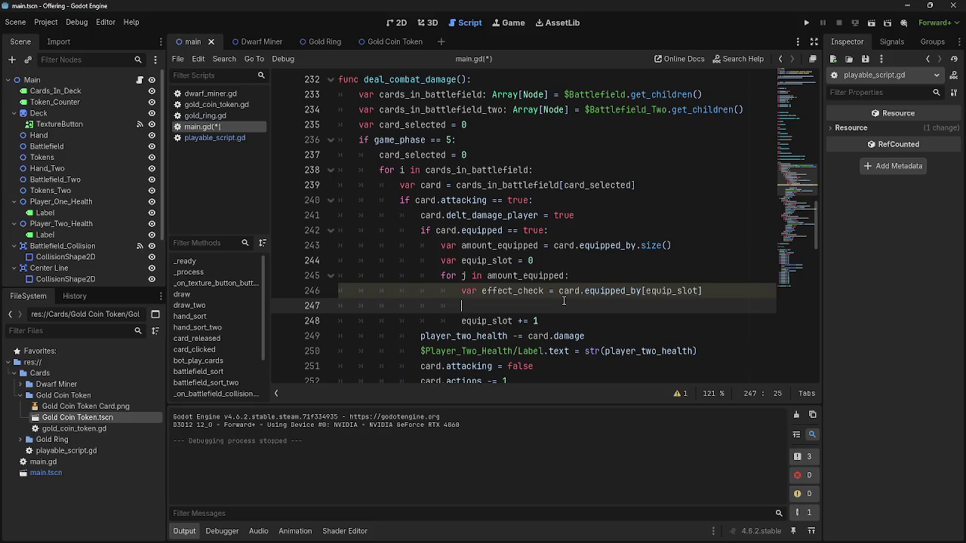
# - Inspect the words of line 246's declaration: var, effect_check, card and equipped_by
pyautogui.click(596, 263)
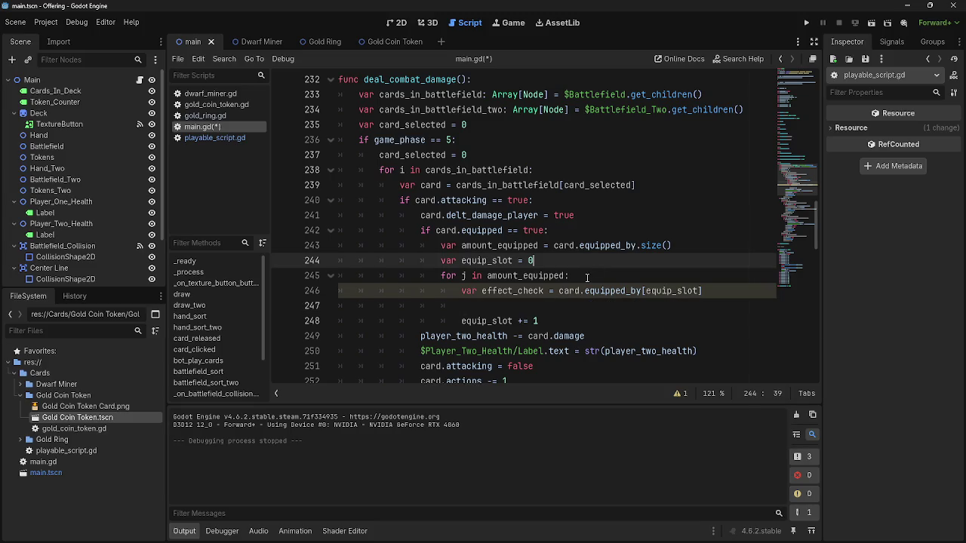
pyautogui.click(588, 276)
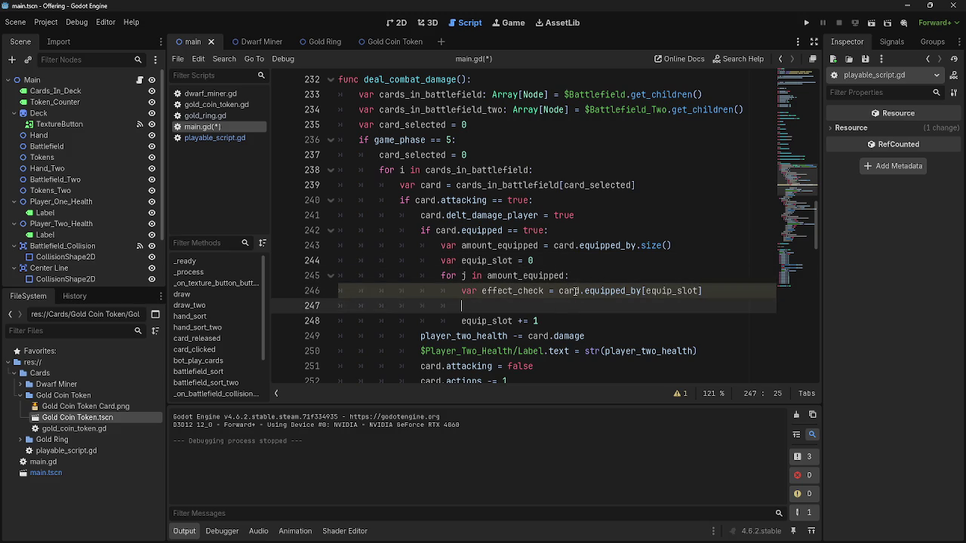
pyautogui.click(572, 296)
pyautogui.click(563, 310)
pyautogui.hotkey('alt', 'Tab')
pyautogui.press('Escape')
pyautogui.doubleClick(468, 291)
pyautogui.doubleClick(519, 292)
pyautogui.doubleClick(591, 292)
pyautogui.doubleClick(572, 293)
pyautogui.doubleClick(616, 292)
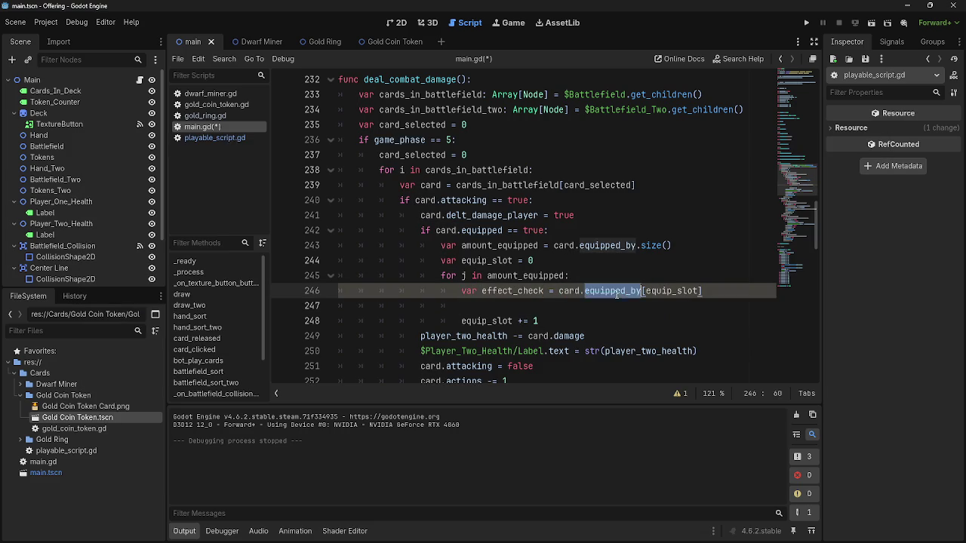
# - Type effect_check on blank line 247 and check the equipped_by reference on line 246
pyautogui.click(580, 306)
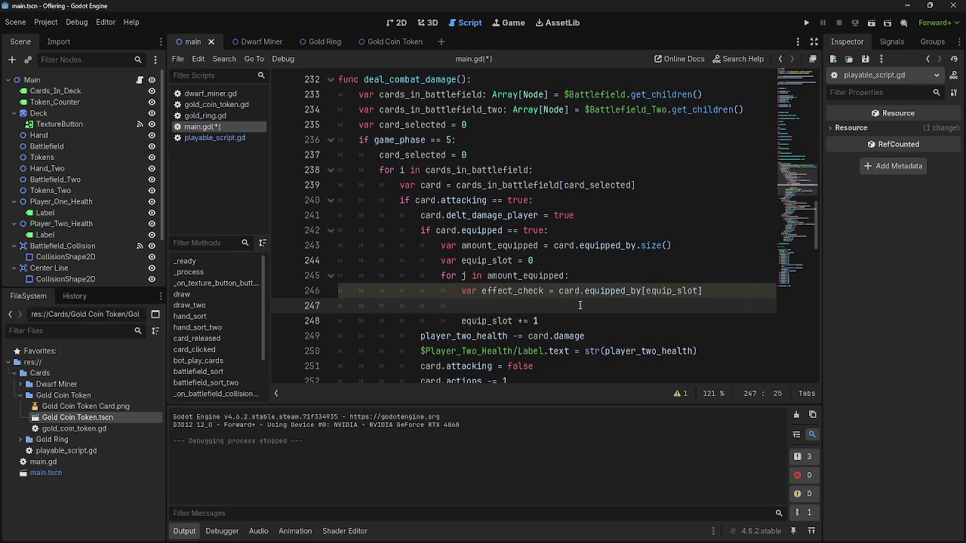
pyautogui.write('effect')
pyautogui.write('+')
pyautogui.write('_check')
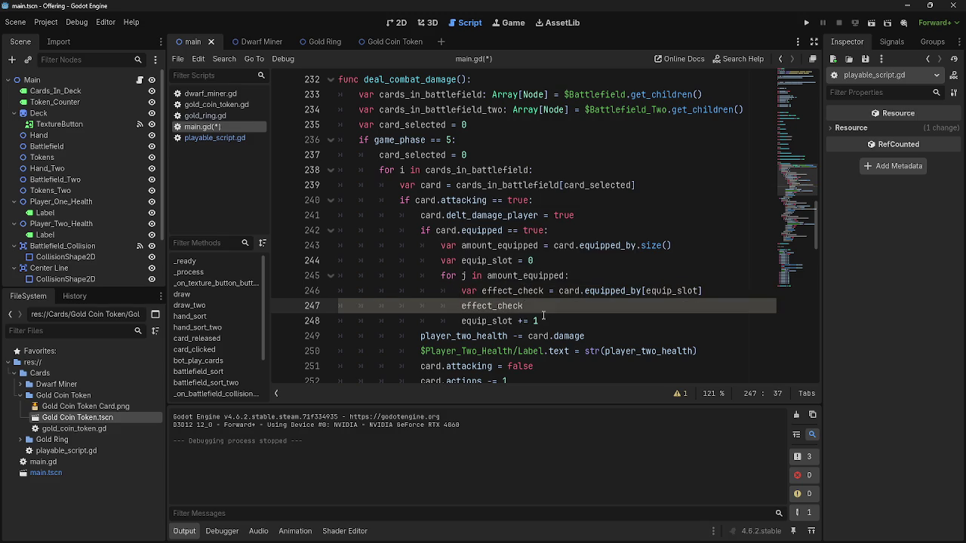
pyautogui.click(526, 292)
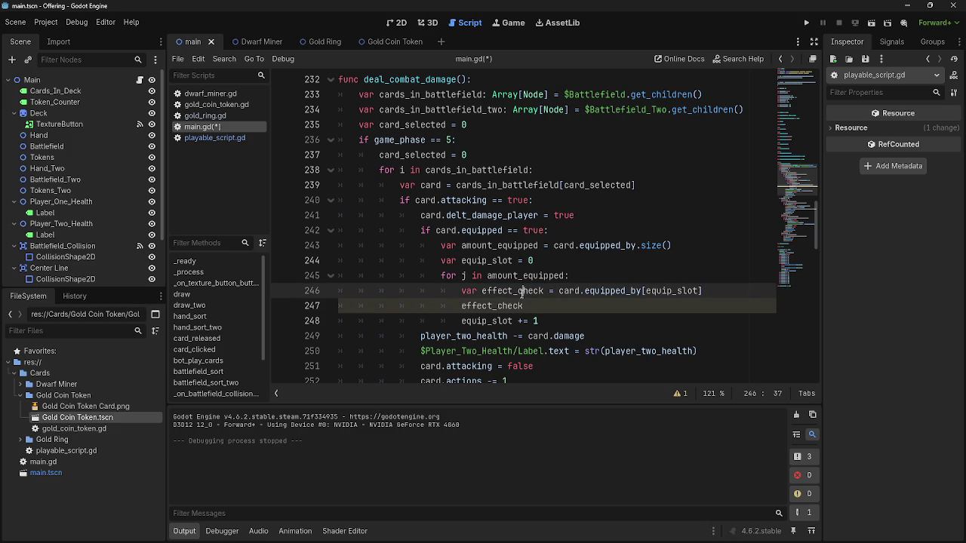
pyautogui.doubleClick(612, 291)
pyautogui.click(612, 290)
pyautogui.doubleClick(612, 290)
pyautogui.click(609, 305)
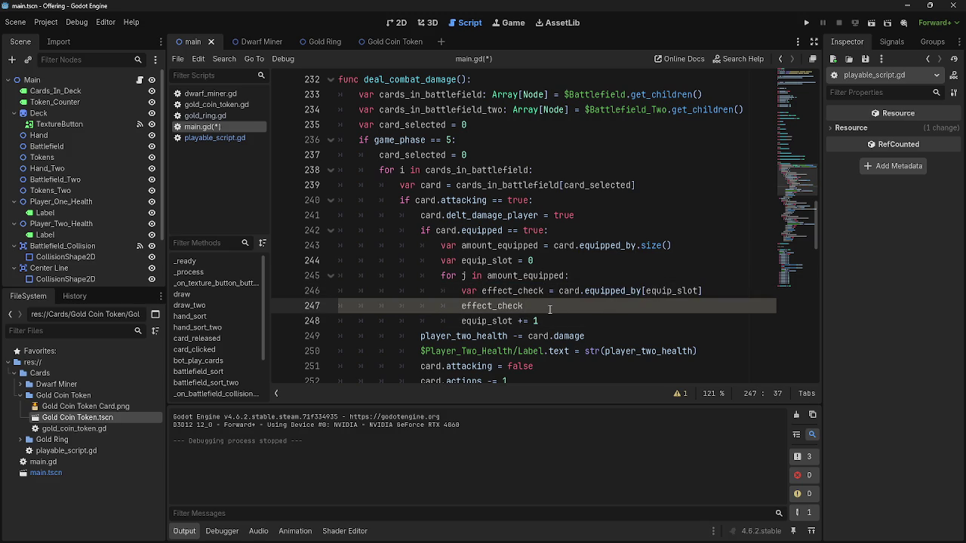
pyautogui.click(463, 306)
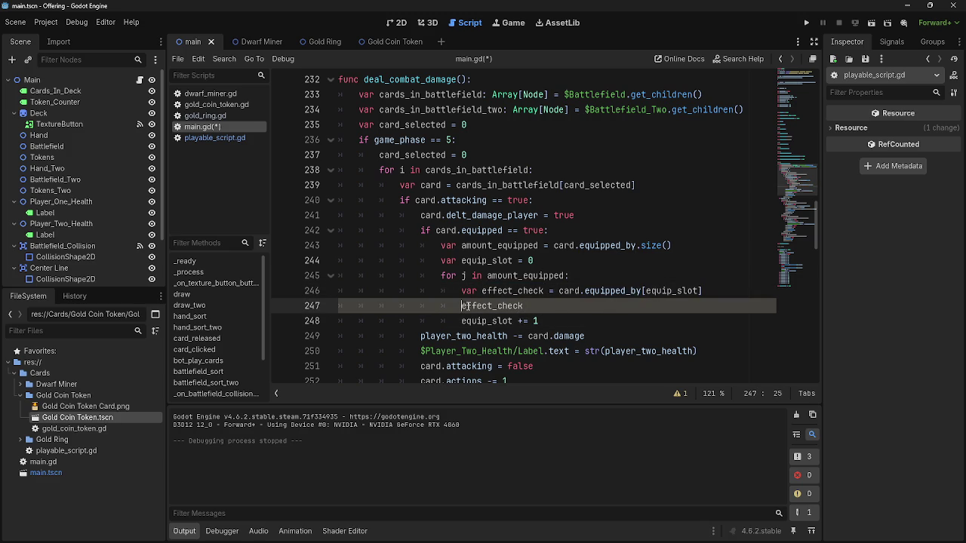
# - Delete the stray effect_check from line 247, keeping line 246's declaration intact
pyautogui.doubleClick(613, 291)
pyautogui.click(629, 291)
pyautogui.doubleClick(627, 290)
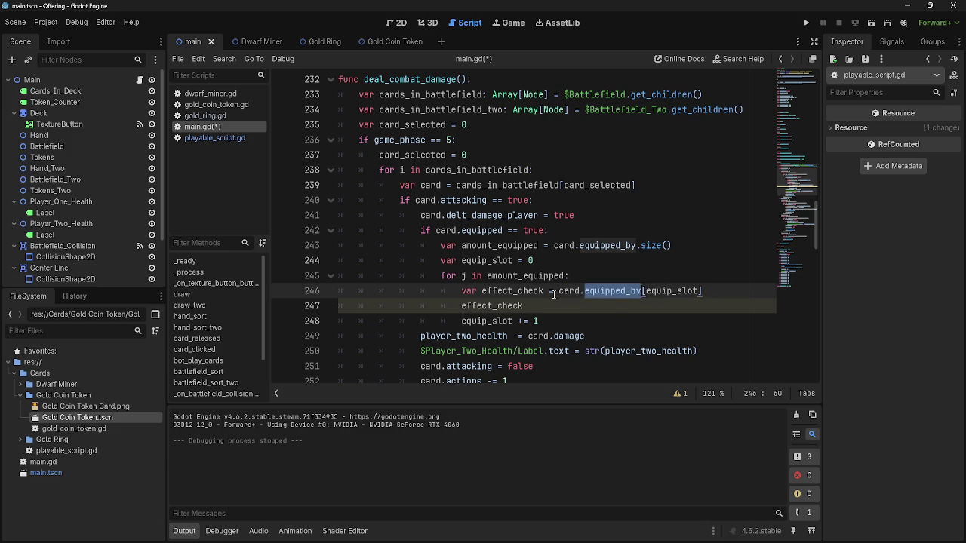
pyautogui.doubleClick(513, 290)
pyautogui.moveTo(527, 304); pyautogui.dragTo(460, 307)
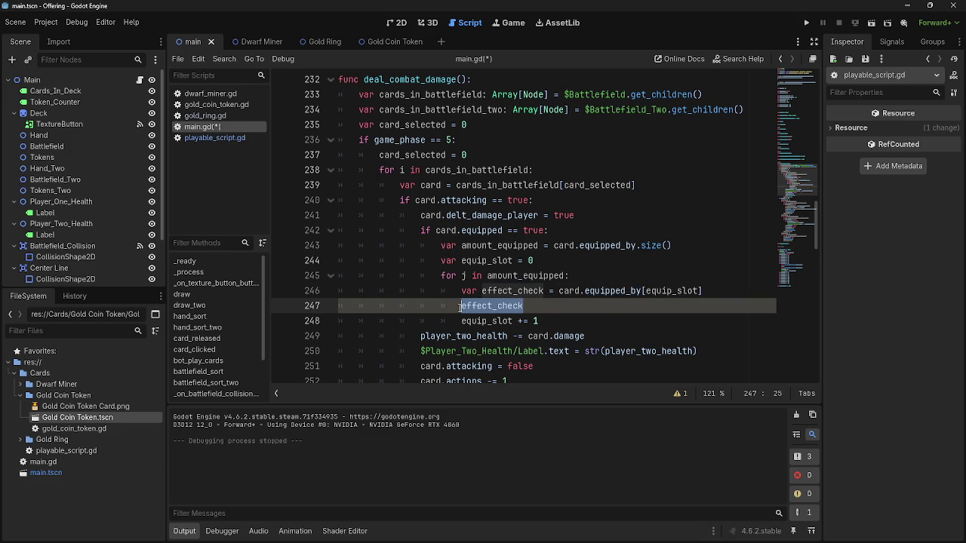
pyautogui.press('BackSpace')
pyautogui.doubleClick(526, 292)
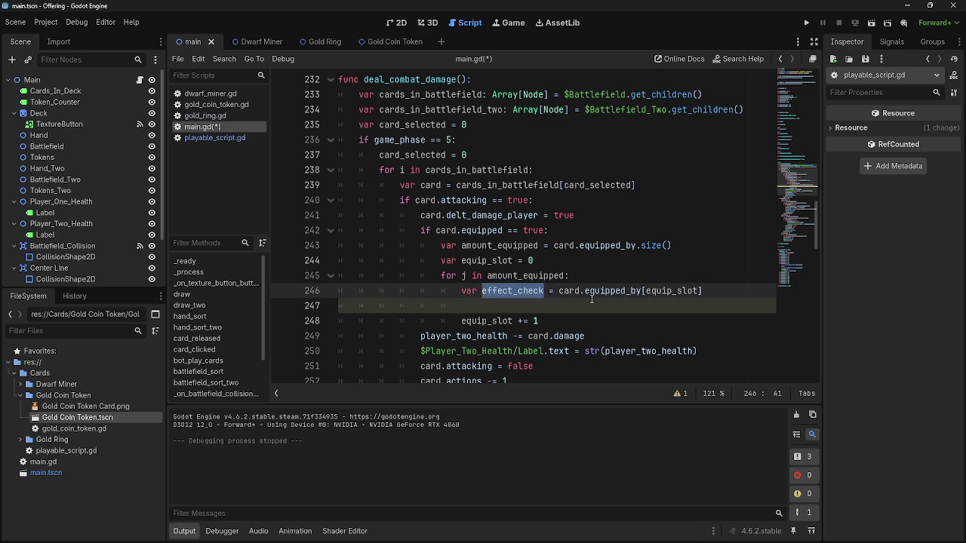
pyautogui.click(482, 292)
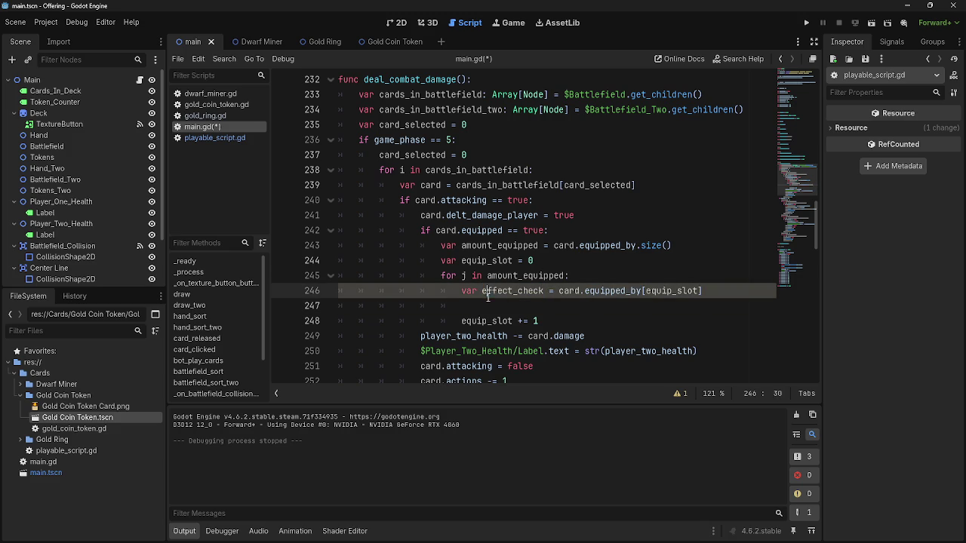
# - Rename line 246's variable to card_effect_check and clear the pasted copy from line 247
pyautogui.write('card_')
pyautogui.doubleClick(537, 292)
pyautogui.hotkey('ctrl', 'c')
pyautogui.click(537, 305)
pyautogui.hotkey('ctrl', 'v')
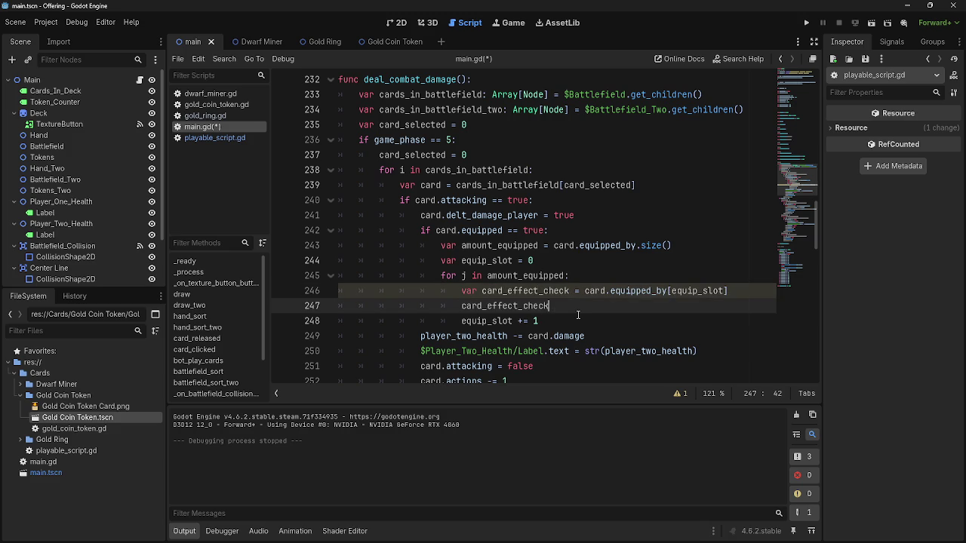
pyautogui.doubleClick(530, 306)
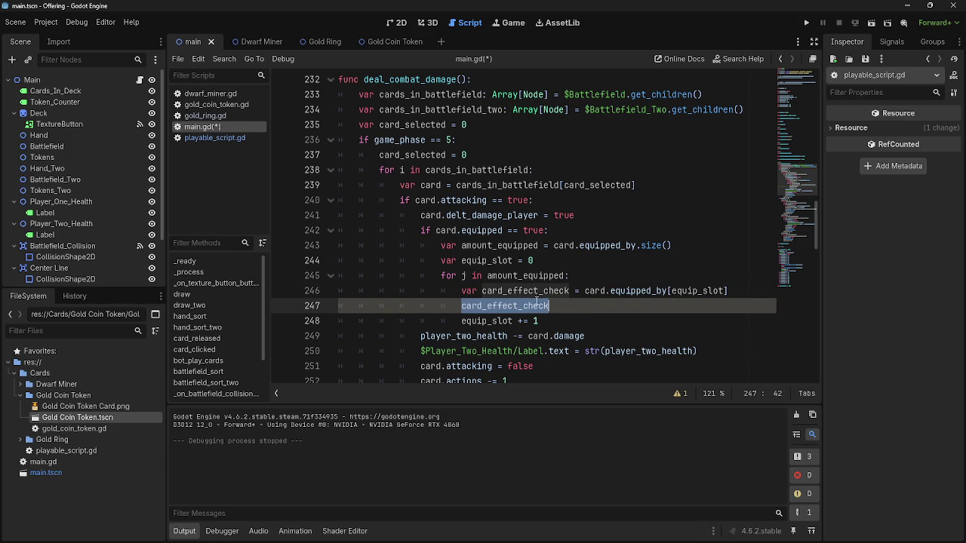
pyautogui.press('BackSpace')
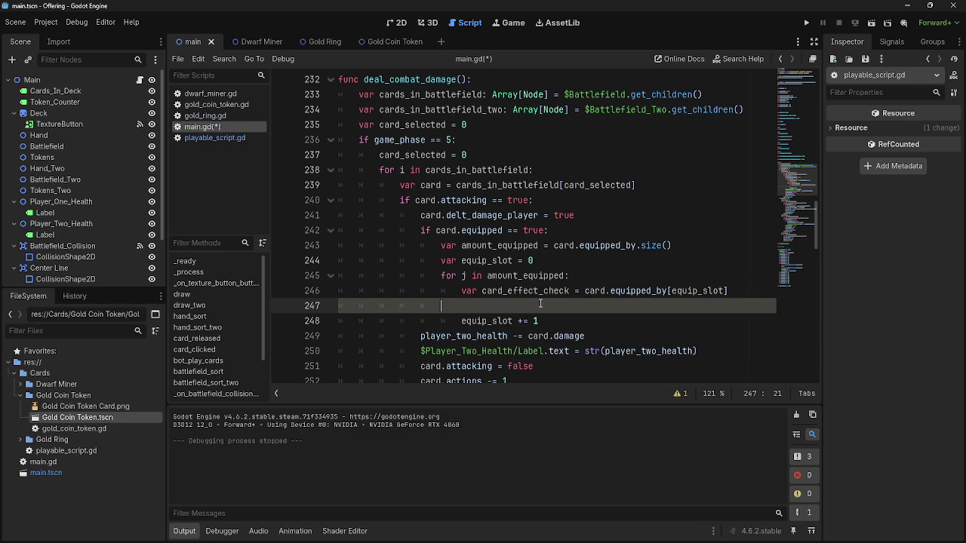
# - Review card_effect_check and equipped_by on line 246, then bring up equipped_by's declaration in playable_script.gd
pyautogui.press('Up')
pyautogui.doubleClick(550, 296)
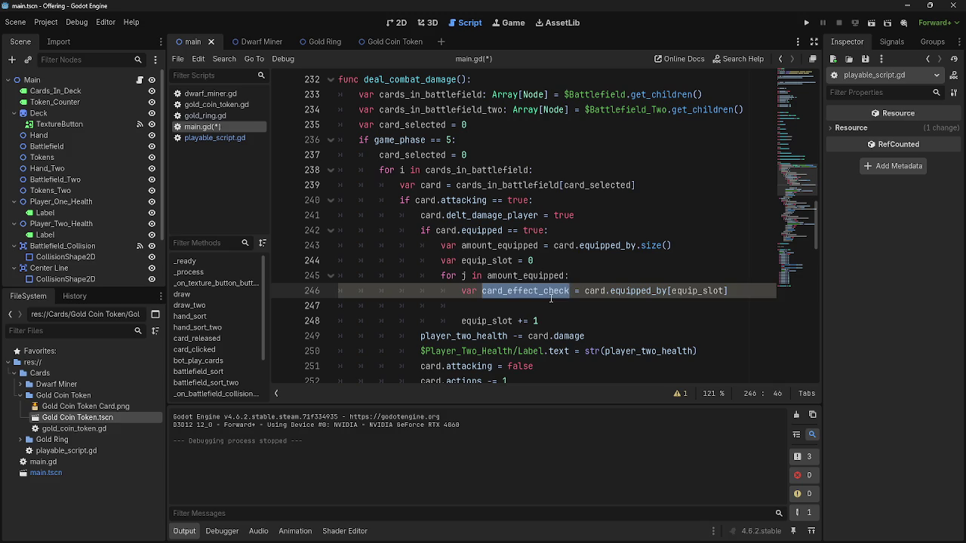
pyautogui.click(545, 311)
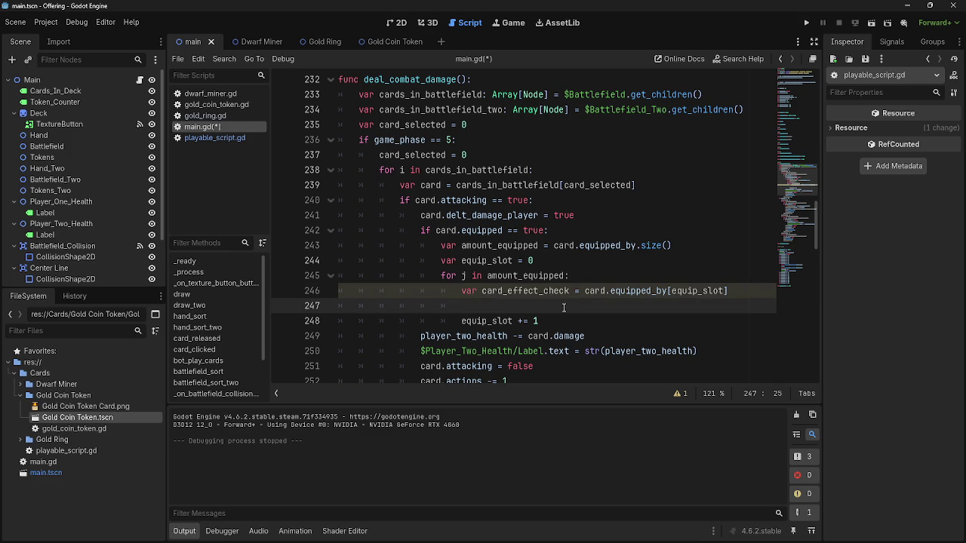
pyautogui.doubleClick(620, 294)
pyautogui.click(553, 310)
pyautogui.doubleClick(508, 293)
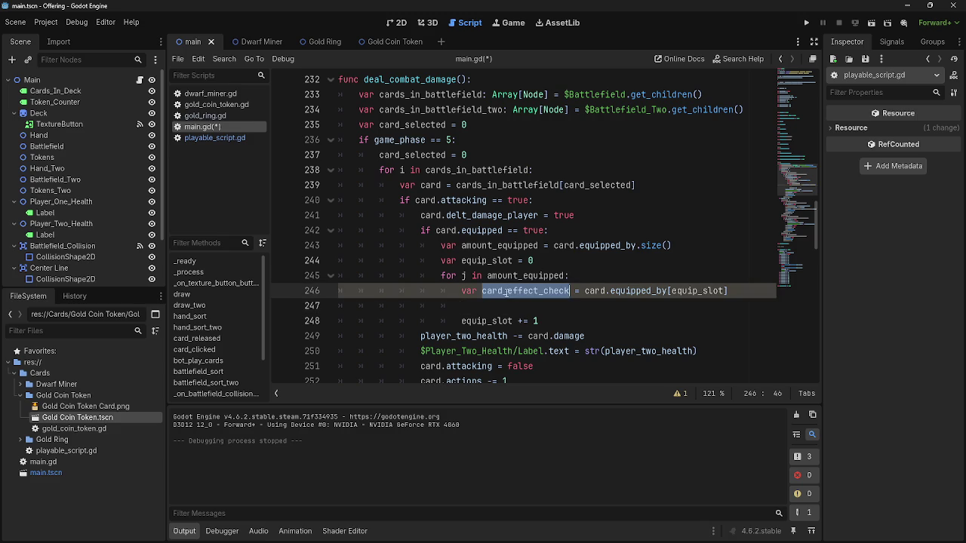
pyautogui.click(663, 292)
pyautogui.doubleClick(663, 292)
pyautogui.doubleClick(546, 291)
pyautogui.click(549, 304)
pyautogui.doubleClick(547, 291)
pyautogui.click(541, 296)
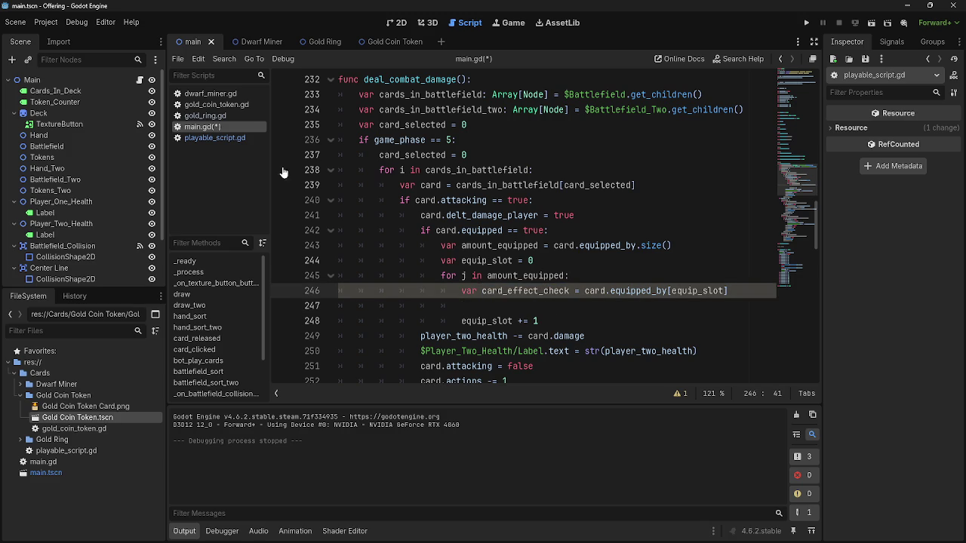
pyautogui.click(204, 140)
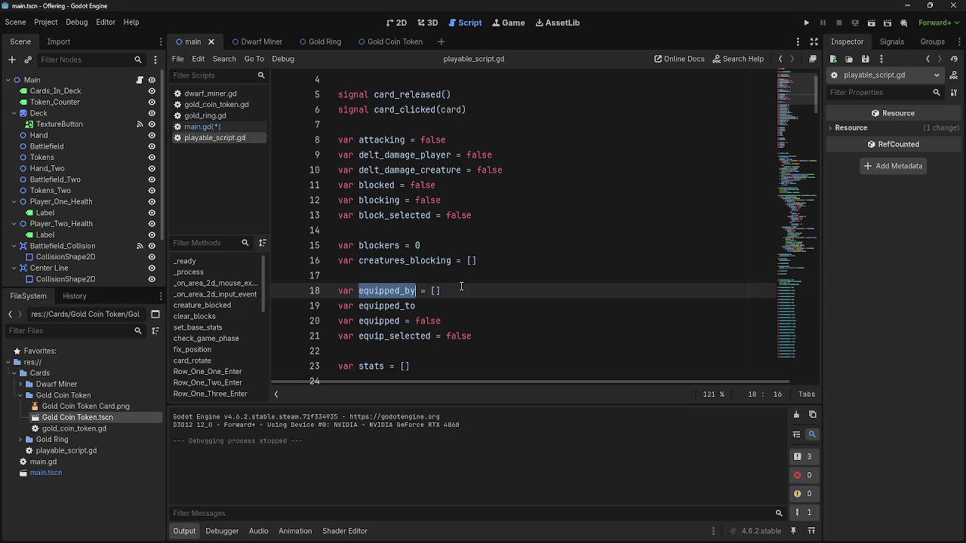
# - Review the equip variables and the stats array declaration in playable_script.gd
pyautogui.scroll(-4, 465, 288)
pyautogui.click(481, 171)
pyautogui.scroll(1, 491, 237)
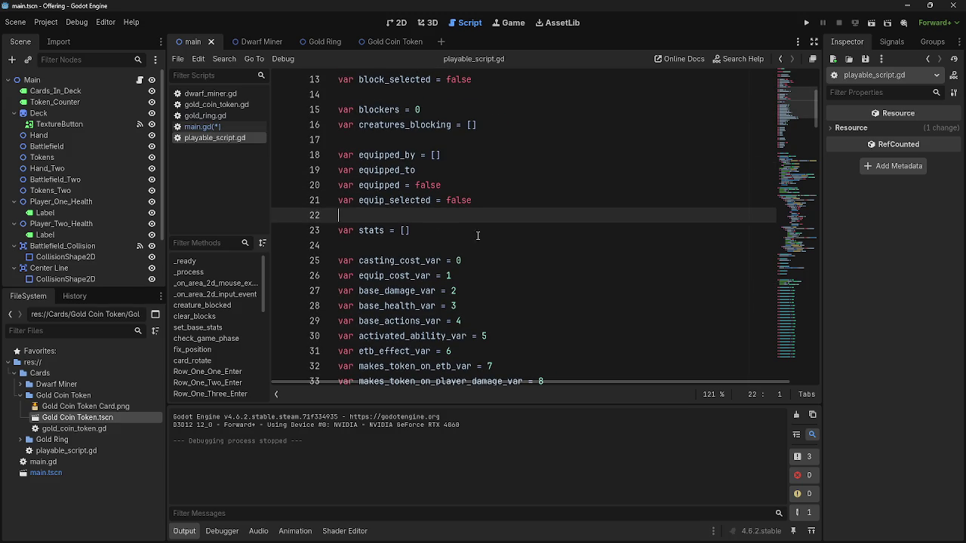
pyautogui.click(389, 228)
pyautogui.click(413, 230)
# - In main.gd, type card_effect_check on empty line 247
pyautogui.click(202, 127)
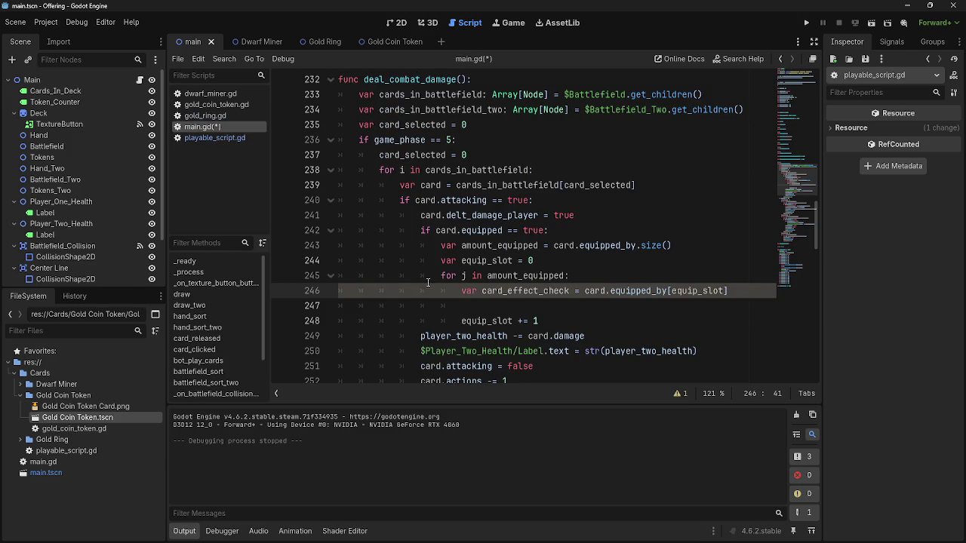
pyautogui.click(483, 306)
pyautogui.doubleClick(502, 291)
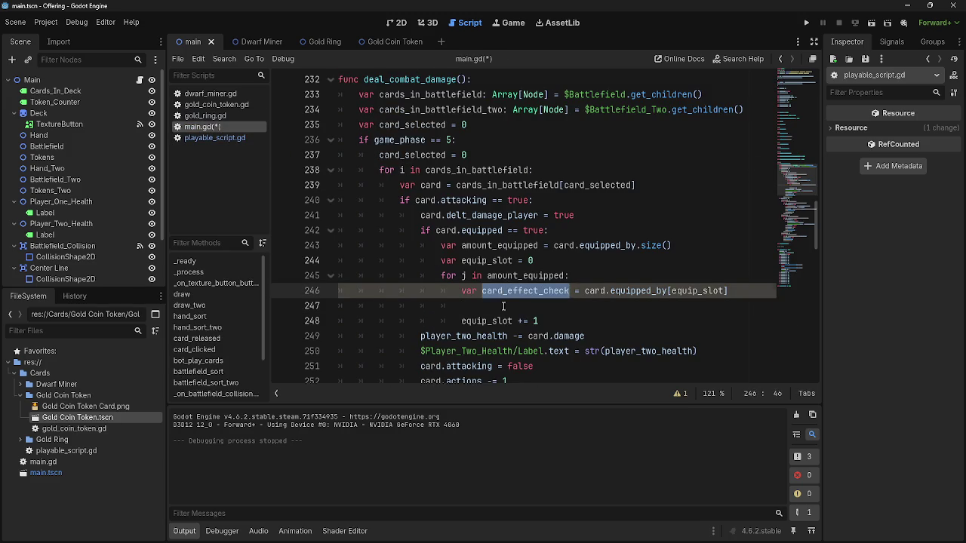
pyautogui.click(504, 305)
pyautogui.write('card_effect_check.')
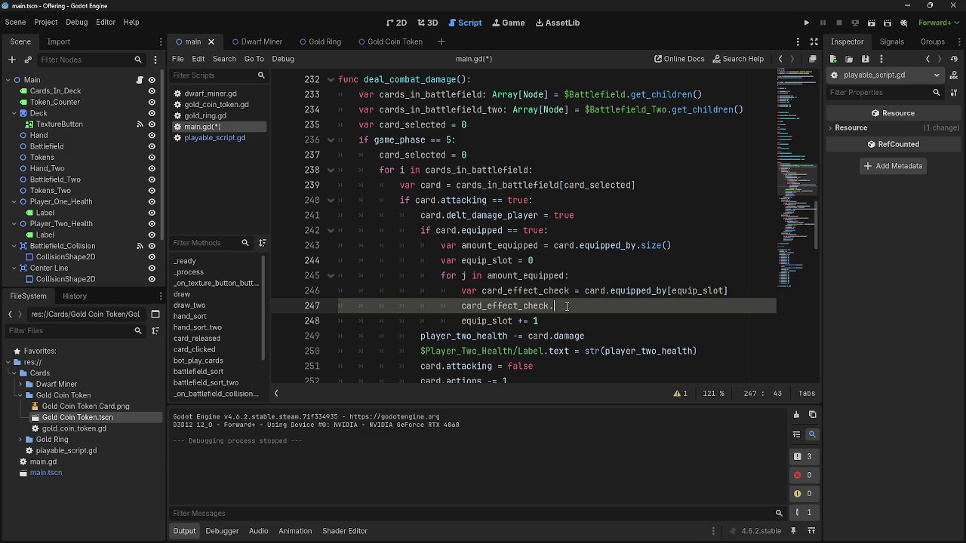
# - Look up the stat index variables in playable_script.gd and find makes_token_on_player_damage_var, then return to main.gd
pyautogui.click(205, 116)
pyautogui.click(211, 129)
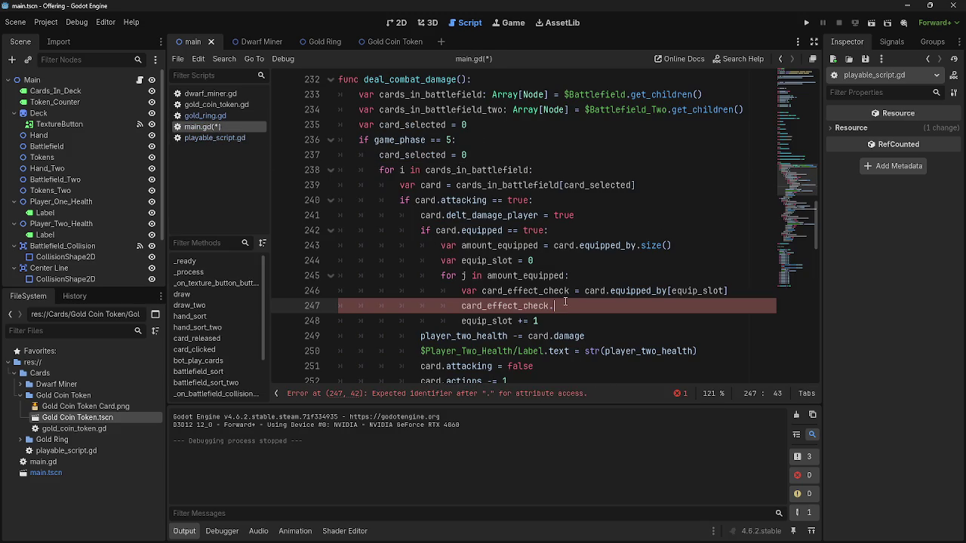
pyautogui.click(216, 138)
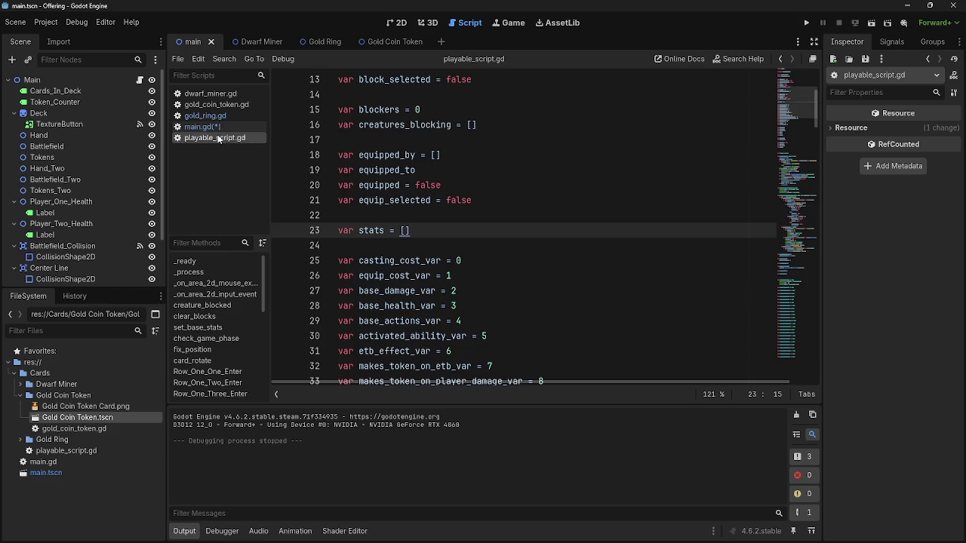
pyautogui.scroll(-3, 449, 225)
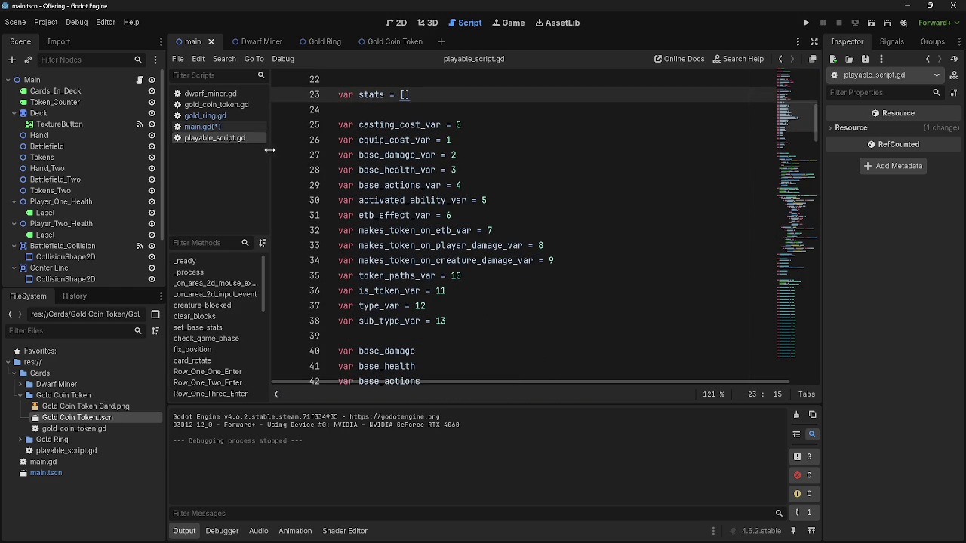
pyautogui.click(340, 126)
pyautogui.moveTo(340, 124); pyautogui.dragTo(471, 325)
pyautogui.click(471, 324)
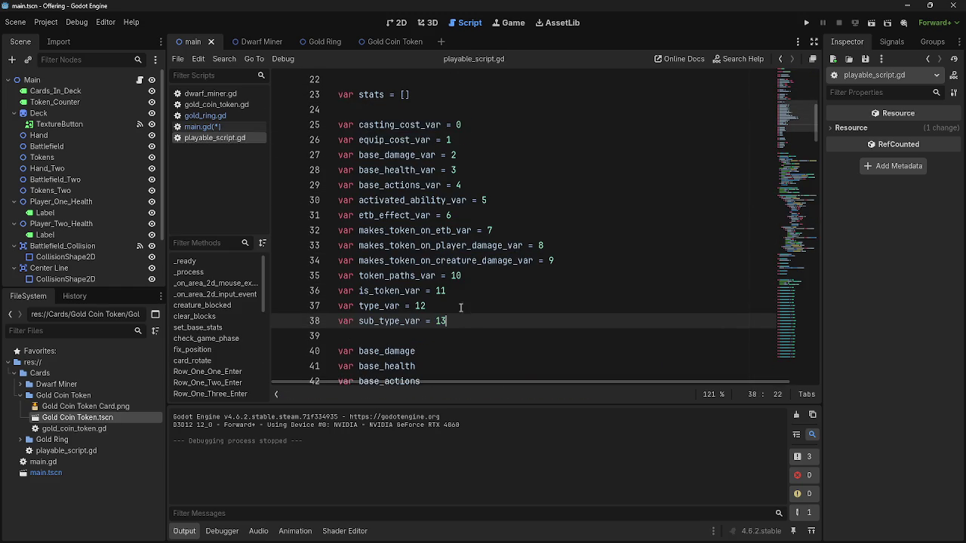
pyautogui.doubleClick(400, 245)
pyautogui.click(200, 126)
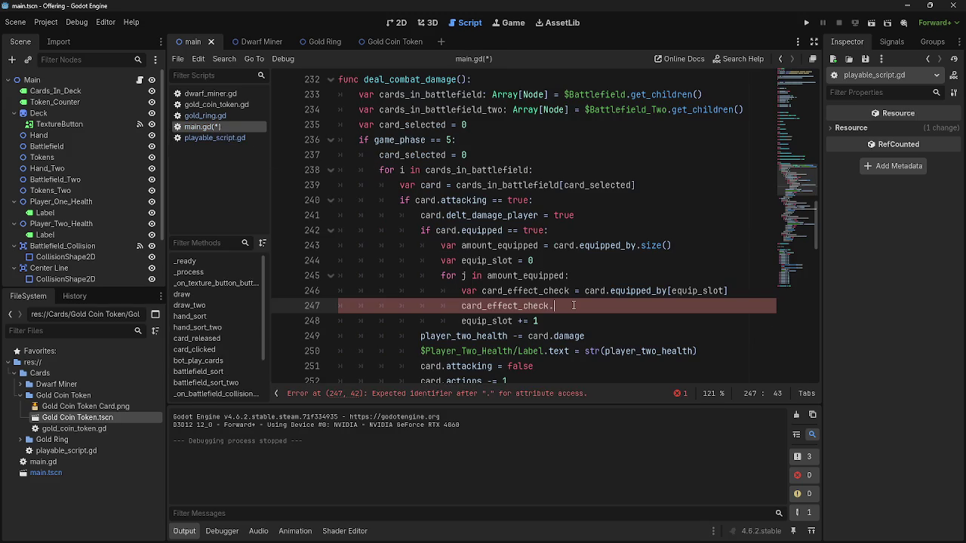
pyautogui.scroll(-1, 574, 305)
pyautogui.scroll(1, 573, 305)
# - Type makes_token_on_player_damage_var, check its definition, and clear the mistyped text after the dot on line 247
pyautogui.write('makes_token_on_player_damage_var')
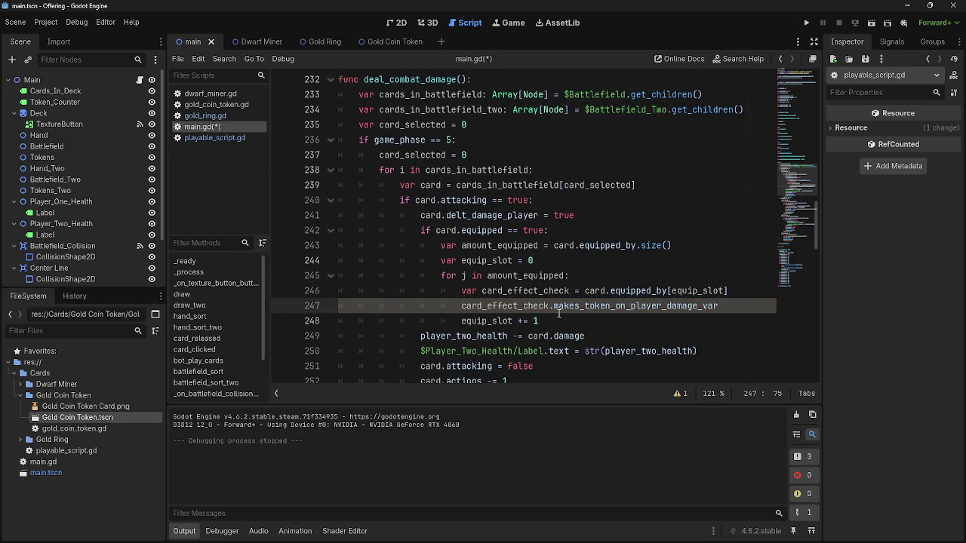
pyautogui.keyDown('ctrl'); pyautogui.click(558, 310); pyautogui.keyUp('ctrl')
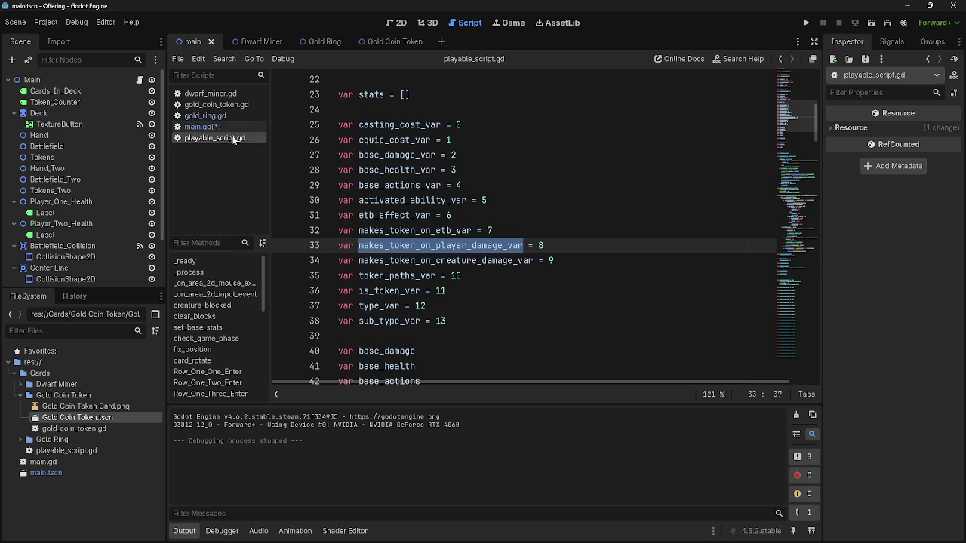
pyautogui.click(228, 125)
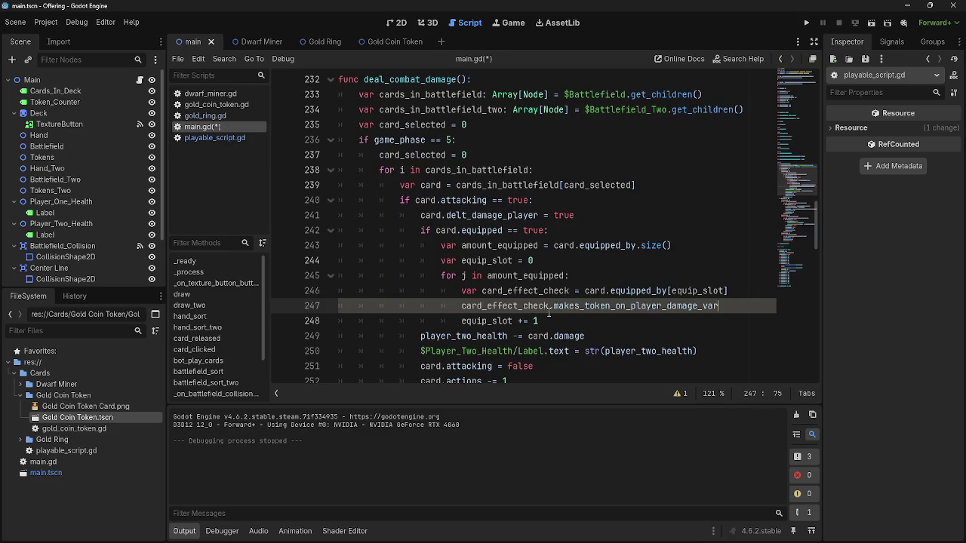
pyautogui.write('sts')
pyautogui.press('BackSpace')
pyautogui.write('ats')
pyautogui.press('BackSpace')
pyautogui.press('BackSpace')
pyautogui.press('BackSpace')
pyautogui.press('Delete')
pyautogui.press('Delete')
pyautogui.press('Delete')
# - Complete line 247 as stats[card_effect_check.makes_token_on_player_damage_var] using autocomplete
pyautogui.write('[')
pyautogui.write('ats')
pyautogui.press('Right')
pyautogui.write('card_eff')
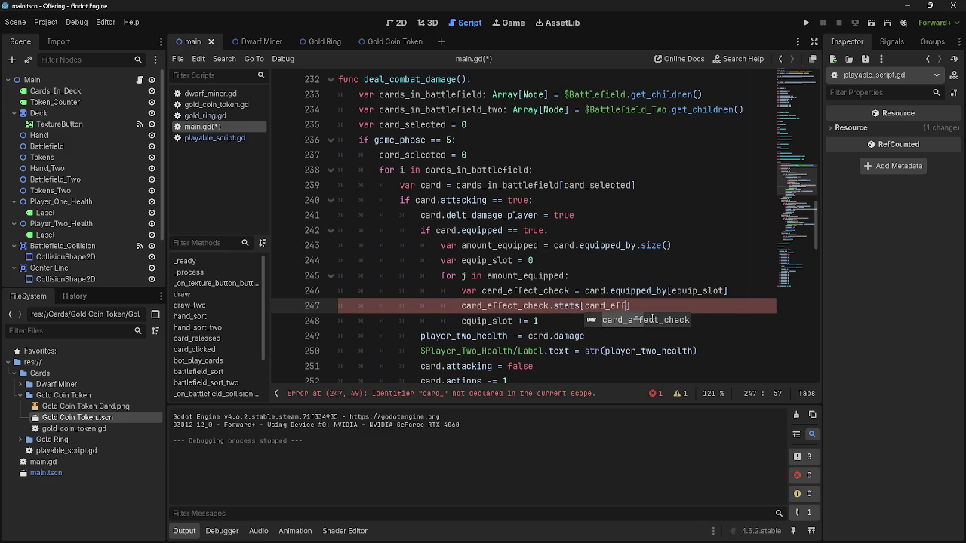
pyautogui.press('Return')
pyautogui.write('.makes_token_on_player_damage_var')
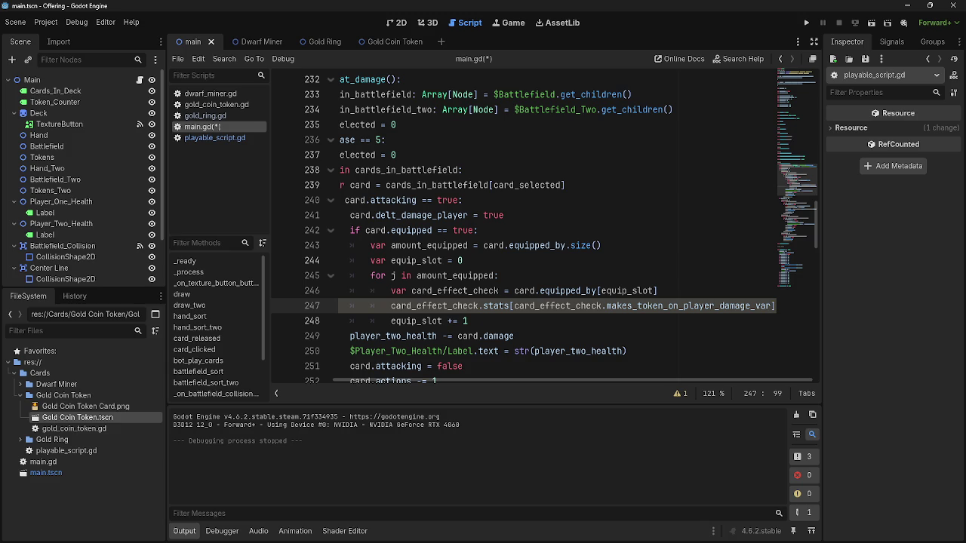
pyautogui.hscroll(-2, 421, 375)
pyautogui.hscroll(-1, 421, 375)
pyautogui.hscroll(3, 584, 368)
pyautogui.click(783, 309)
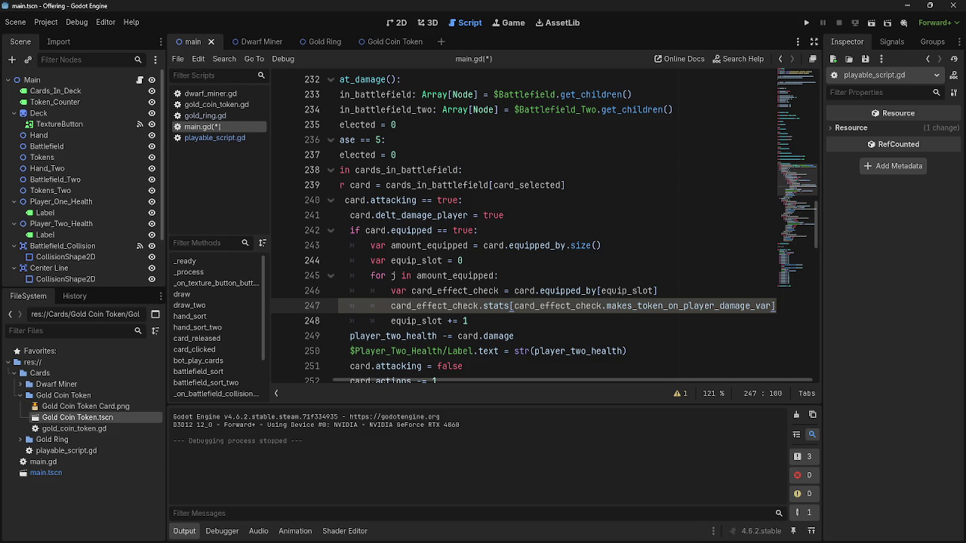
# - Highlight the card_effect_check occurrences around line 247 to trace where it is used
pyautogui.click(490, 321)
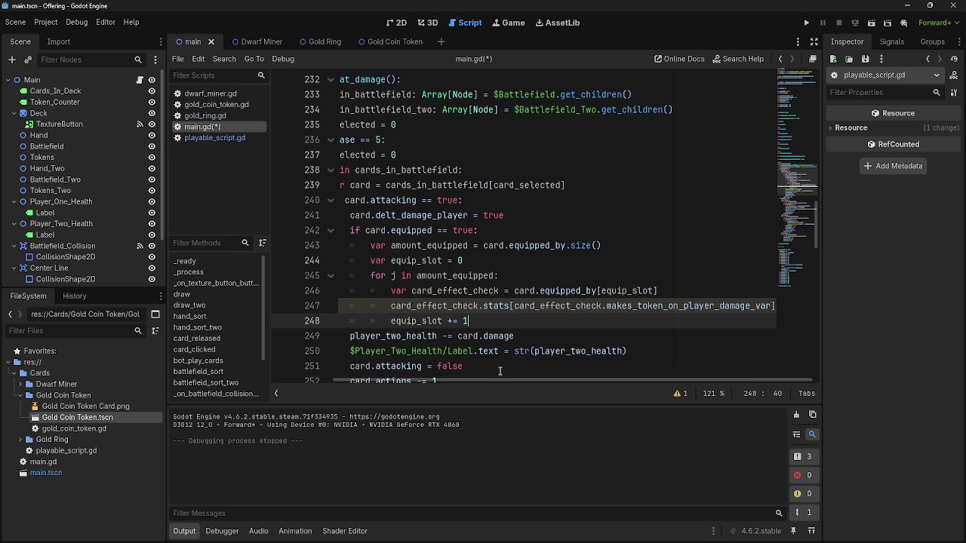
pyautogui.moveTo(491, 382)
pyautogui.mouseDown()
pyautogui.moveTo(362, 381)
pyautogui.moveTo(533, 379)
pyautogui.mouseUp()
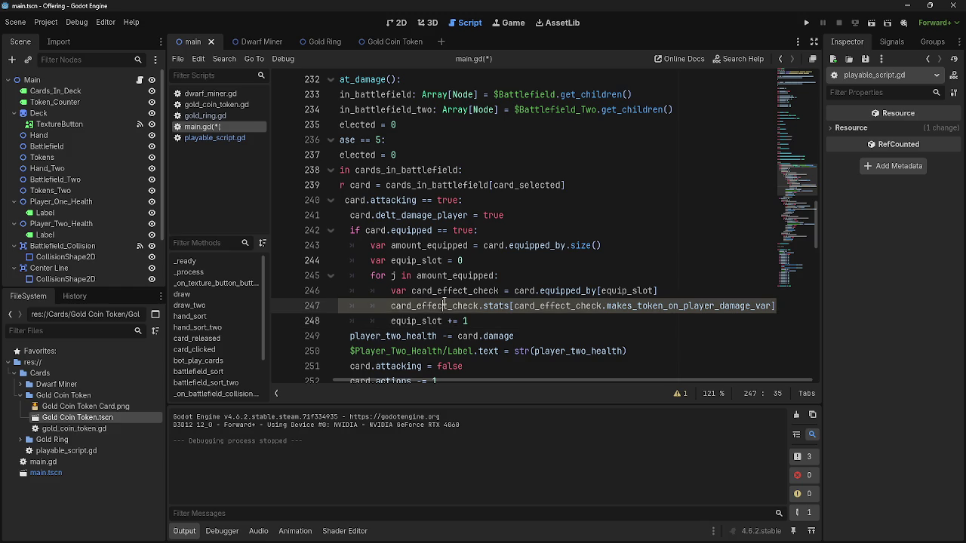
pyautogui.doubleClick(529, 306)
pyautogui.click(521, 315)
pyautogui.doubleClick(543, 306)
pyautogui.doubleClick(450, 304)
pyautogui.doubleClick(459, 290)
pyautogui.doubleClick(458, 302)
pyautogui.doubleClick(460, 291)
pyautogui.click(521, 306)
pyautogui.doubleClick(453, 305)
pyautogui.doubleClick(459, 291)
pyautogui.doubleClick(544, 306)
pyautogui.click(455, 305)
pyautogui.doubleClick(541, 306)
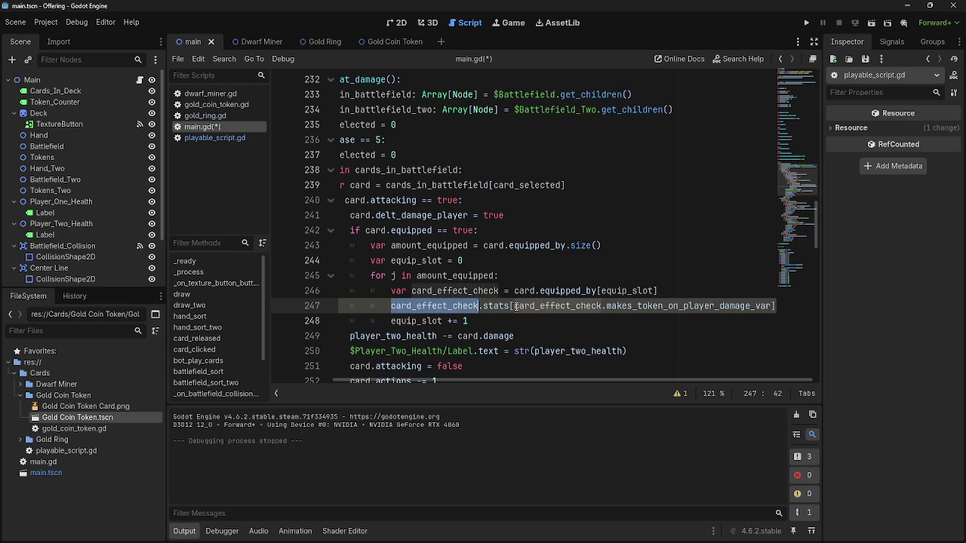
# - Add two blank indented lines below line 247's makes_token_on_player_damage_var stats lookup
pyautogui.press('End')
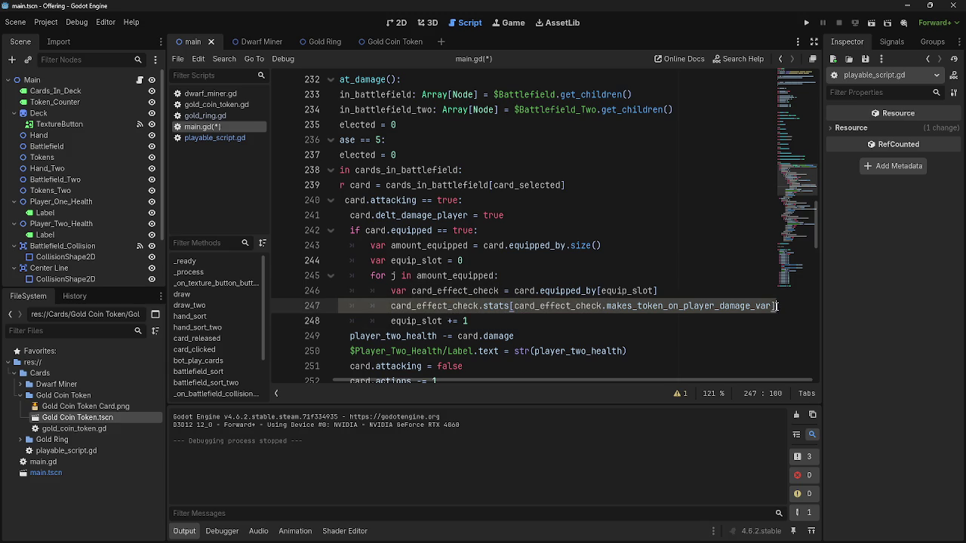
pyautogui.press('Return')
pyautogui.click(500, 307)
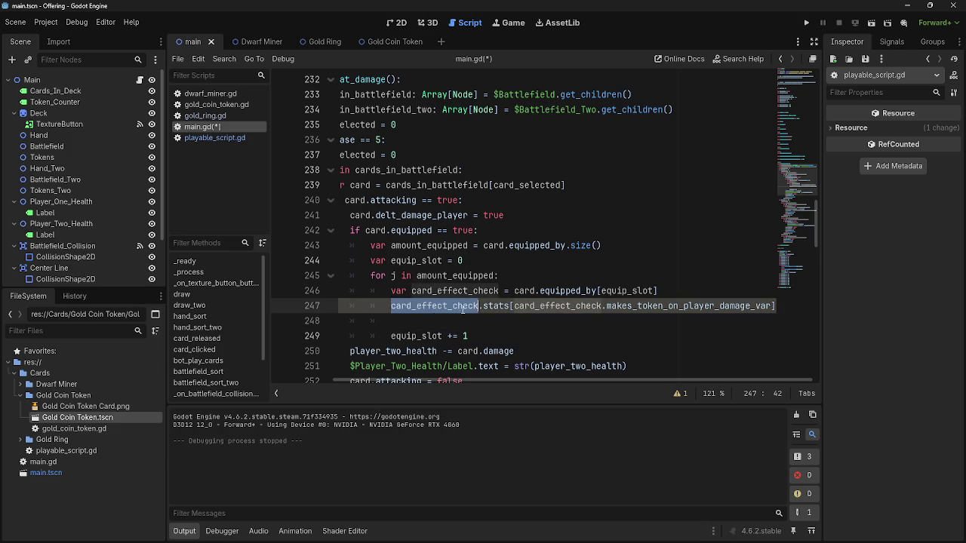
pyautogui.doubleClick(500, 307)
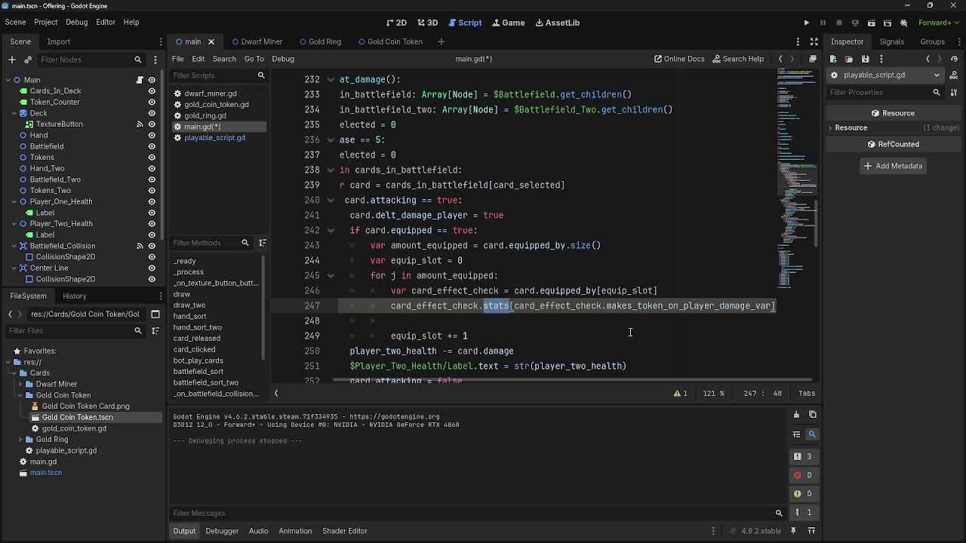
pyautogui.doubleClick(567, 305)
pyautogui.doubleClick(627, 306)
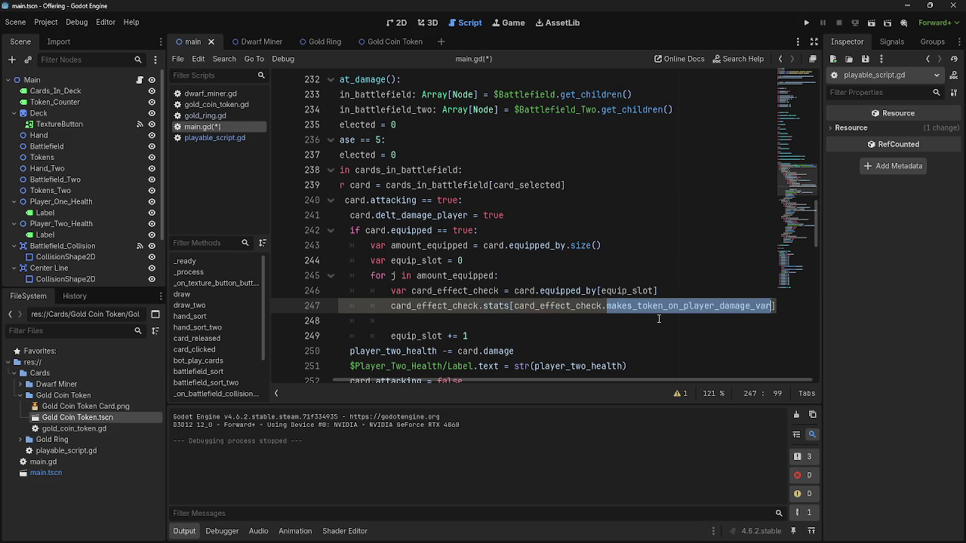
pyautogui.click(774, 306)
pyautogui.press('Return')
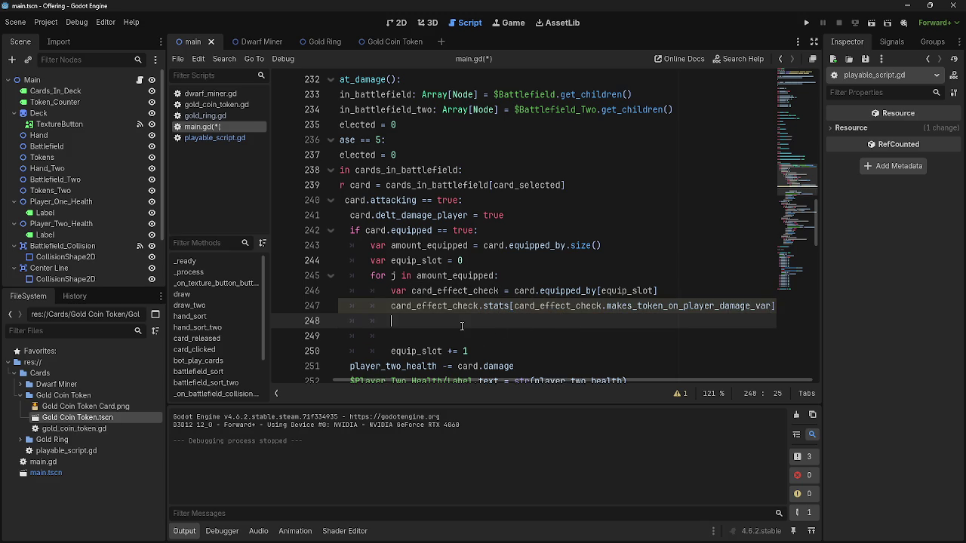
pyautogui.click(774, 307)
pyautogui.press('Home')
pyautogui.hotkey('shift', 'End')
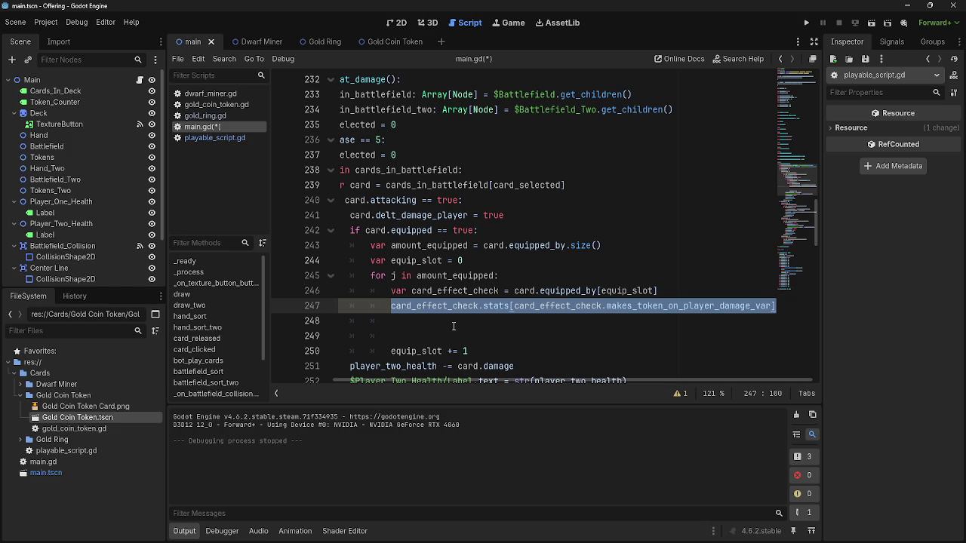
pyautogui.click(392, 306)
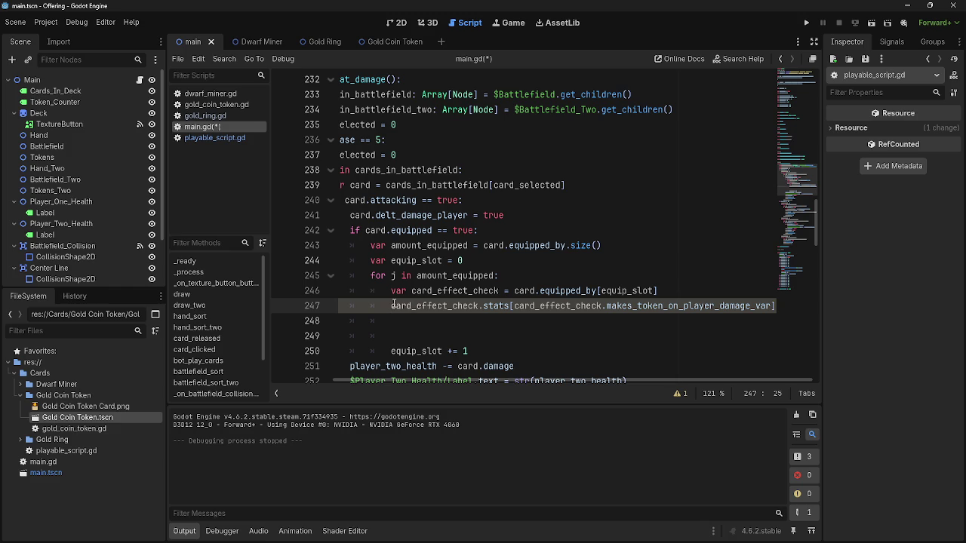
# - Turn line 247 into an if testing the stats lookup '== true:', with pass inside
pyautogui.write('if')
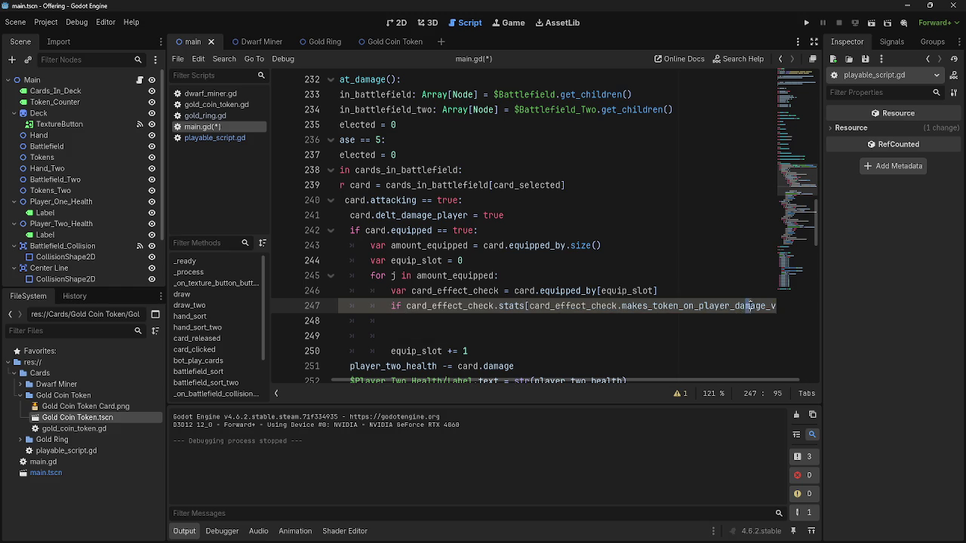
pyautogui.click(746, 306)
pyautogui.click(777, 307)
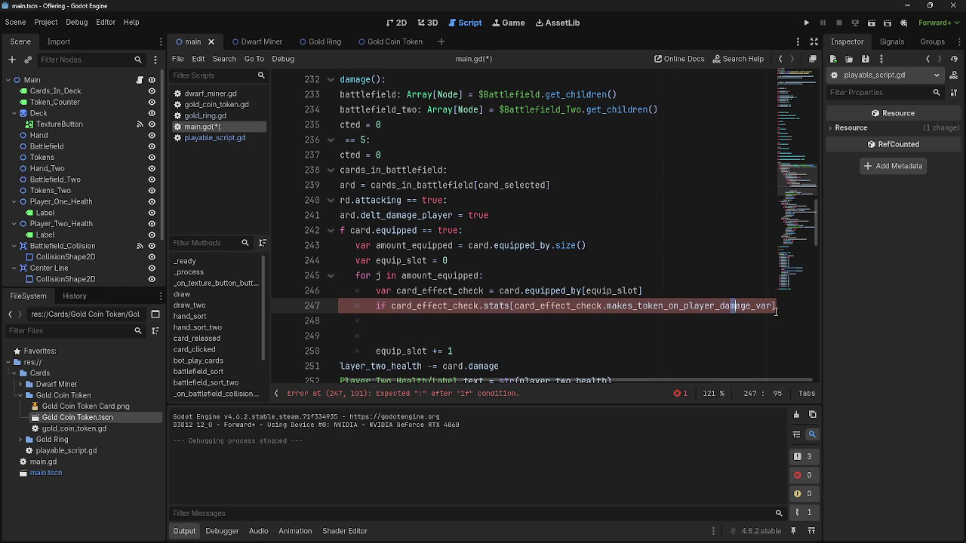
pyautogui.write(' ==')
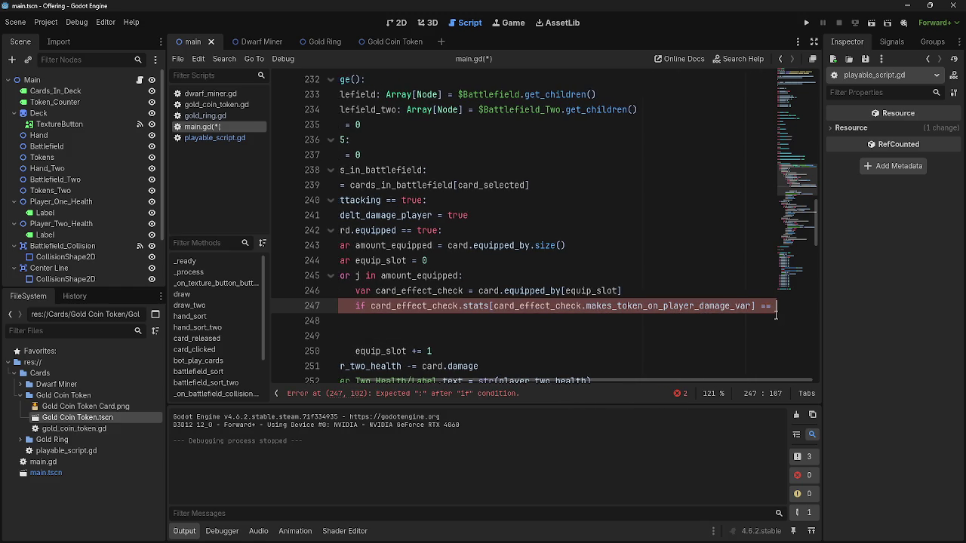
pyautogui.write(' true:')
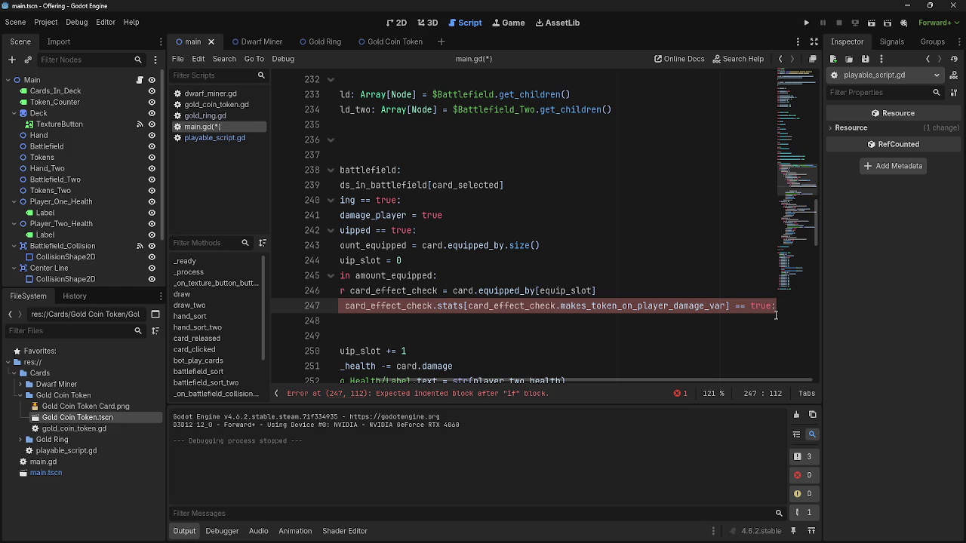
pyautogui.moveTo(476, 381); pyautogui.dragTo(423, 381)
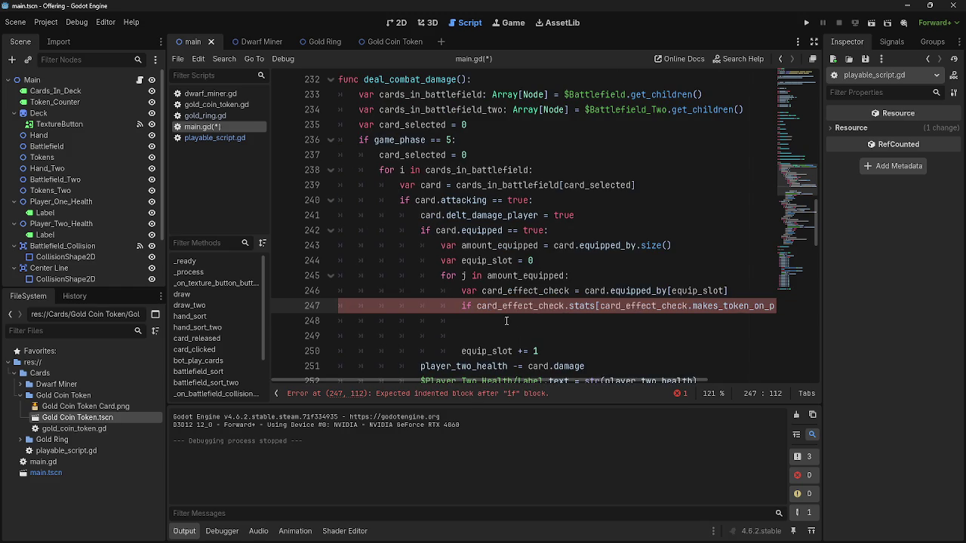
pyautogui.click(514, 323)
pyautogui.write('pass')
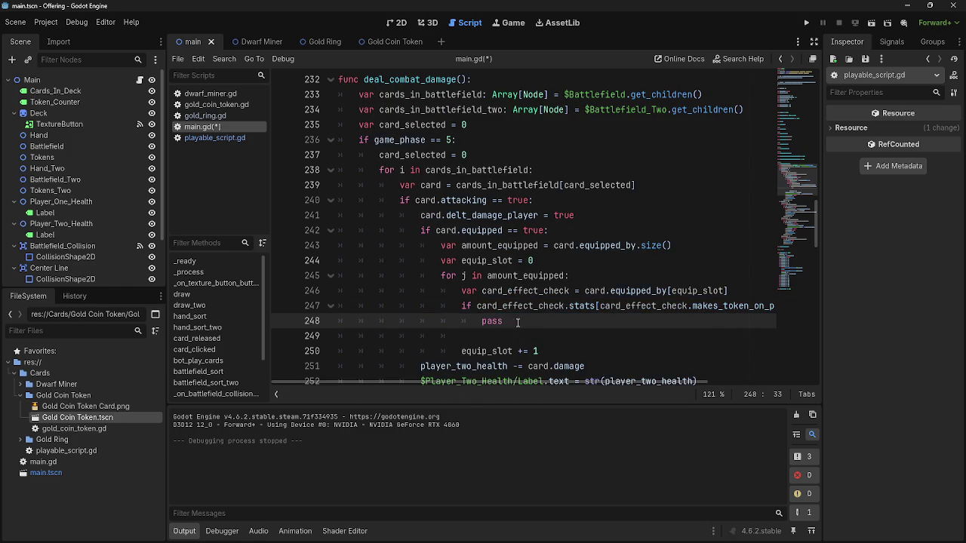
# - Add a print("egg") line inside the if block and run the game
pyautogui.moveTo(518, 381); pyautogui.dragTo(641, 381)
pyautogui.click(777, 306)
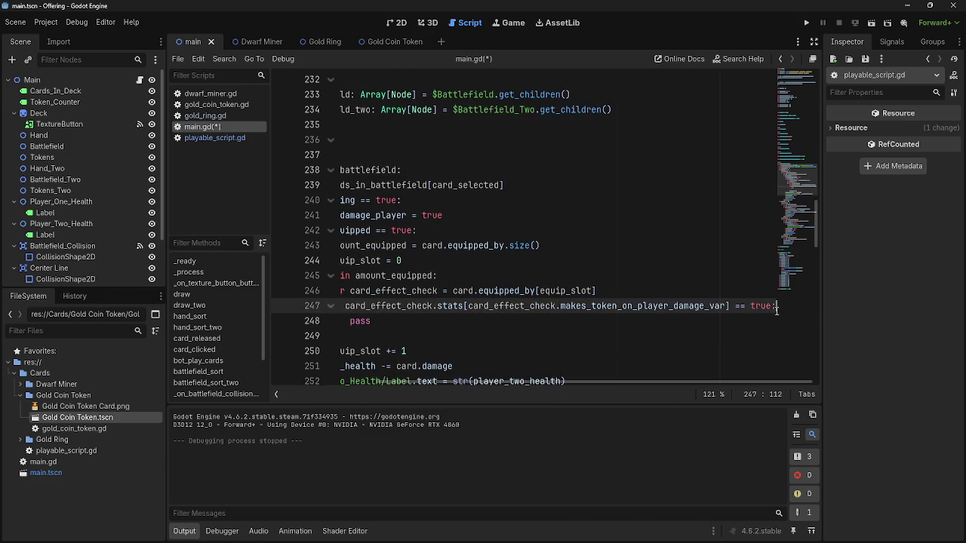
pyautogui.press('Return')
pyautogui.write('print')
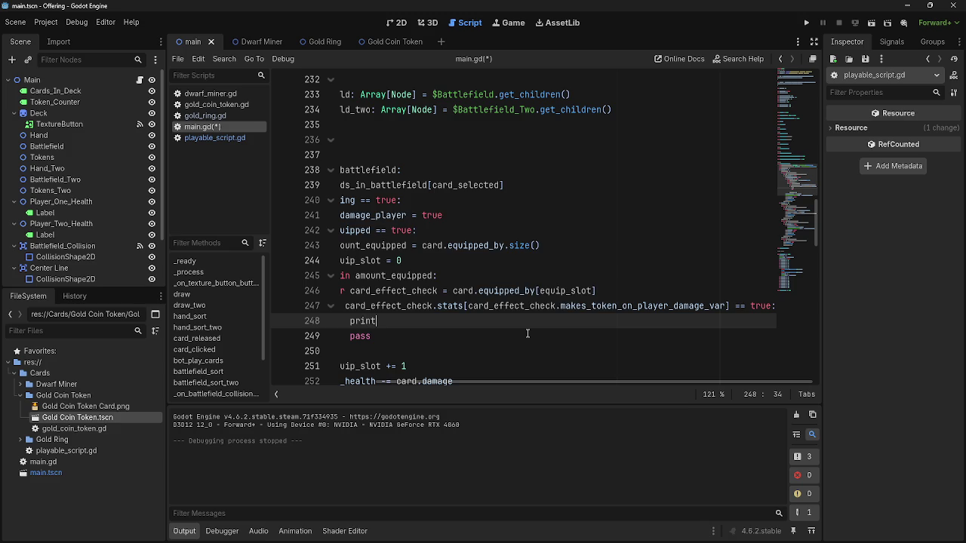
pyautogui.write('("egg')
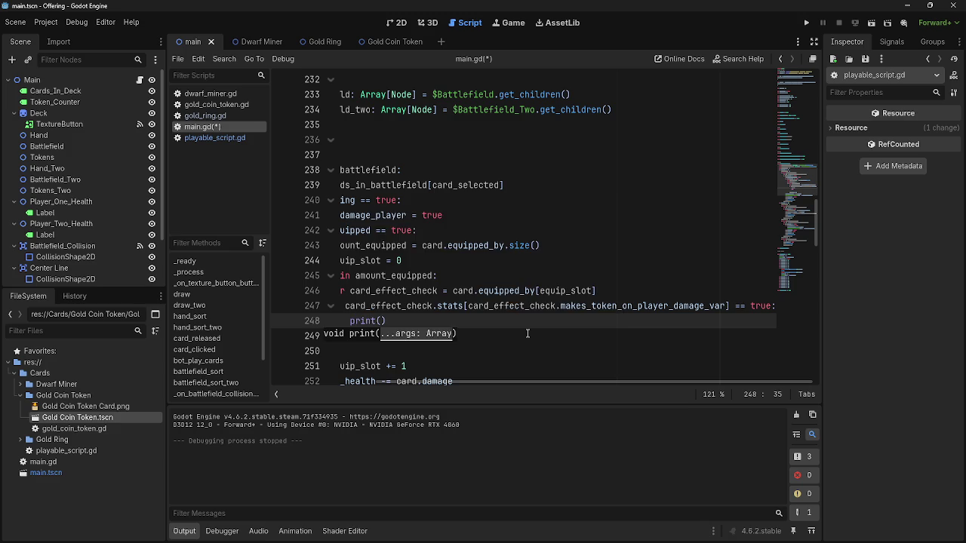
pyautogui.click(806, 23)
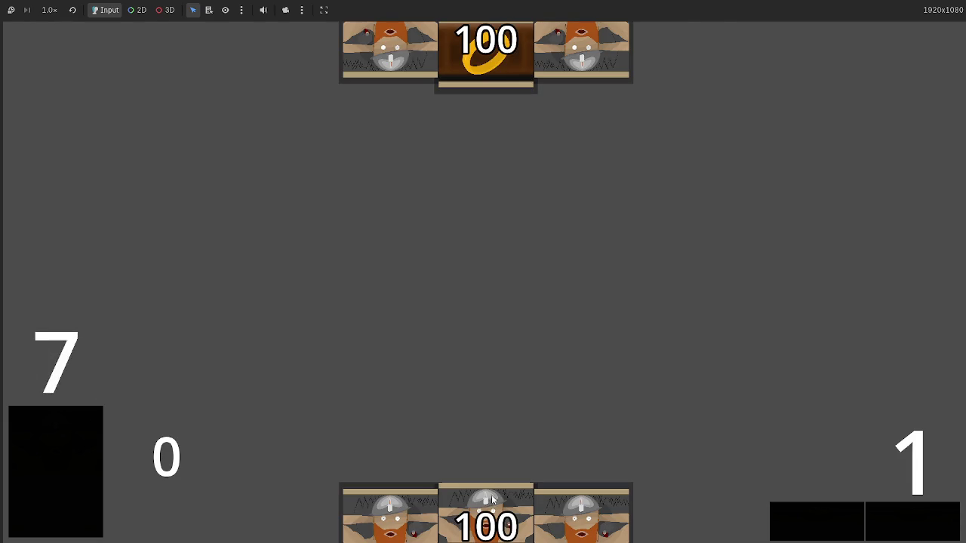
# - Play the Gold Ring and equip it to the Dwarf Miner, hitting the int/bool error at line 247
pyautogui.moveTo(677, 521)
pyautogui.mouseDown()
pyautogui.moveTo(591, 279)
pyautogui.moveTo(679, 313)
pyautogui.moveTo(688, 373)
pyautogui.mouseUp()
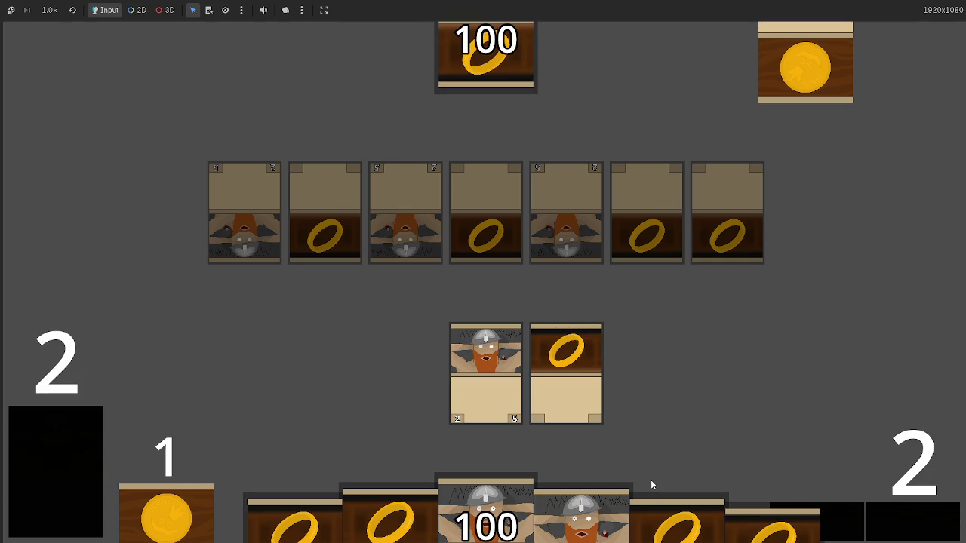
pyautogui.click(593, 406)
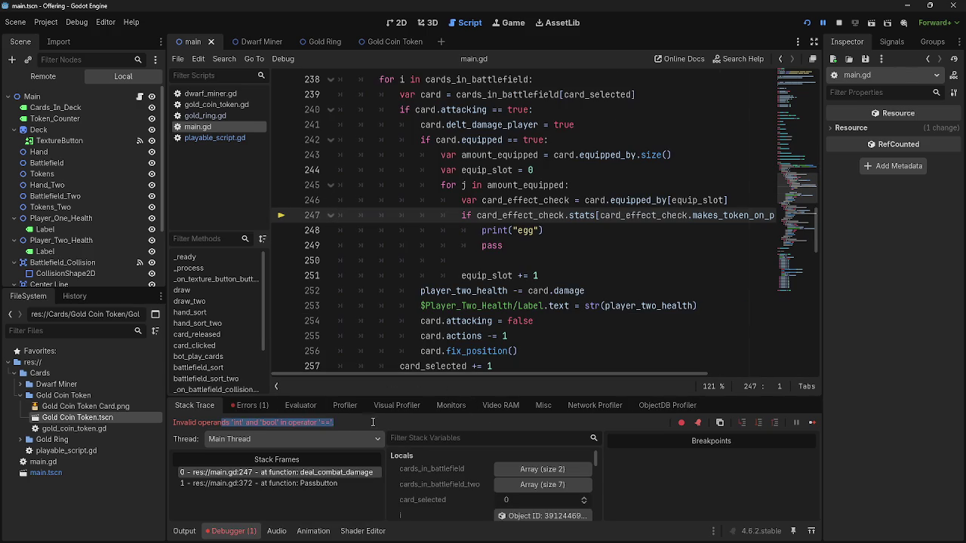
pyautogui.moveTo(438, 374)
pyautogui.mouseDown()
pyautogui.moveTo(526, 369)
pyautogui.moveTo(514, 370)
pyautogui.mouseUp()
pyautogui.click(541, 215)
pyautogui.doubleClick(541, 215)
pyautogui.doubleClick(624, 218)
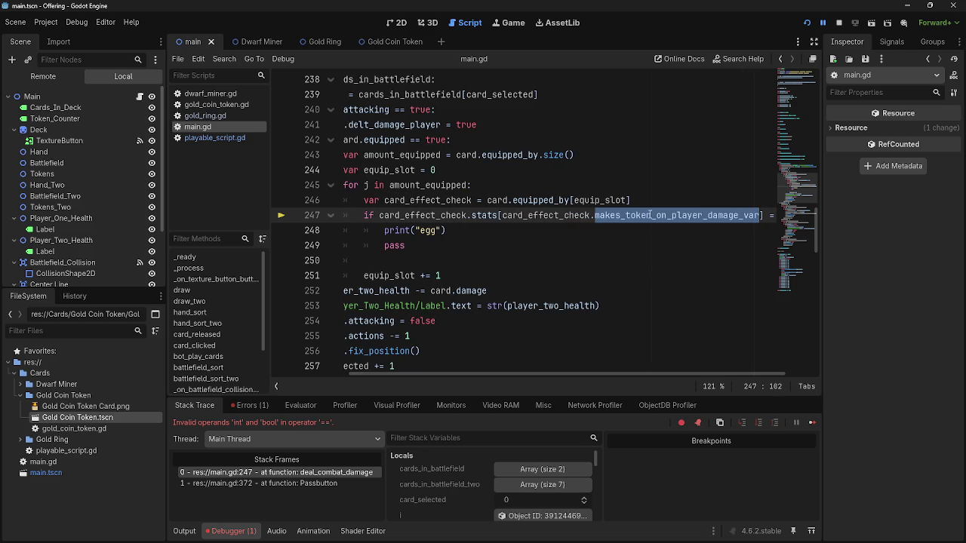
pyautogui.keyDown('ctrl'); pyautogui.click(590, 219); pyautogui.keyUp('ctrl')
pyautogui.scroll(3, 326, 190)
pyautogui.scroll(3, 331, 196)
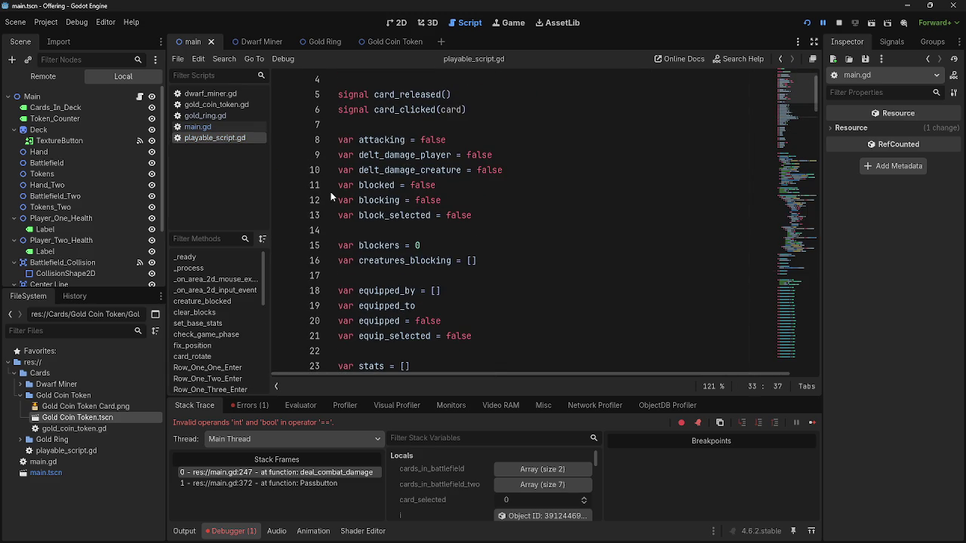
pyautogui.click(193, 127)
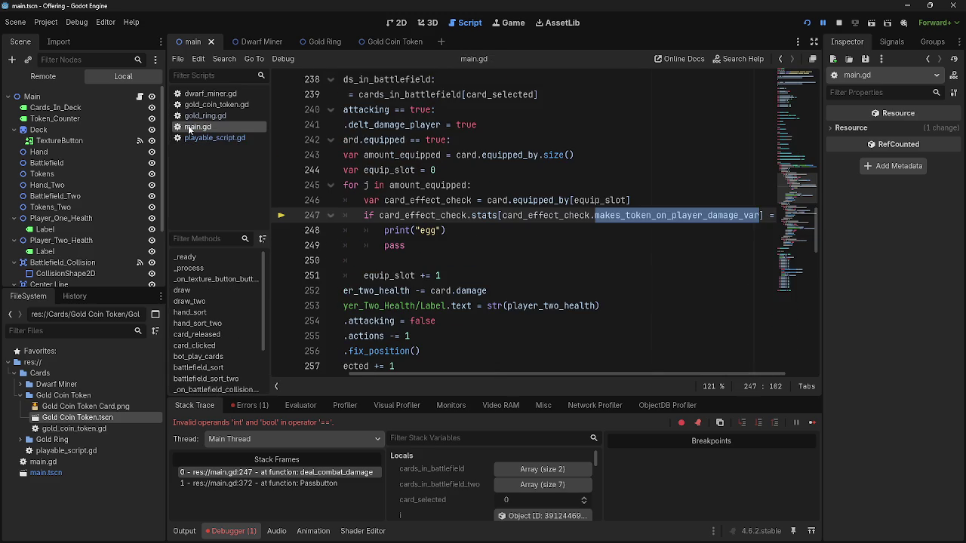
pyautogui.click(198, 116)
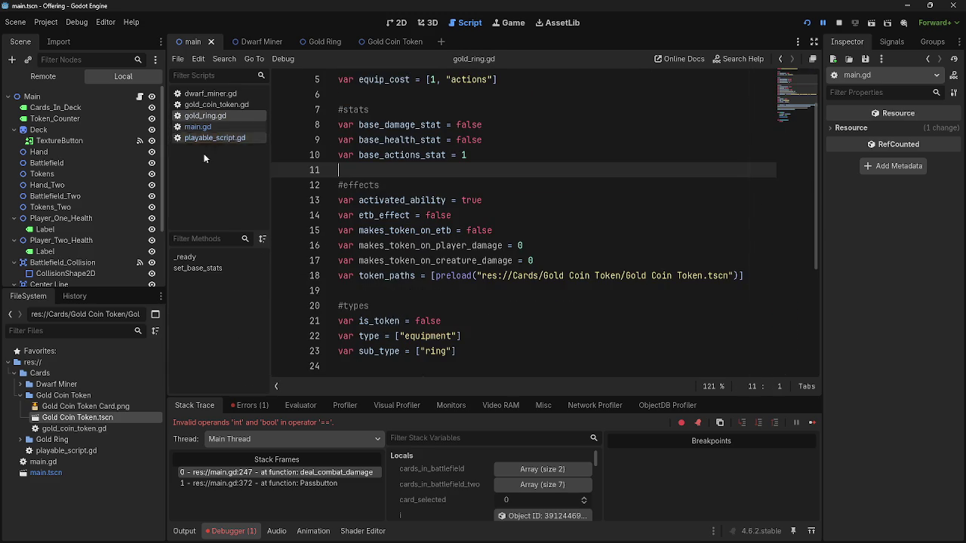
pyautogui.click(203, 137)
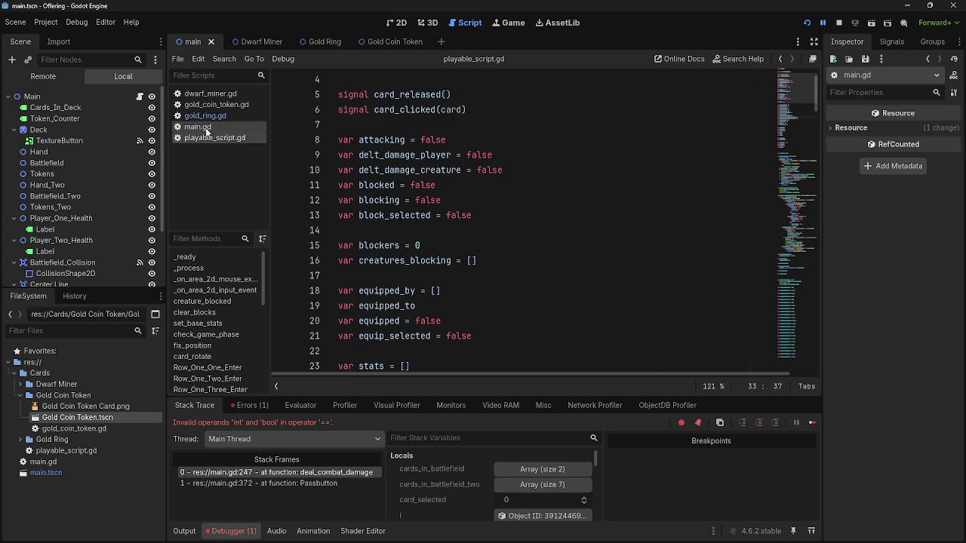
pyautogui.click(205, 127)
pyautogui.click(667, 200)
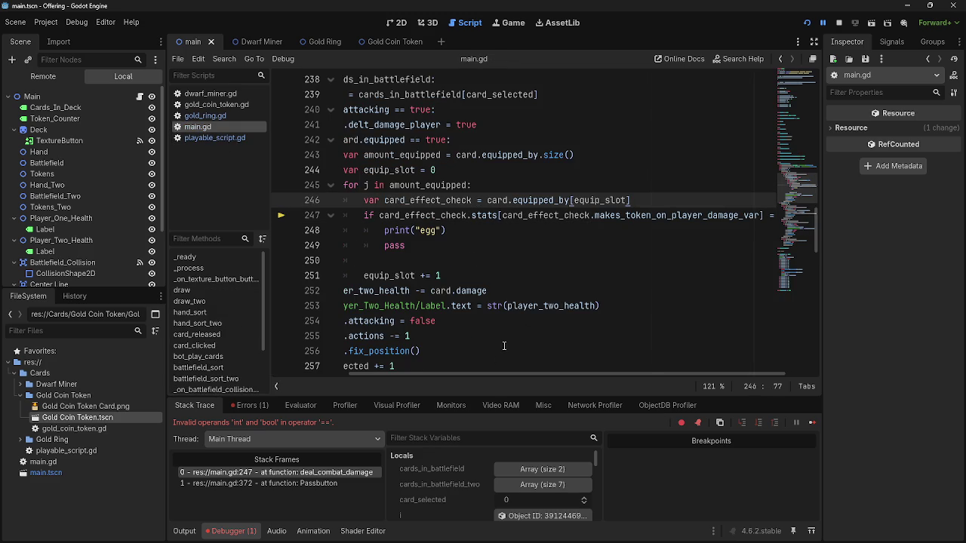
pyautogui.moveTo(478, 376)
pyautogui.mouseDown()
pyautogui.moveTo(386, 377)
pyautogui.moveTo(529, 378)
pyautogui.moveTo(474, 384)
pyautogui.mouseUp()
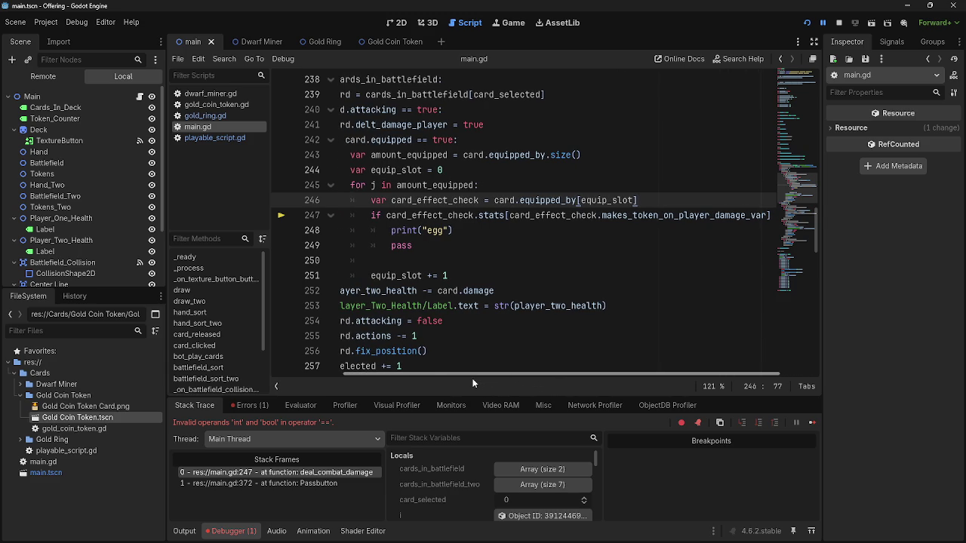
pyautogui.moveTo(473, 384); pyautogui.dragTo(440, 385)
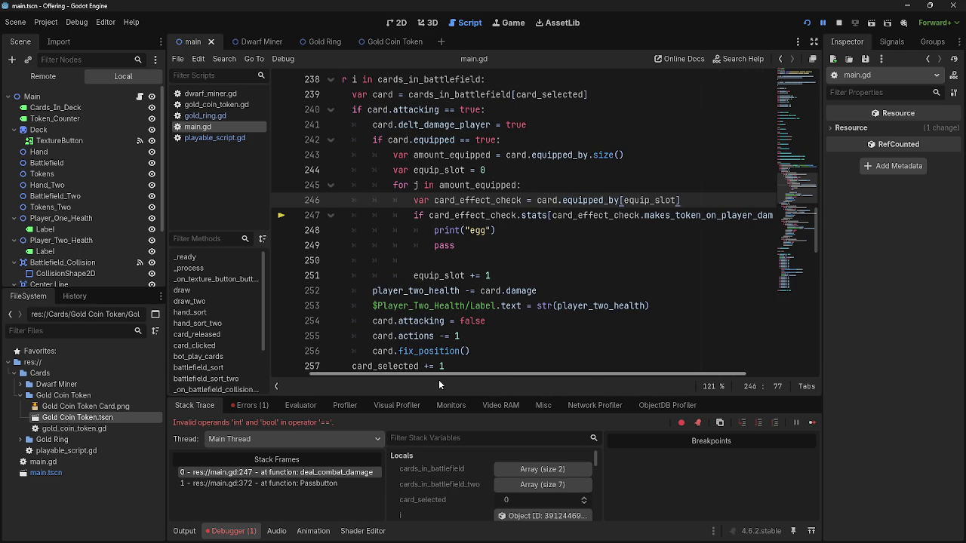
pyautogui.moveTo(438, 380); pyautogui.dragTo(506, 393)
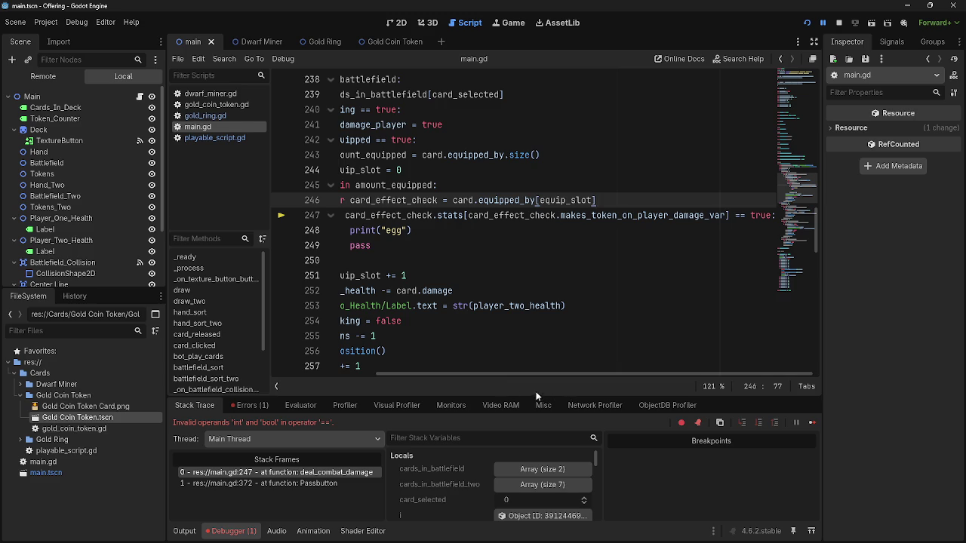
pyautogui.click(227, 139)
pyautogui.click(227, 117)
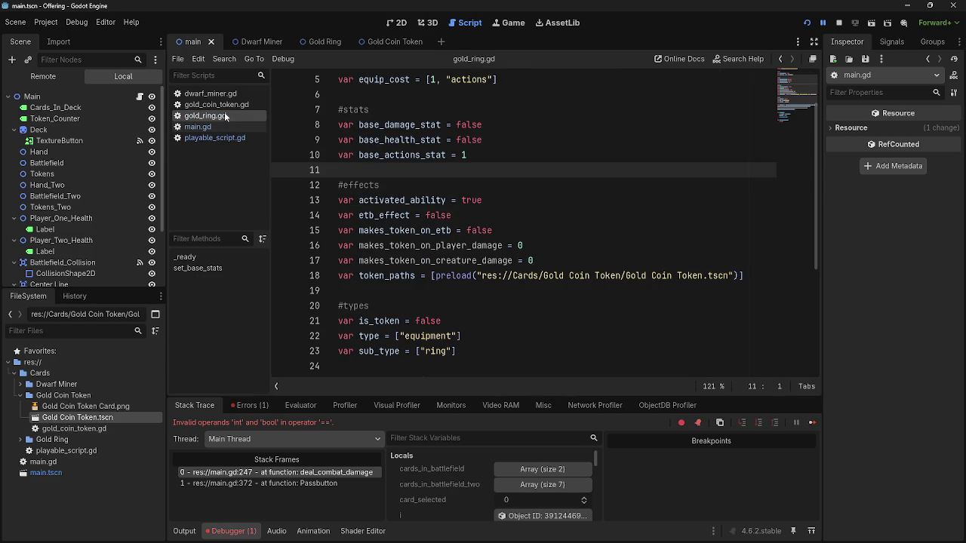
pyautogui.click(224, 106)
pyautogui.click(221, 127)
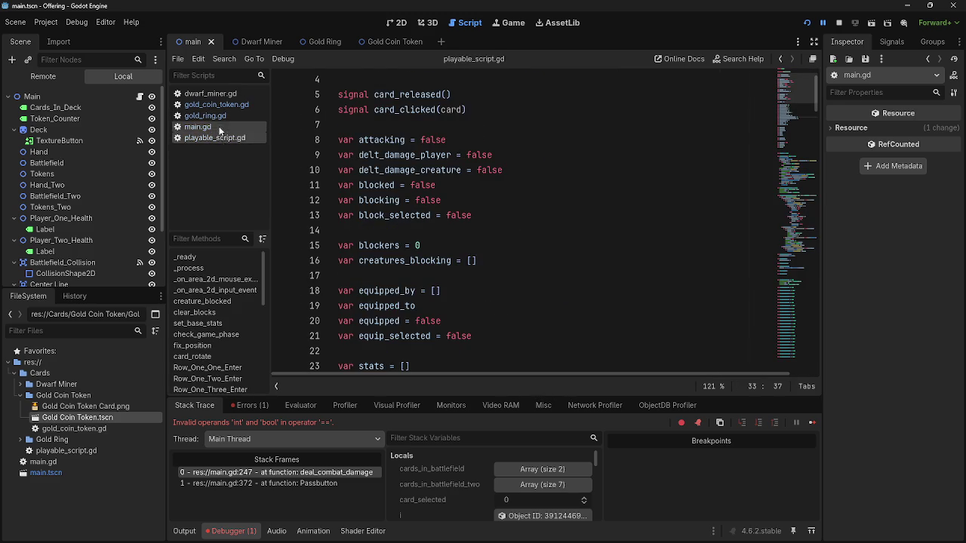
pyautogui.scroll(-5, 436, 248)
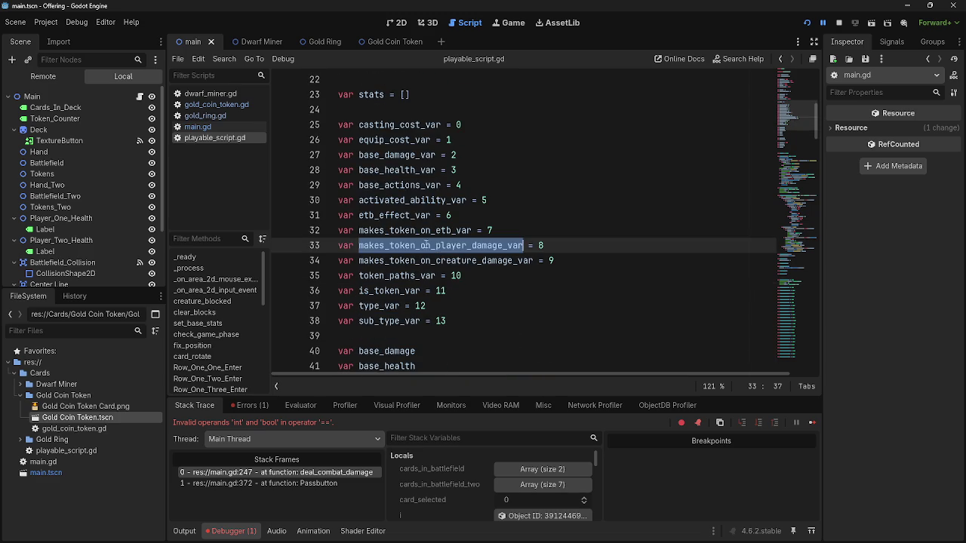
pyautogui.click(198, 127)
pyautogui.click(205, 116)
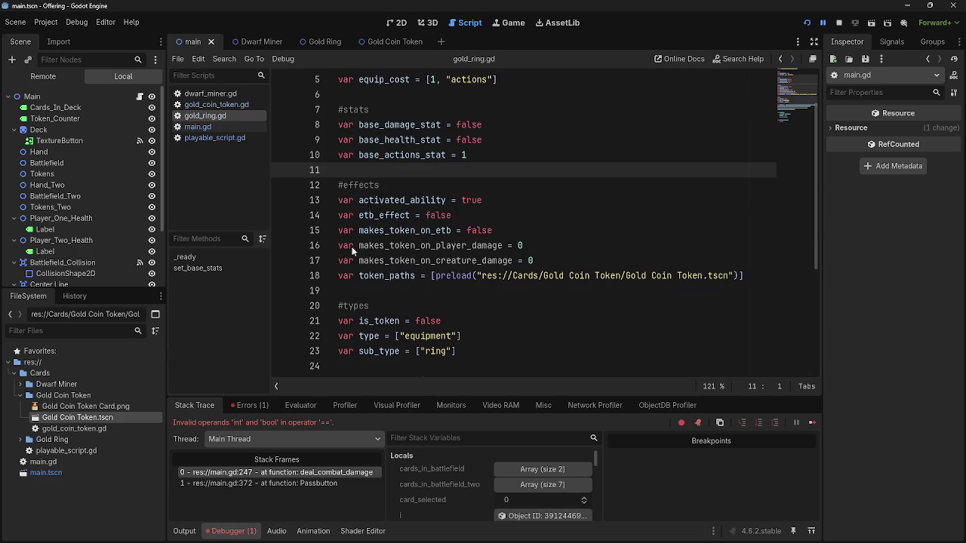
pyautogui.click(549, 248)
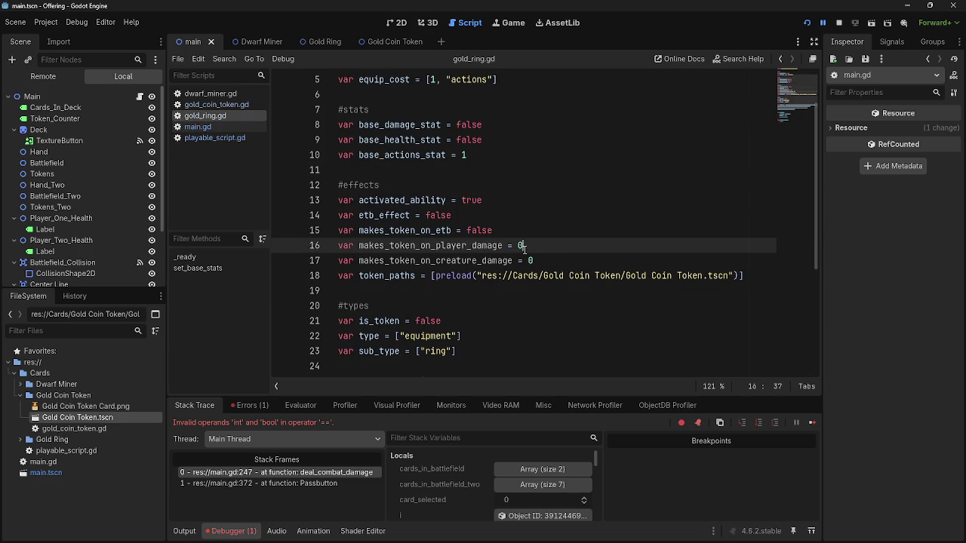
pyautogui.doubleClick(470, 249)
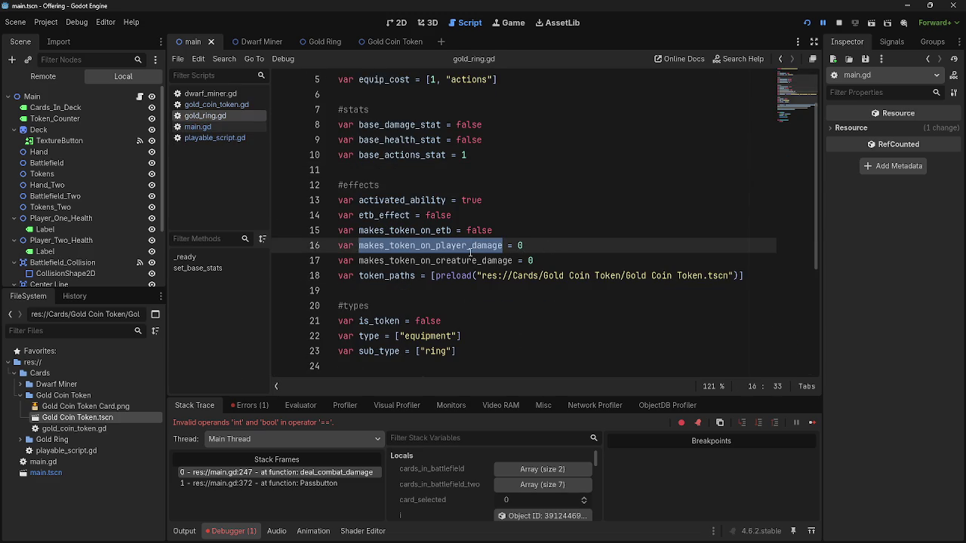
pyautogui.click(571, 254)
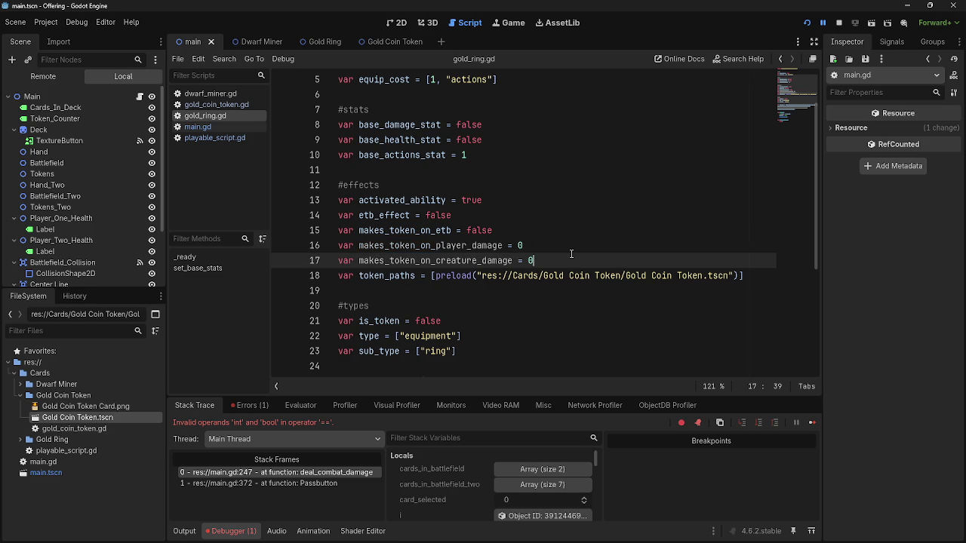
pyautogui.scroll(-3, 550, 254)
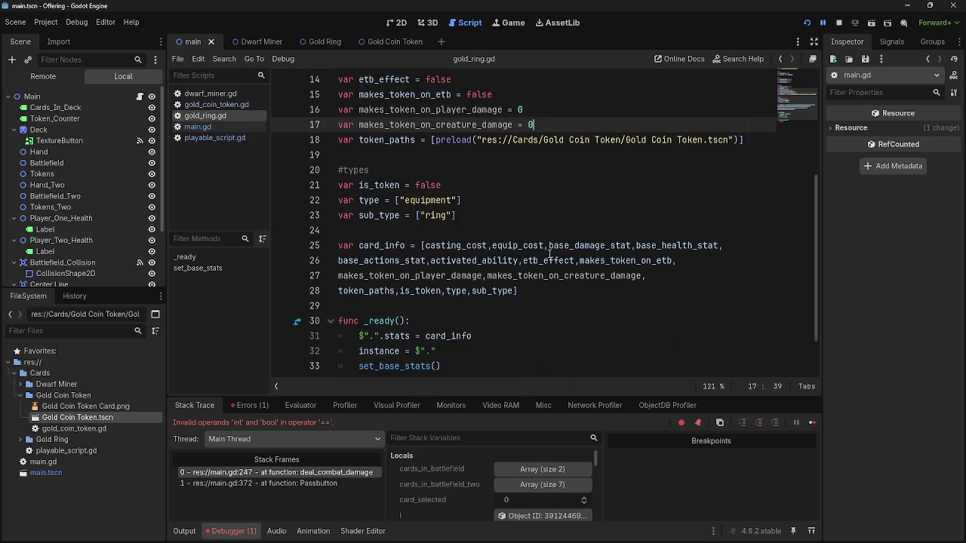
pyautogui.doubleClick(469, 277)
pyautogui.doubleClick(516, 277)
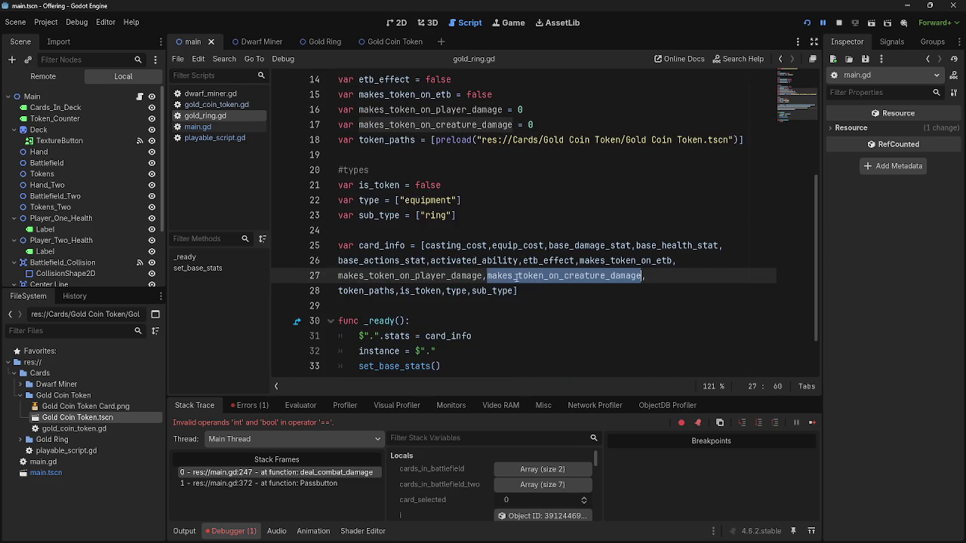
pyautogui.click(203, 128)
pyautogui.click(205, 141)
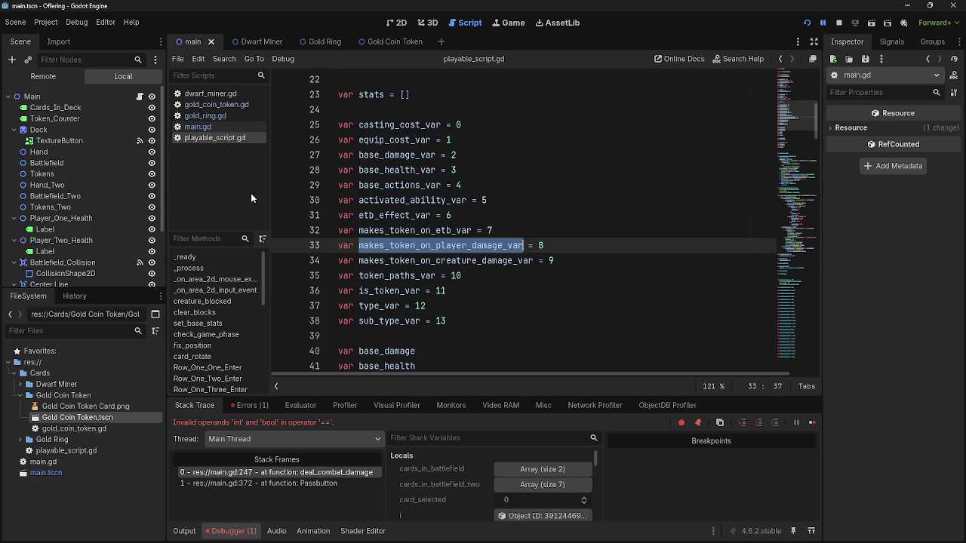
pyautogui.click(461, 245)
pyautogui.doubleClick(461, 245)
pyautogui.click(197, 127)
pyautogui.click(206, 115)
pyautogui.click(393, 247)
pyautogui.doubleClick(517, 245)
pyautogui.scroll(5, 453, 284)
pyautogui.scroll(-6, 452, 285)
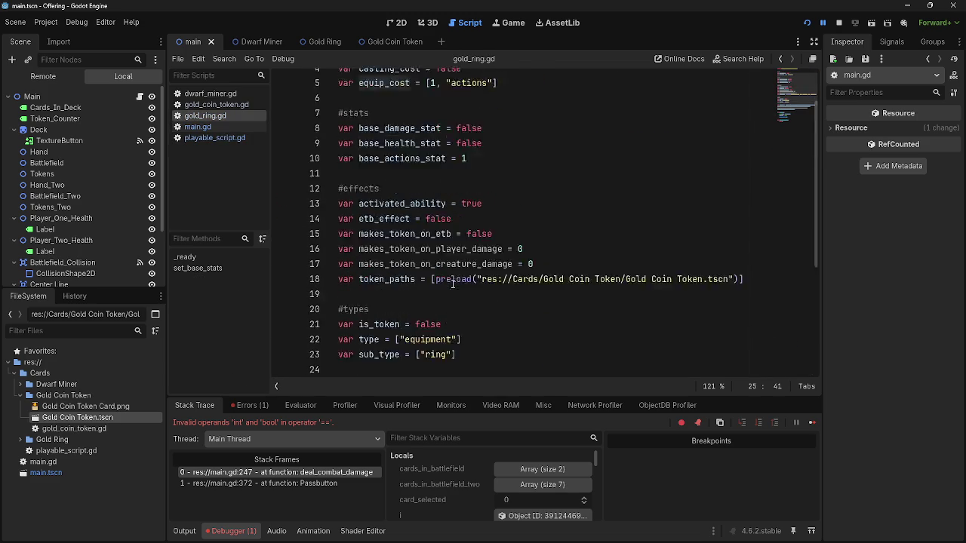
pyautogui.scroll(3, 453, 287)
pyautogui.doubleClick(453, 322)
pyautogui.scroll(3, 453, 323)
pyautogui.scroll(-4, 457, 320)
pyautogui.scroll(-2, 457, 321)
pyautogui.doubleClick(459, 292)
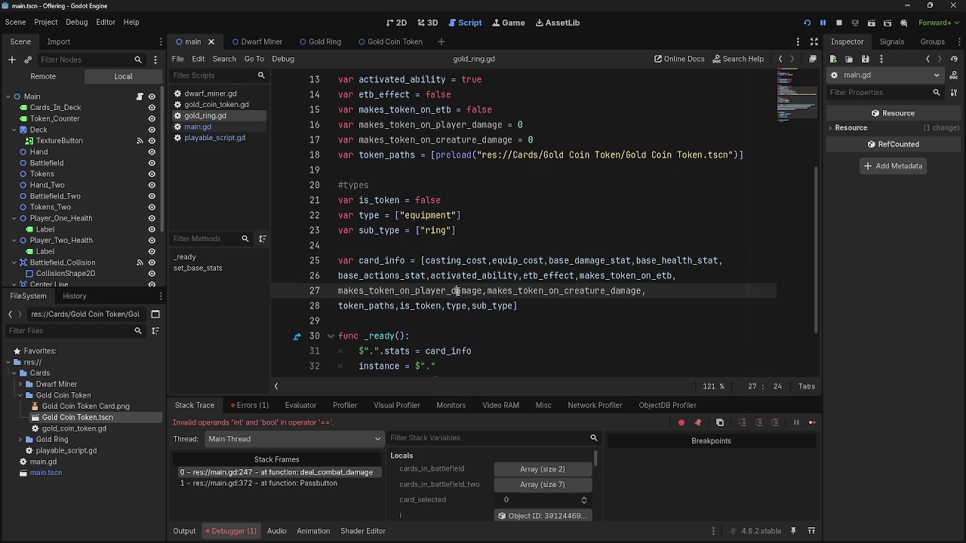
pyautogui.click(542, 306)
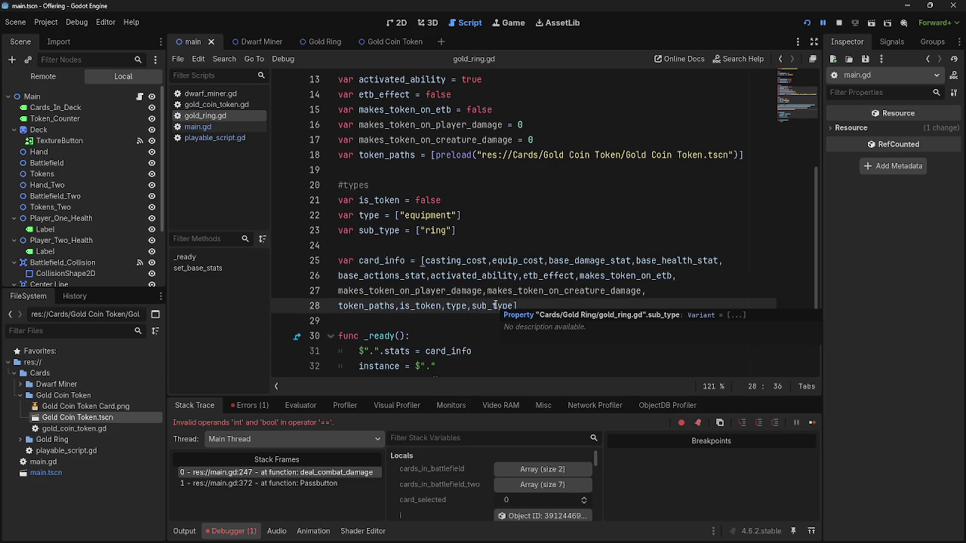
pyautogui.click(243, 139)
pyautogui.click(198, 126)
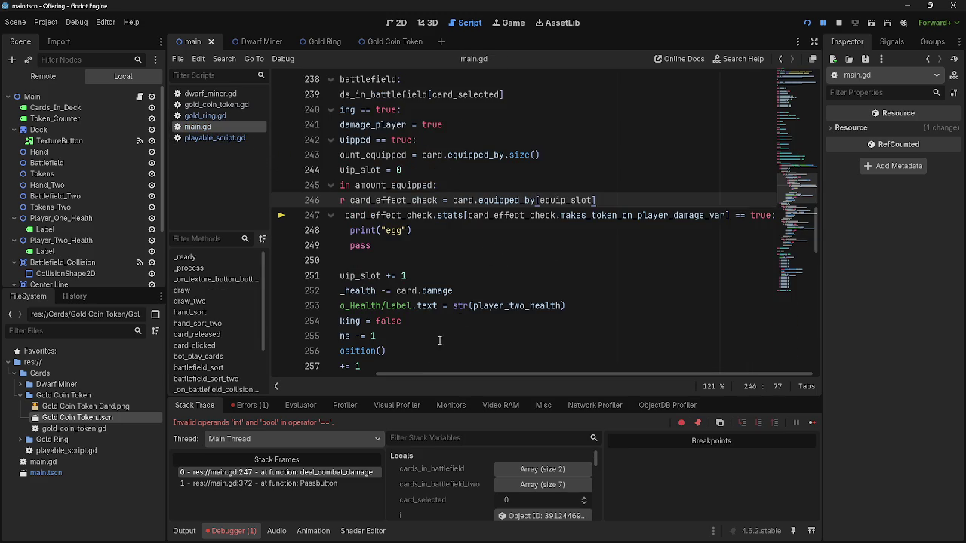
pyautogui.moveTo(427, 375)
pyautogui.mouseDown()
pyautogui.moveTo(344, 373)
pyautogui.moveTo(445, 371)
pyautogui.mouseUp()
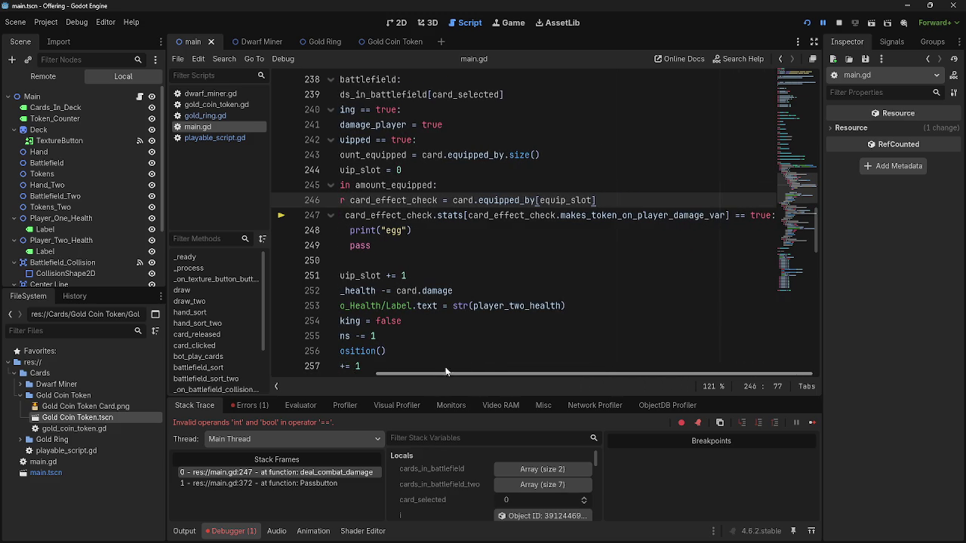
pyautogui.doubleClick(762, 216)
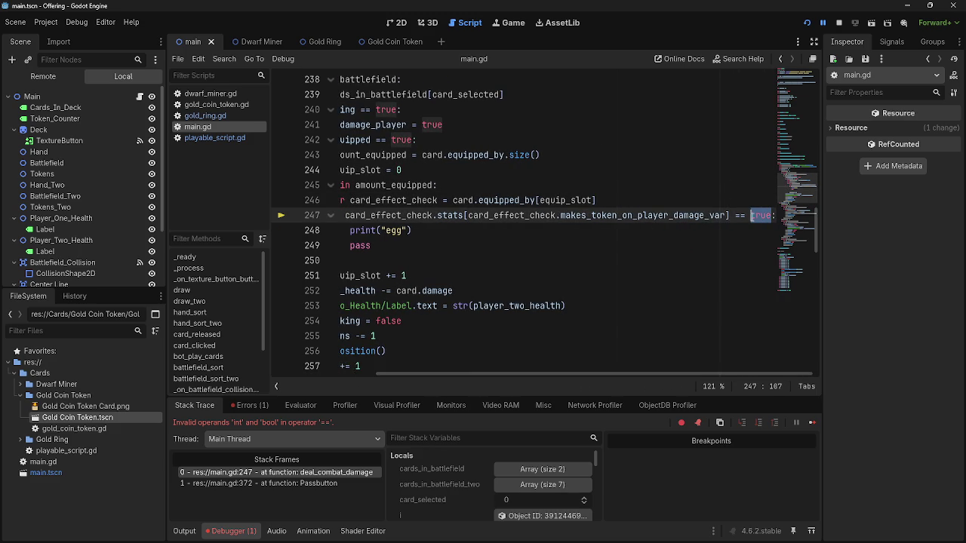
pyautogui.click(754, 216)
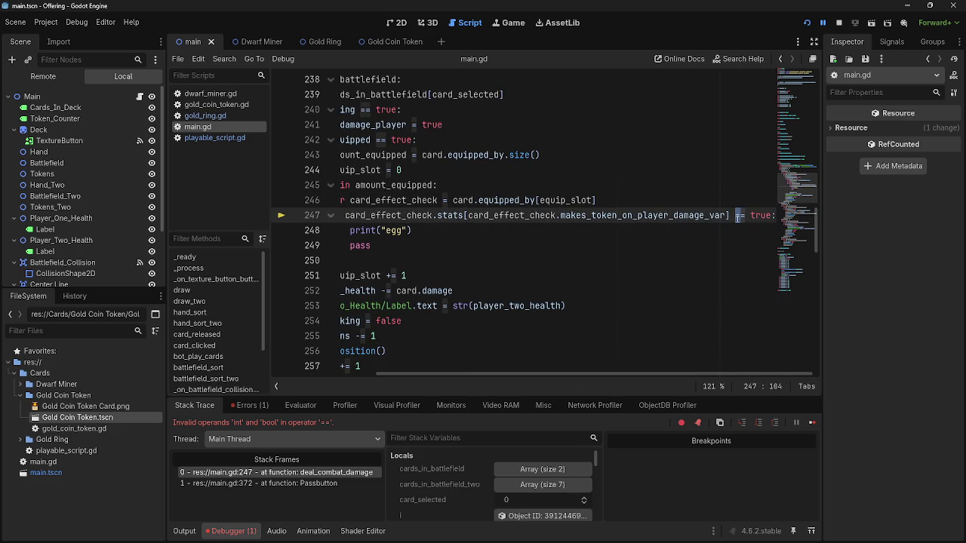
pyautogui.moveTo(526, 378); pyautogui.dragTo(421, 375)
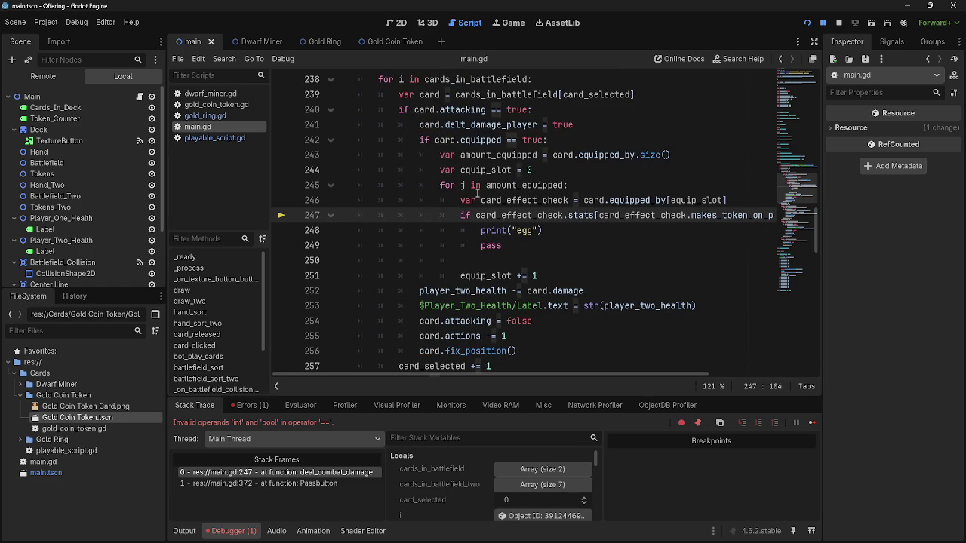
pyautogui.click(477, 215)
pyautogui.write('not')
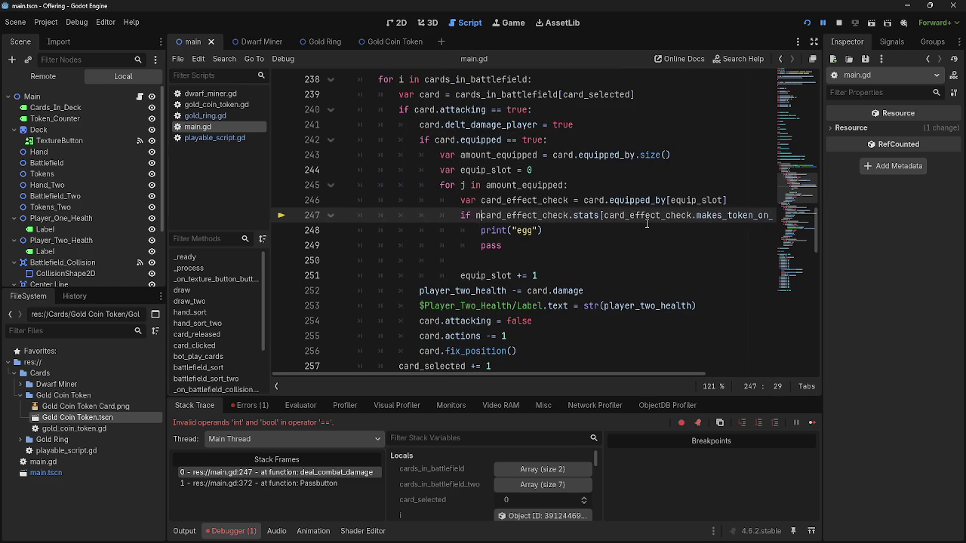
pyautogui.hotkey('ctrl', 'z')
pyautogui.scroll(15, 472, 278)
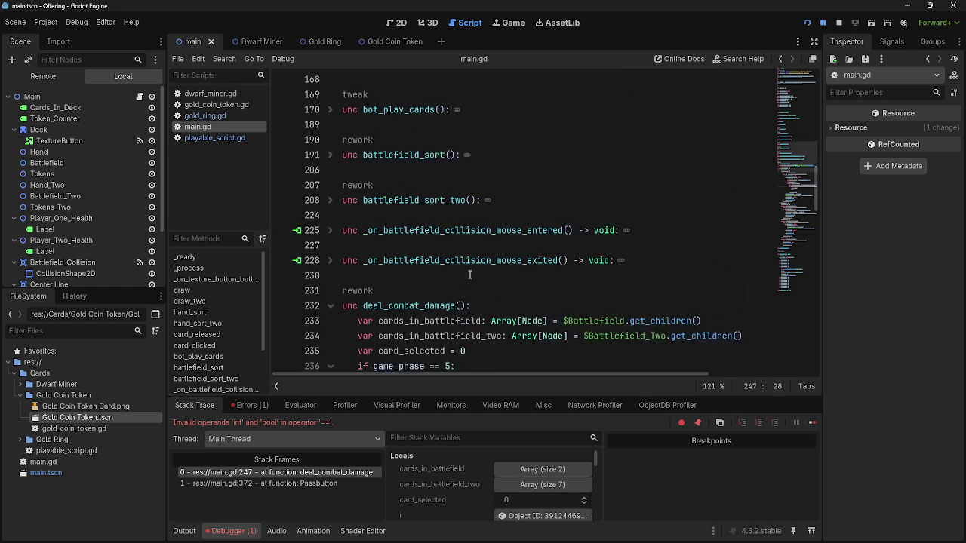
pyautogui.hotkey('ctrl', 'alt', 'f')
pyautogui.scroll(-8, 473, 279)
pyautogui.scroll(5, 355, 307)
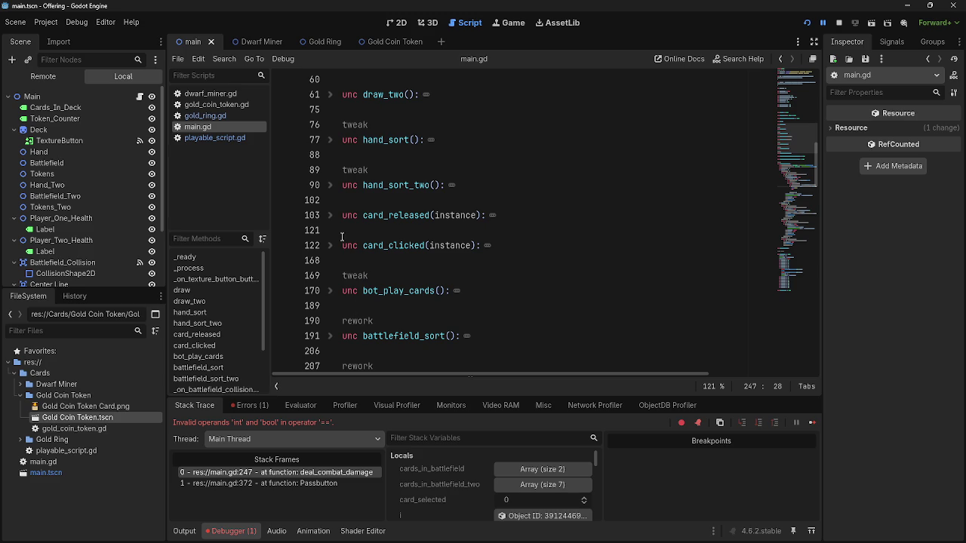
pyautogui.click(342, 245)
pyautogui.click(331, 246)
pyautogui.click(367, 230)
pyautogui.scroll(-2, 490, 275)
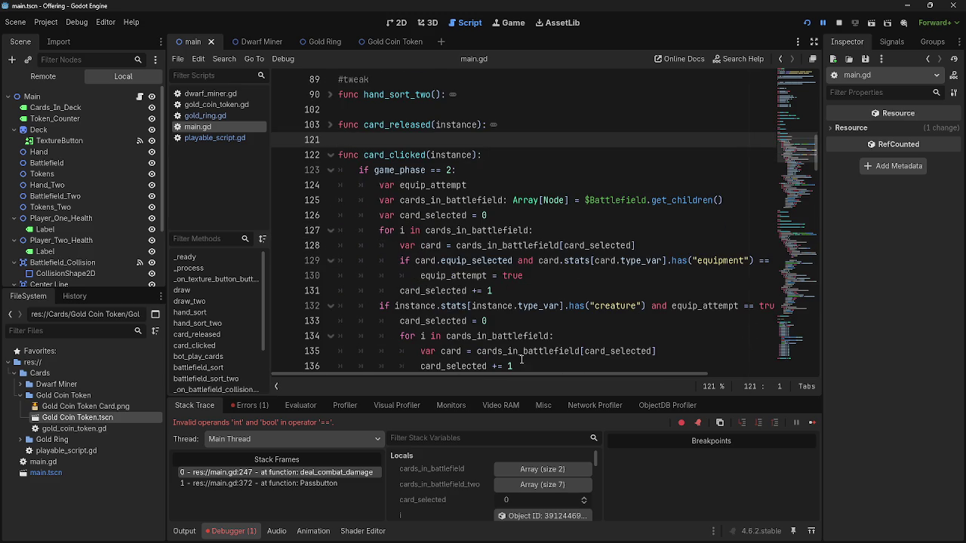
pyautogui.scroll(-9, 517, 352)
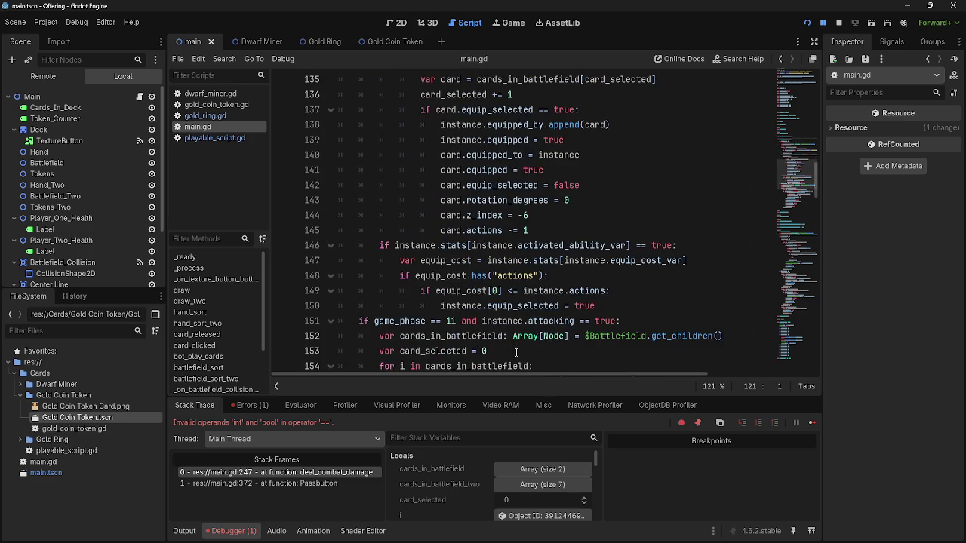
pyautogui.scroll(9, 516, 353)
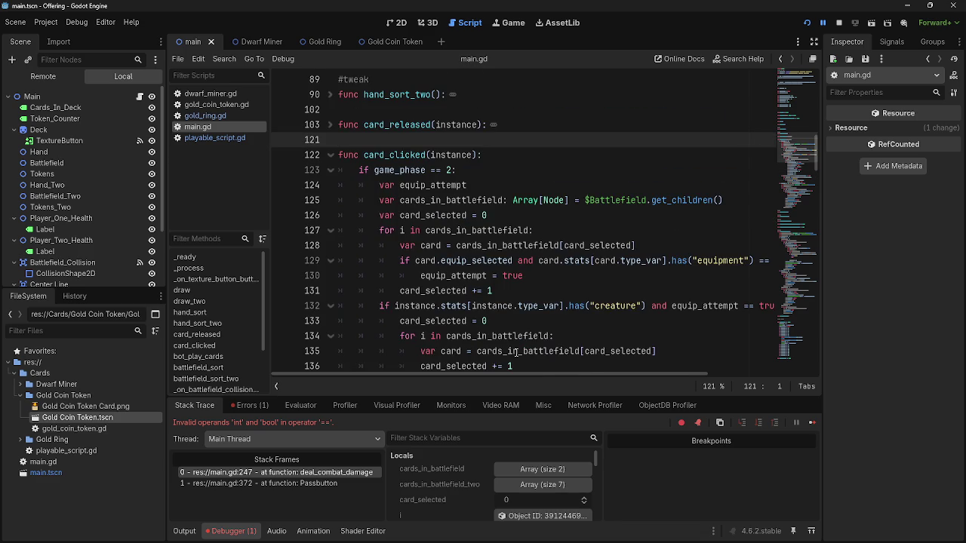
pyautogui.scroll(2, 516, 353)
pyautogui.click(330, 245)
pyautogui.click(332, 217)
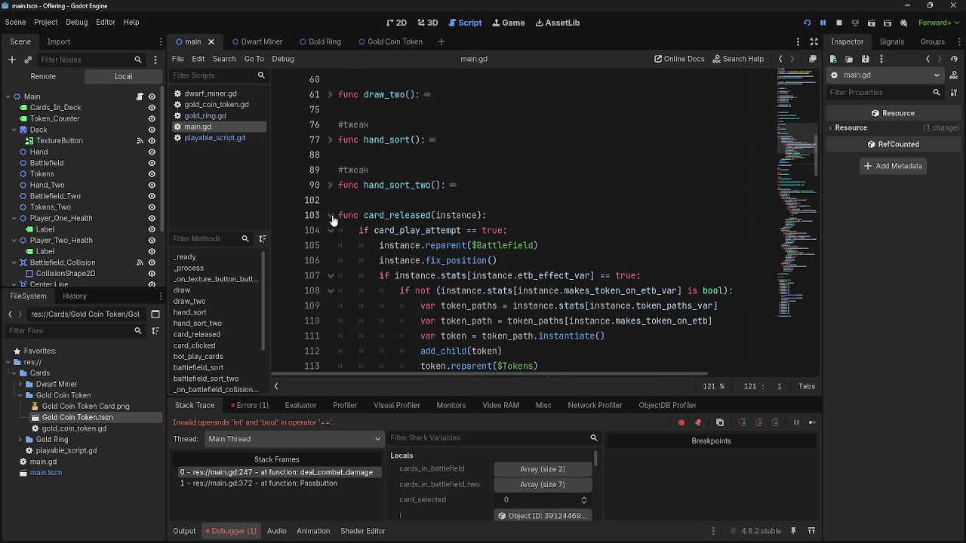
pyautogui.scroll(-1, 423, 295)
pyautogui.moveTo(400, 246); pyautogui.dragTo(735, 245)
pyautogui.hotkey('ctrl', 'c')
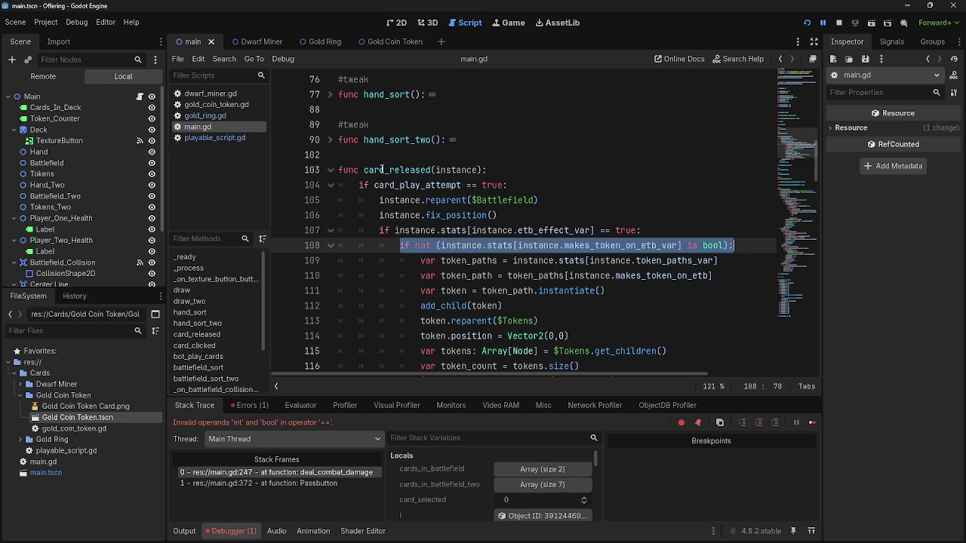
pyautogui.click(330, 170)
pyautogui.scroll(-7, 460, 254)
pyautogui.scroll(-4, 462, 254)
pyautogui.scroll(1, 462, 255)
pyautogui.click(751, 197)
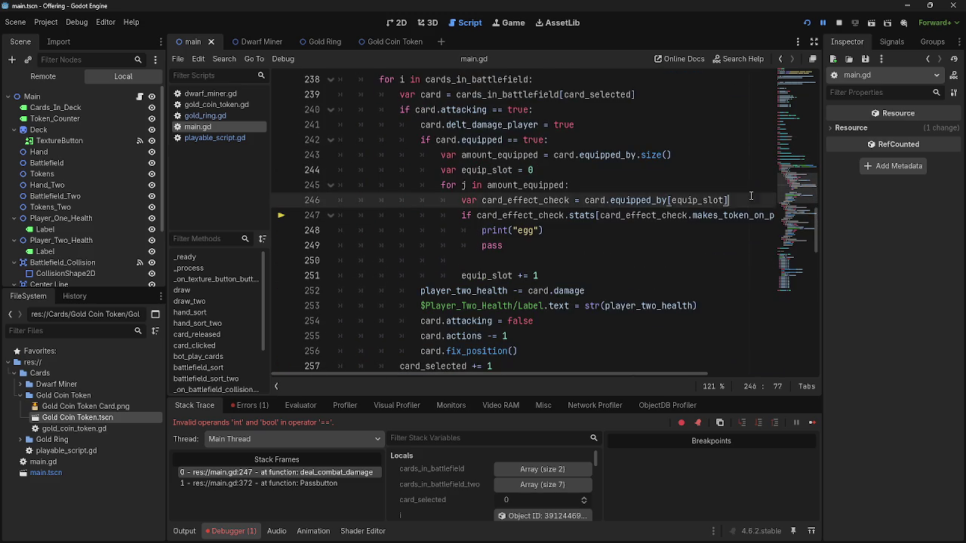
# - Paste the copied is bool condition as a new line 247 above the if
pyautogui.press('Return')
pyautogui.hotkey('ctrl', 'v')
pyautogui.click(423, 230)
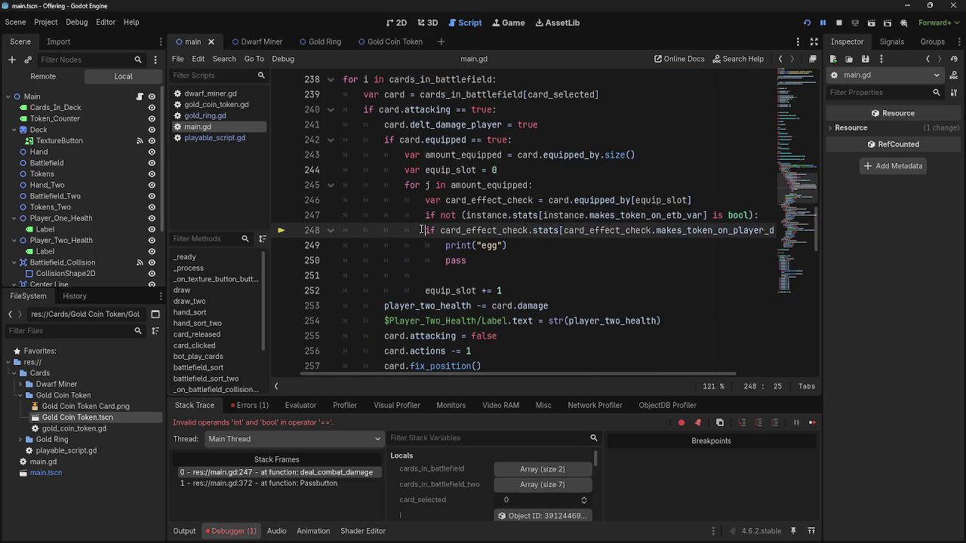
pyautogui.doubleClick(486, 215)
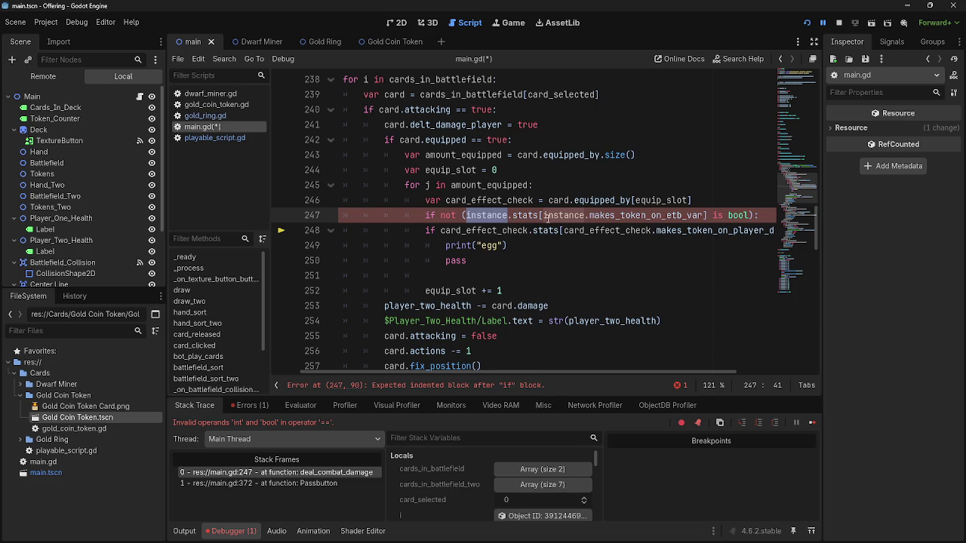
pyautogui.click(541, 216)
pyautogui.doubleClick(487, 215)
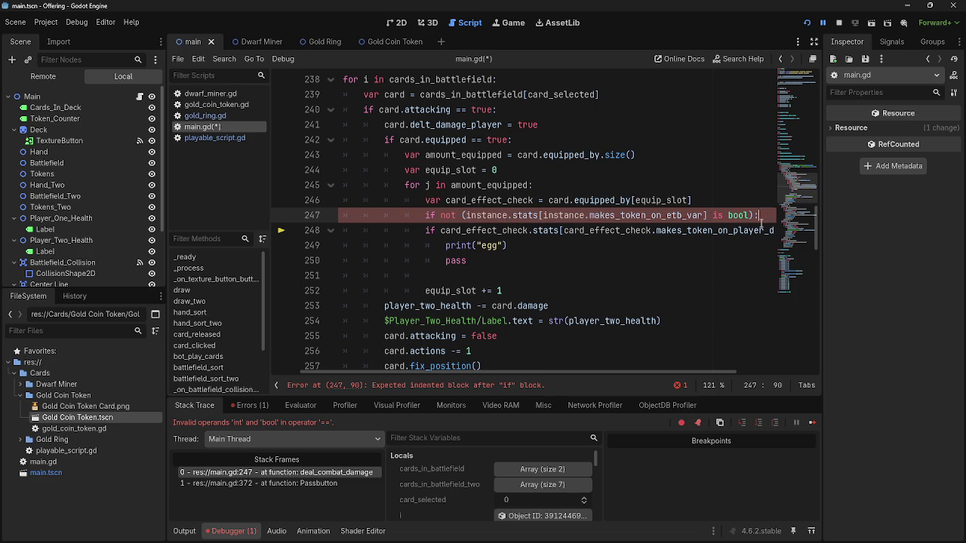
pyautogui.moveTo(767, 215); pyautogui.dragTo(316, 214)
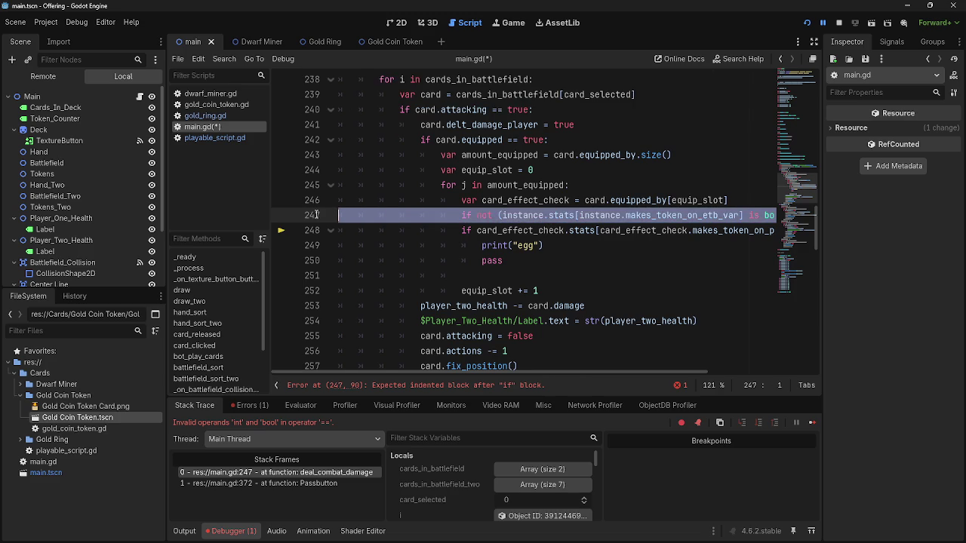
# - Make line 248 'if not (…) is bool:', delete the pasted line, and relaunch with F5
pyautogui.click(477, 230)
pyautogui.write('not (')
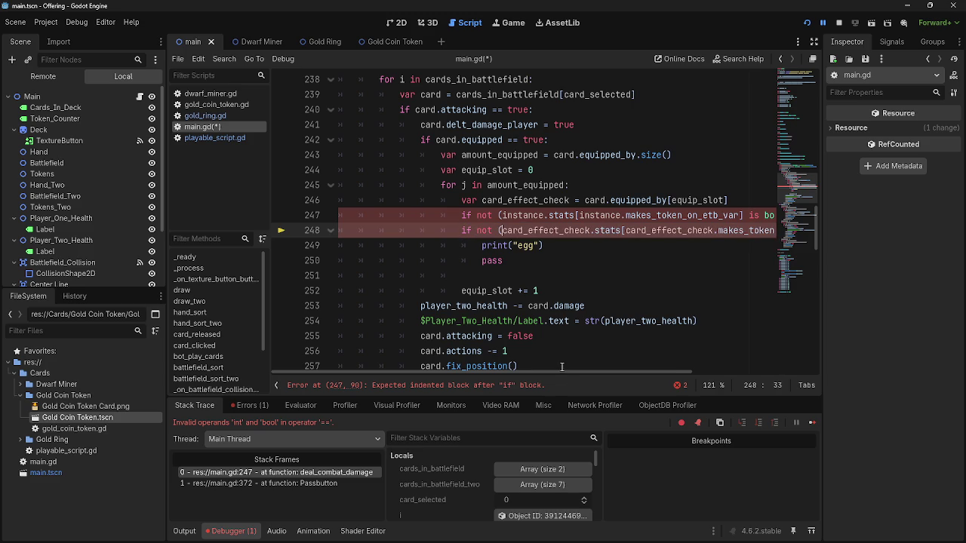
pyautogui.moveTo(562, 373); pyautogui.dragTo(683, 372)
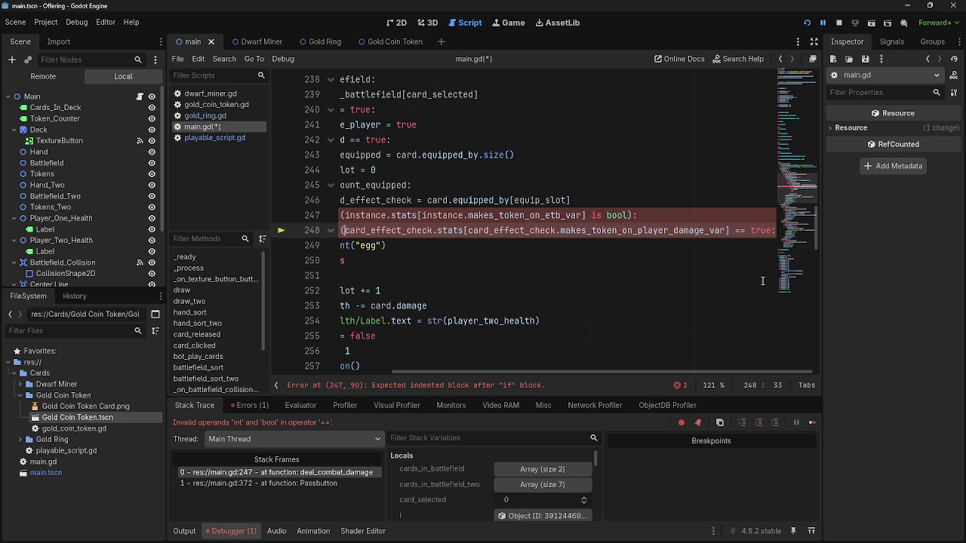
pyautogui.moveTo(775, 230); pyautogui.dragTo(731, 238)
pyautogui.write(') is bool')
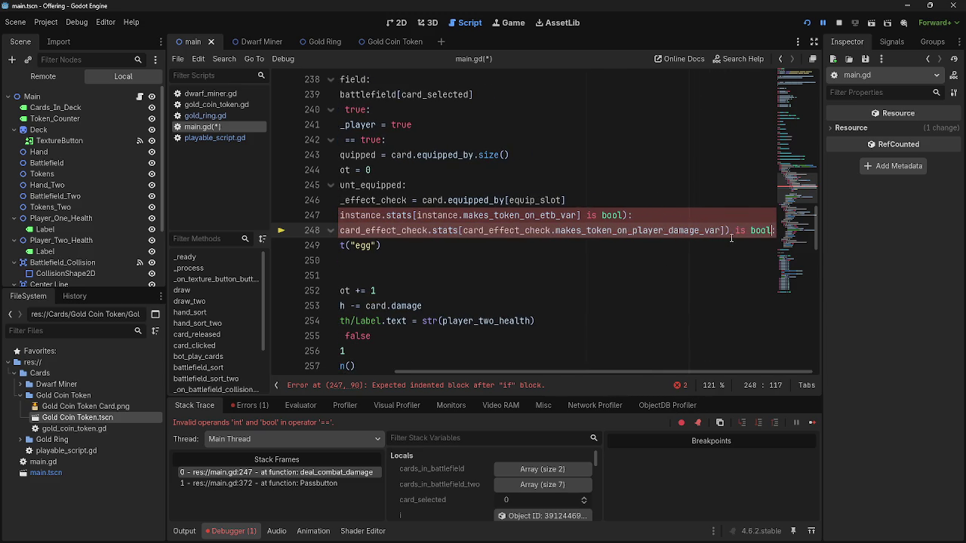
pyautogui.moveTo(661, 215); pyautogui.dragTo(279, 221)
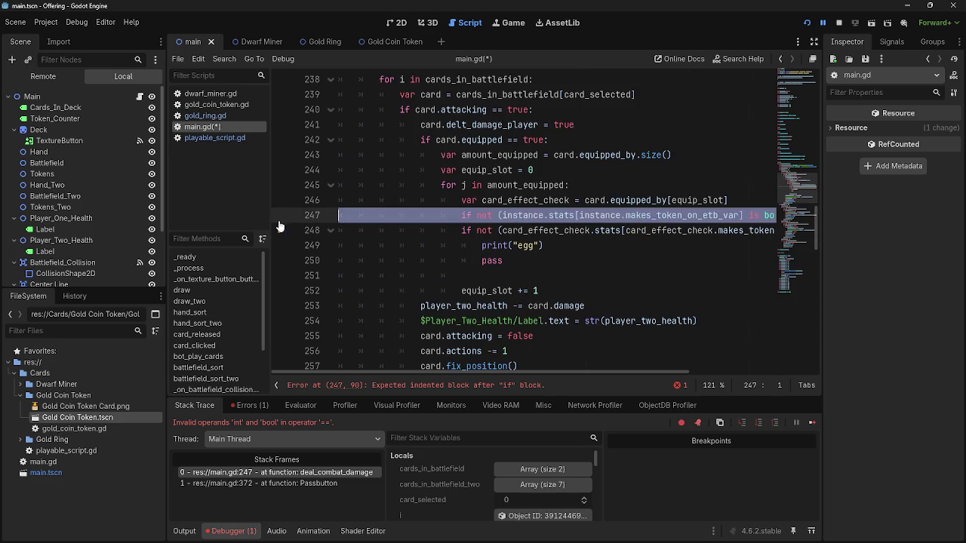
pyautogui.press('BackSpace')
pyautogui.press('BackSpace')
pyautogui.click(574, 230)
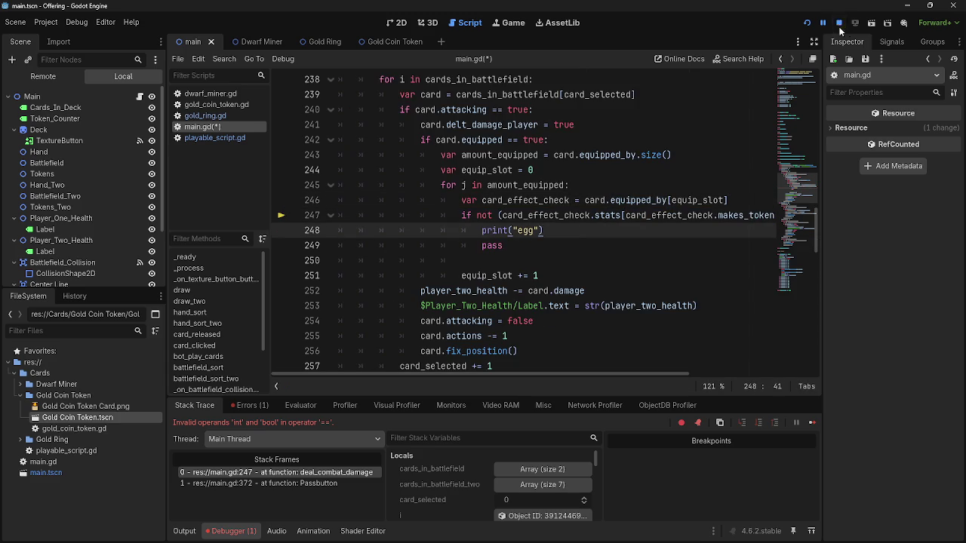
pyautogui.press('F5')
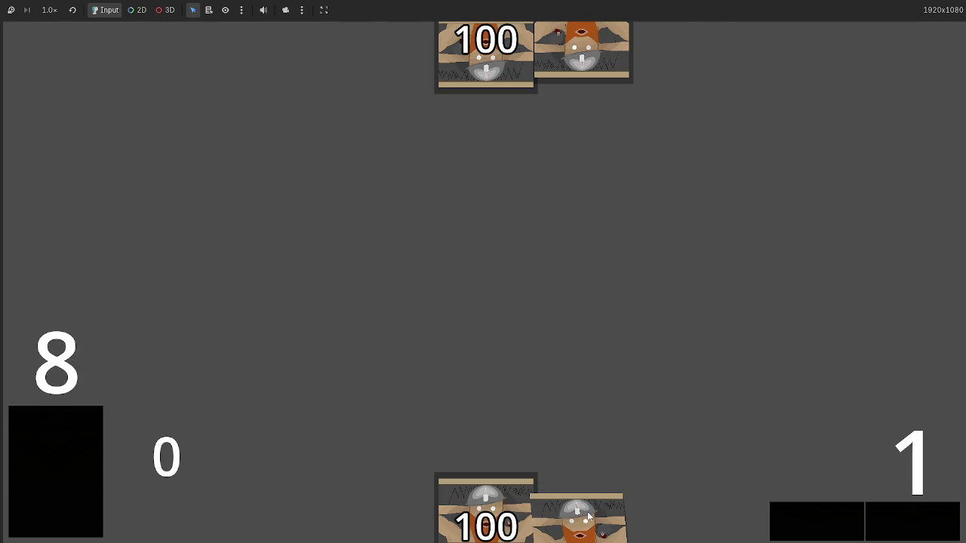
# - Play a Dwarf Miner and a Gold Ring, pass through the turn phases, then return to the script
pyautogui.moveTo(581, 517); pyautogui.dragTo(488, 308)
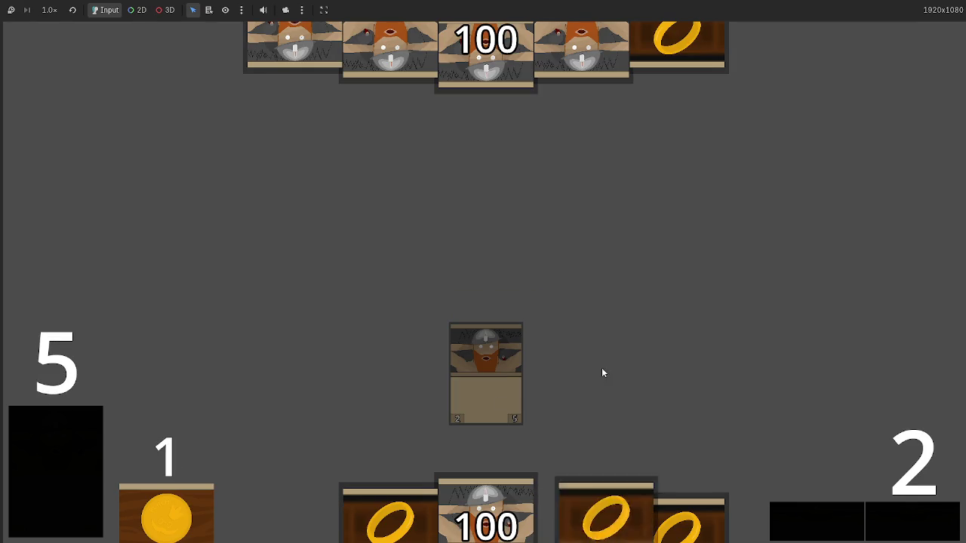
pyautogui.moveTo(603, 450); pyautogui.dragTo(566, 374)
pyautogui.click(891, 528)
pyautogui.click(892, 528)
pyautogui.click(891, 528)
pyautogui.click(892, 528)
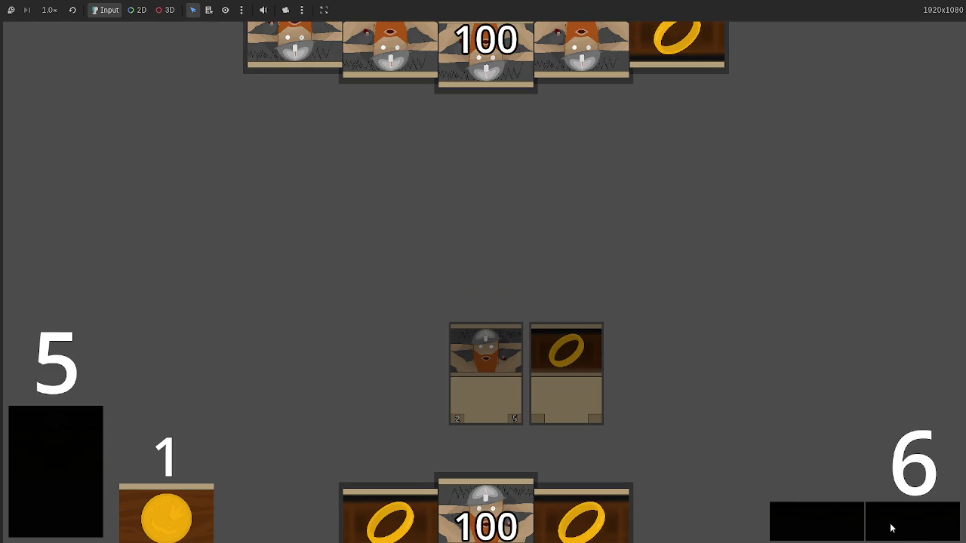
pyautogui.click(891, 528)
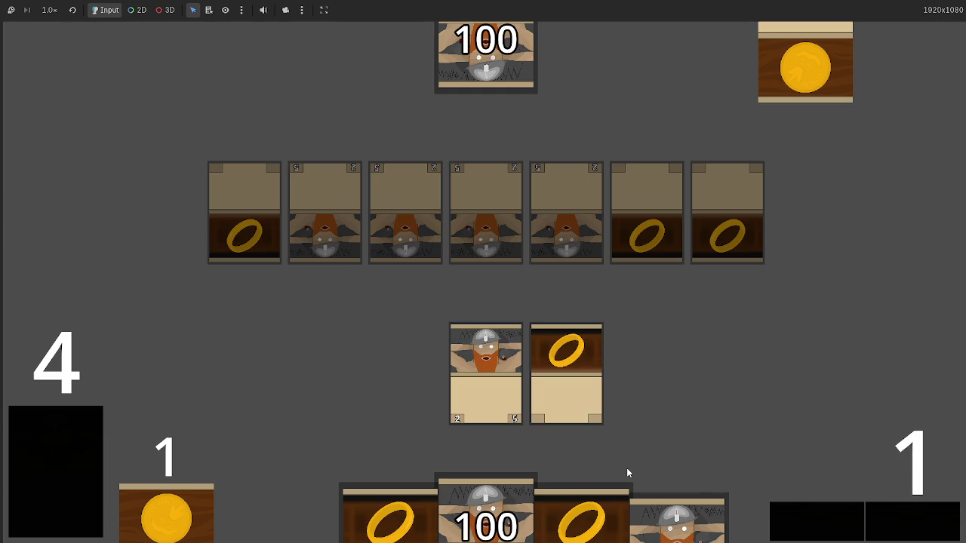
pyautogui.click(567, 387)
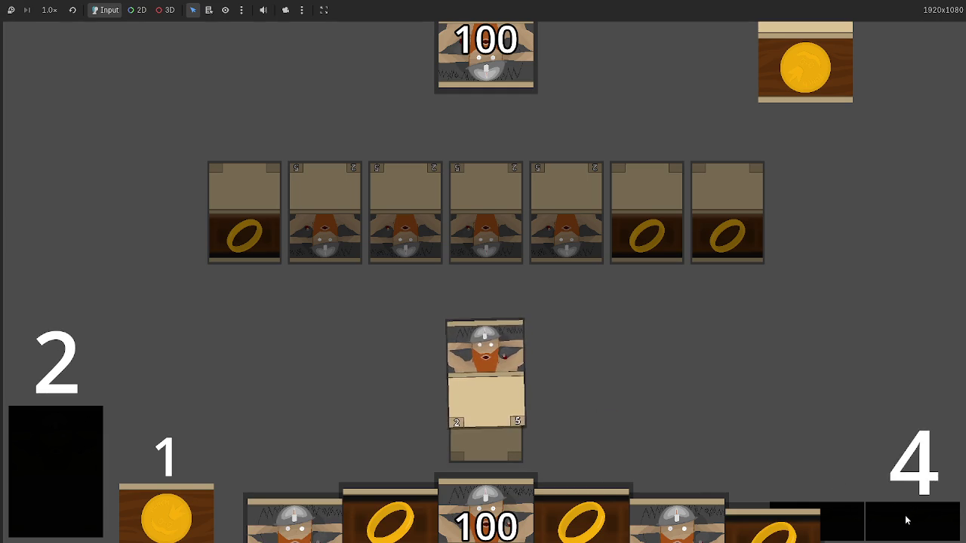
pyautogui.hotkey('alt', 'Tab')
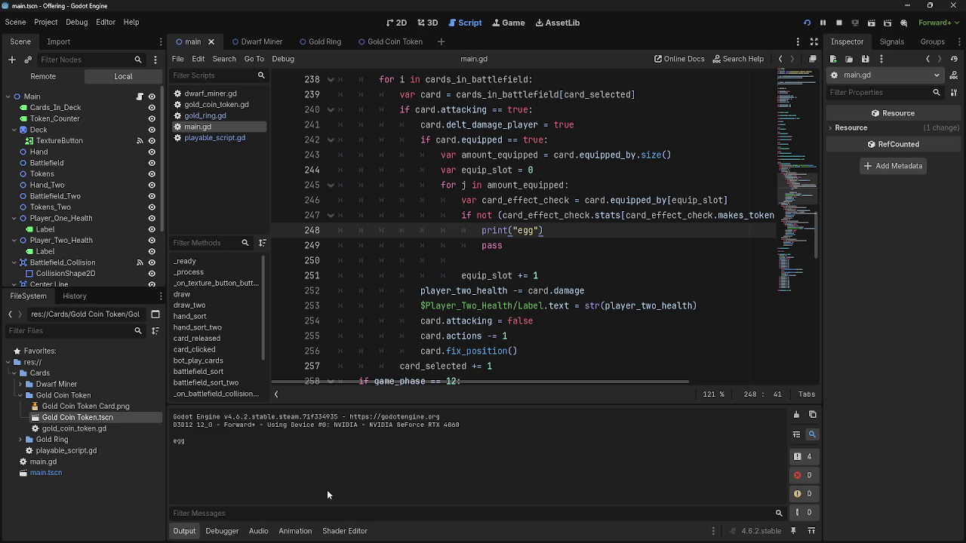
# - Delete the empty line 250 below the print("egg") call
pyautogui.moveTo(562, 231); pyautogui.dragTo(486, 231)
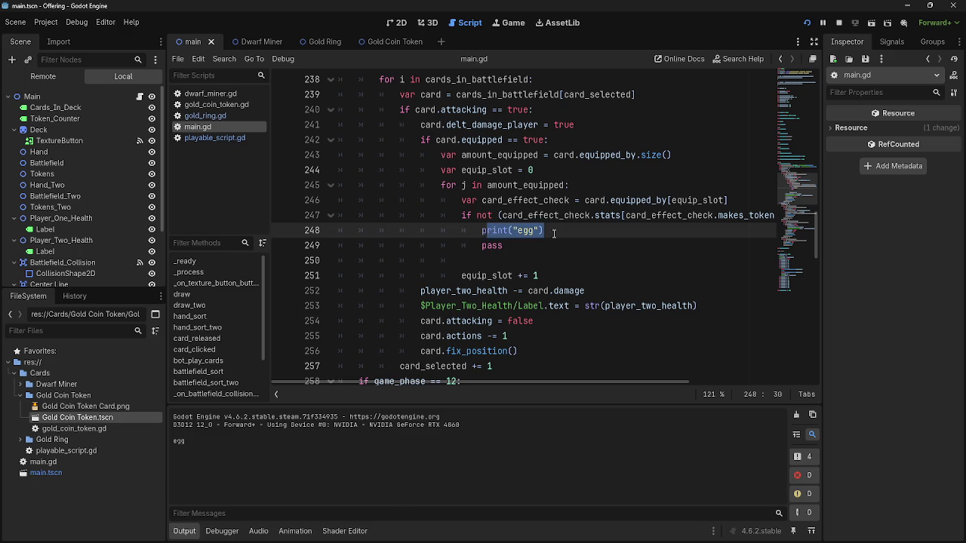
pyautogui.click(550, 233)
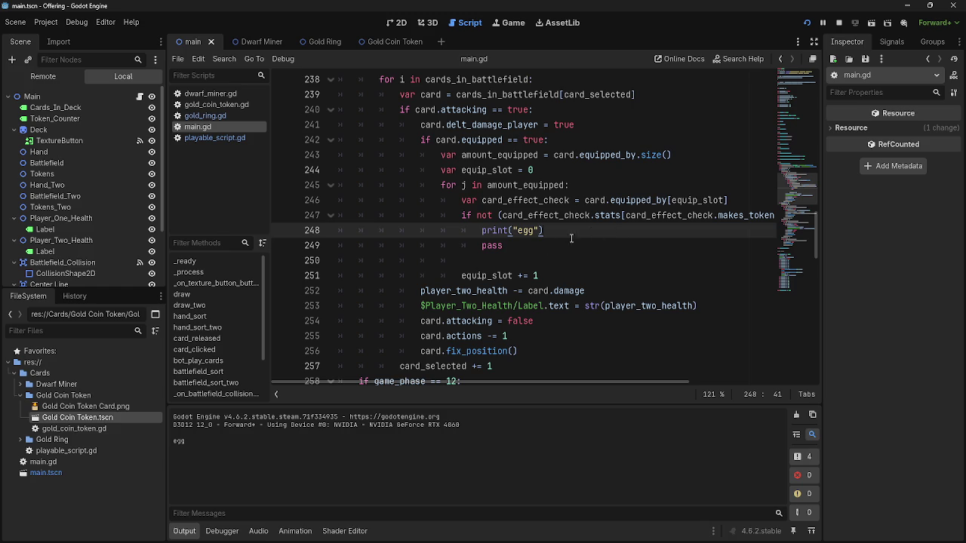
pyautogui.tripleClick(542, 258)
pyautogui.press('BackSpace')
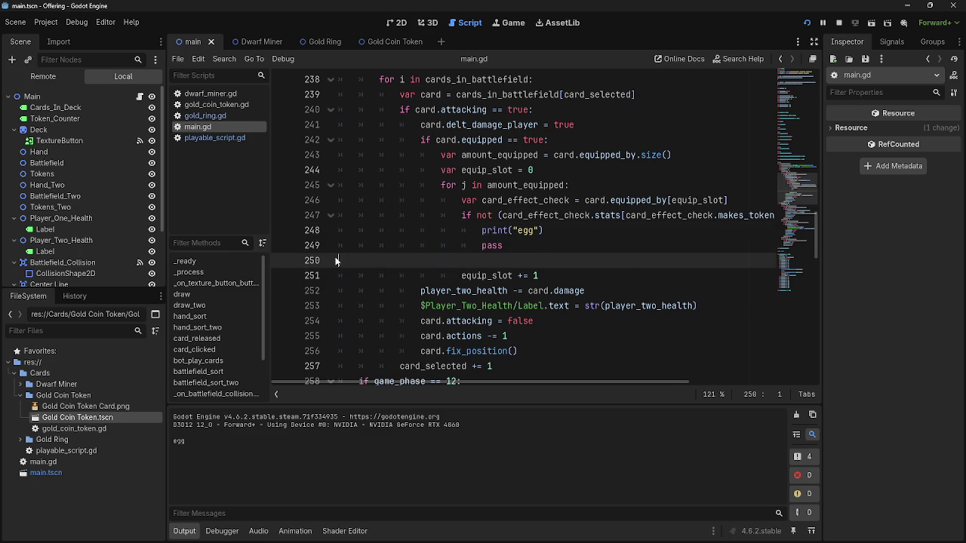
pyautogui.press('BackSpace')
# - Delete the pass statement on line 249
pyautogui.moveTo(521, 246); pyautogui.dragTo(263, 243)
pyautogui.press('BackSpace')
pyautogui.press('BackSpace')
pyautogui.keyDown('shift'); pyautogui.click(483, 231); pyautogui.keyUp('shift')
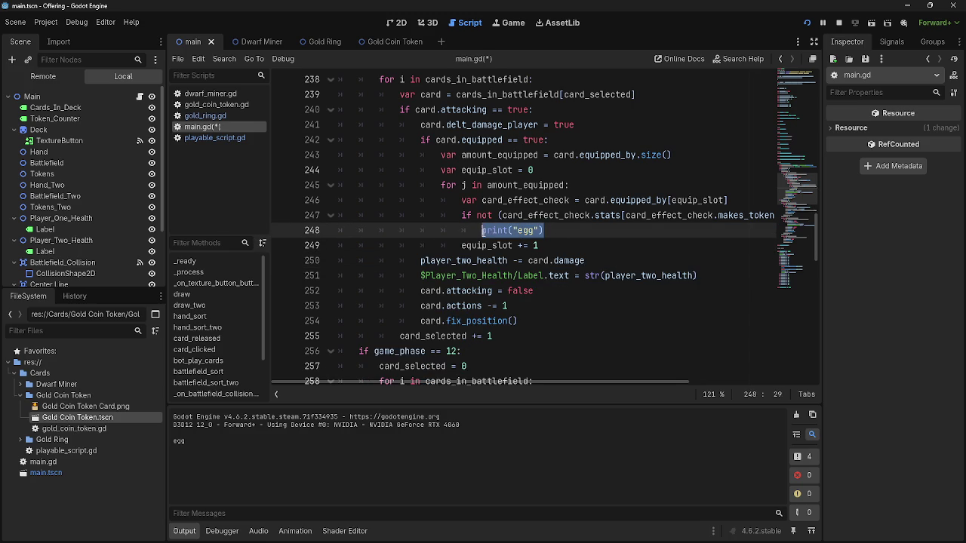
pyautogui.hscroll(5, 691, 374)
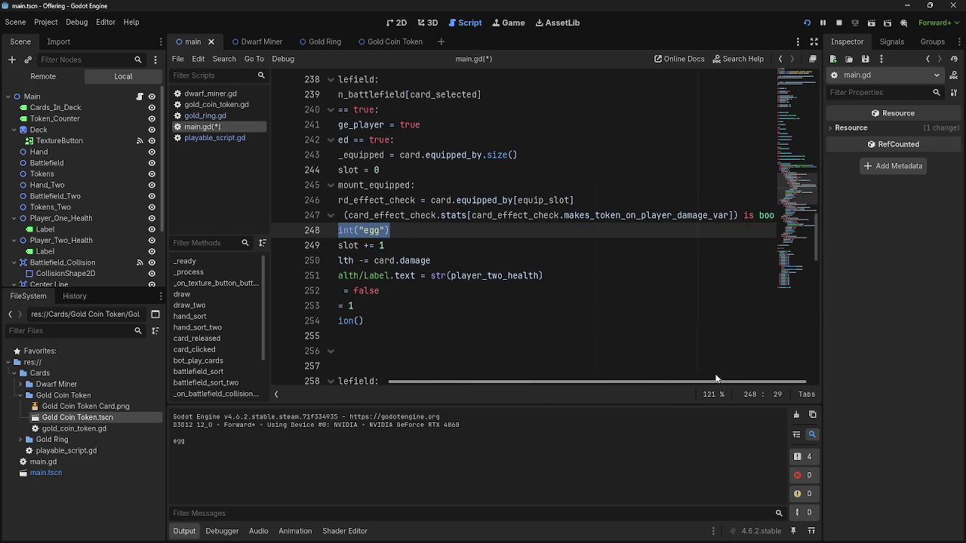
pyautogui.moveTo(716, 377); pyautogui.dragTo(612, 370)
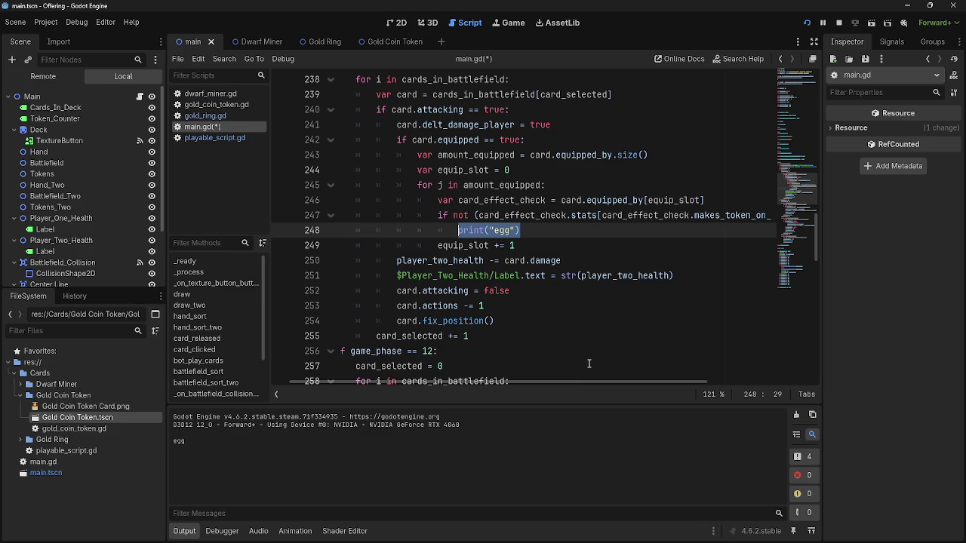
# - Switch through the running game window over to Paint
pyautogui.hotkey('alt', 'Tab')
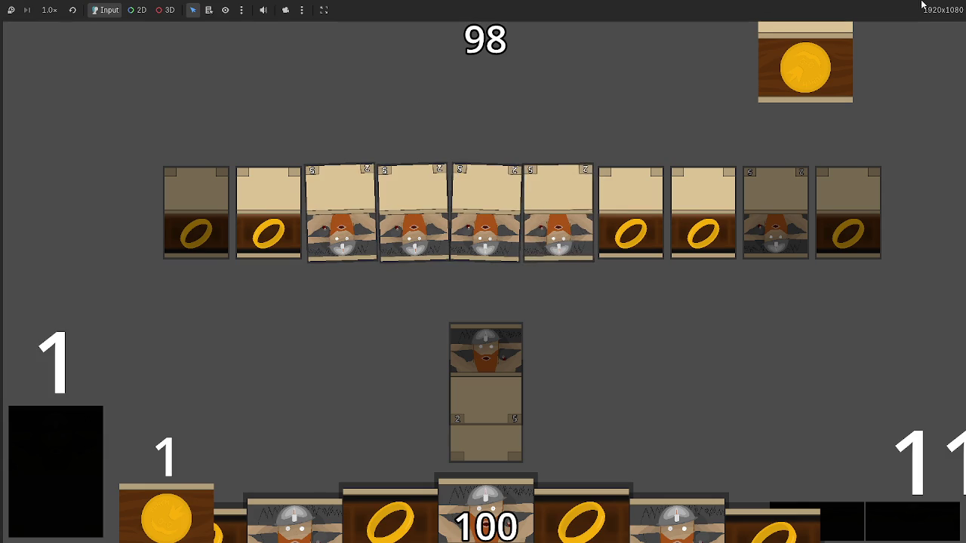
pyautogui.hotkey('alt', 'Tab')
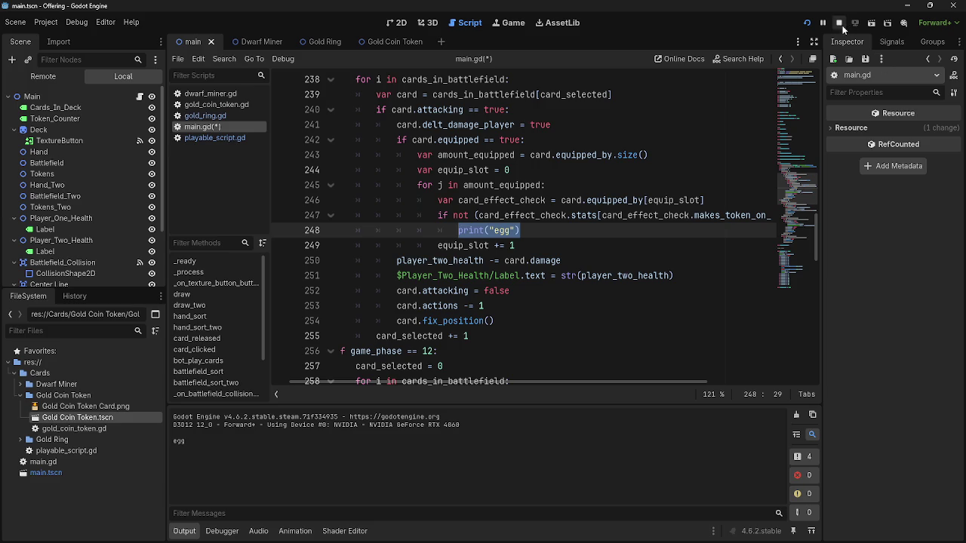
pyautogui.hotkey('alt', 'Tab')
pyautogui.hotkey('alt', 'Tab')
pyautogui.hotkey('alt', 'Tab')
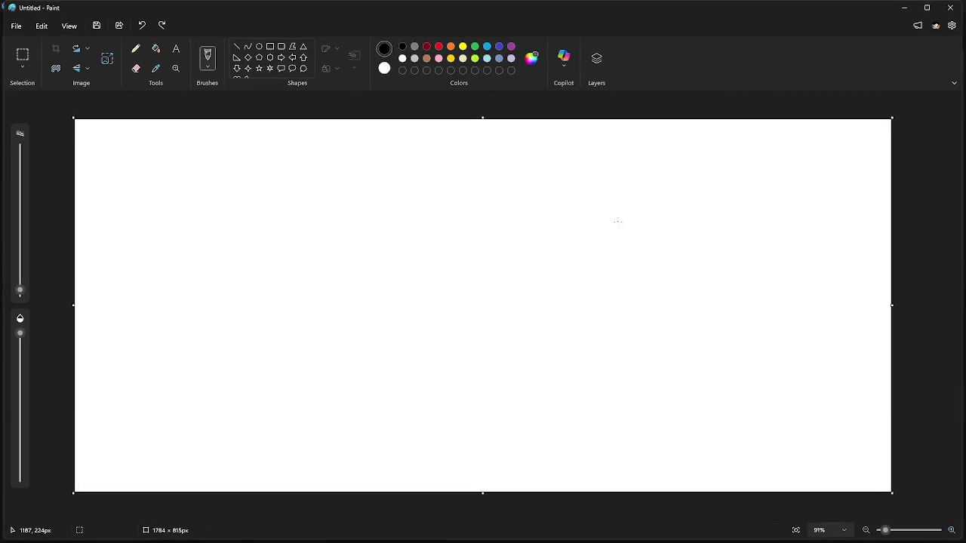
pyautogui.hotkey('alt', 'Tab')
# - Back in main.gd, deselect the print call in the script
pyautogui.click(527, 237)
pyautogui.moveTo(495, 382)
pyautogui.mouseDown()
pyautogui.moveTo(622, 386)
pyautogui.moveTo(547, 389)
pyautogui.mouseUp()
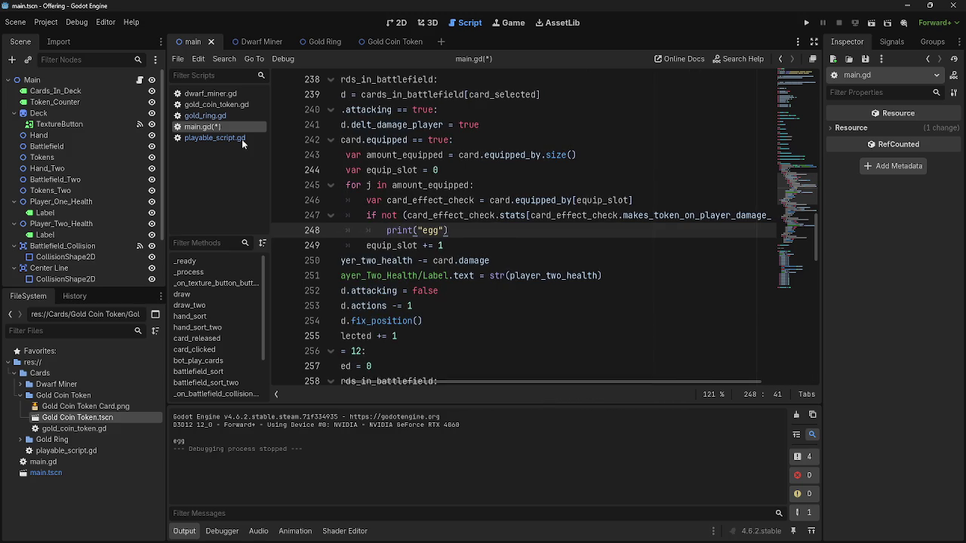
pyautogui.click(216, 104)
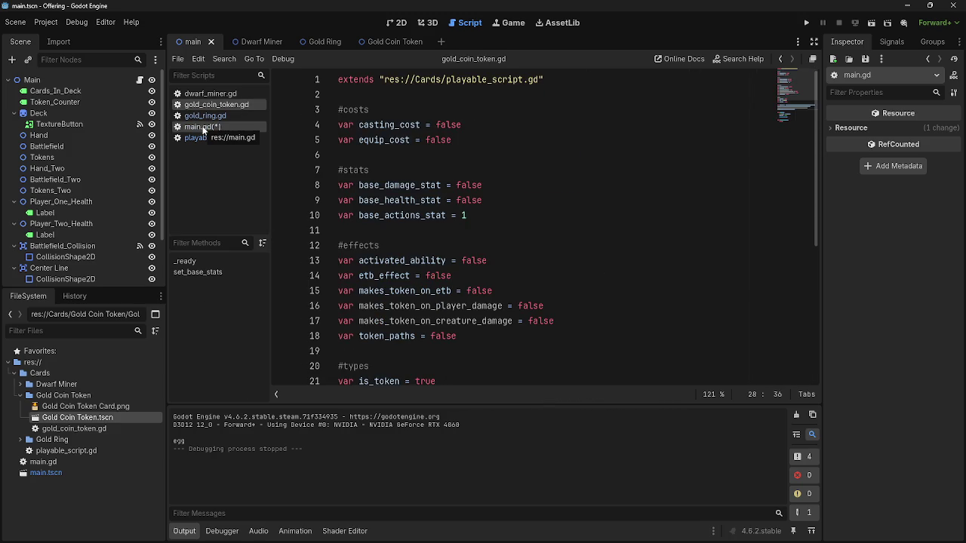
pyautogui.click(202, 130)
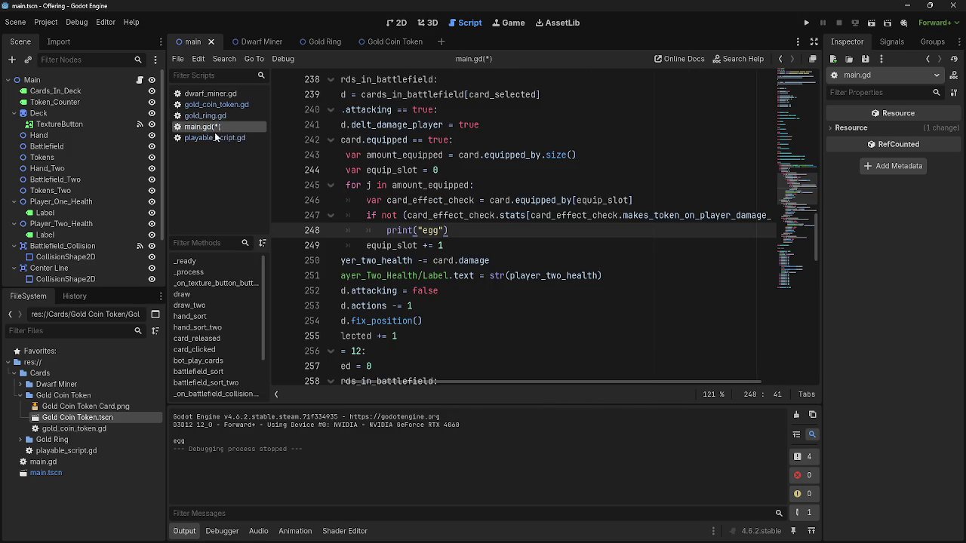
pyautogui.moveTo(462, 381); pyautogui.dragTo(462, 362)
pyautogui.click(488, 202)
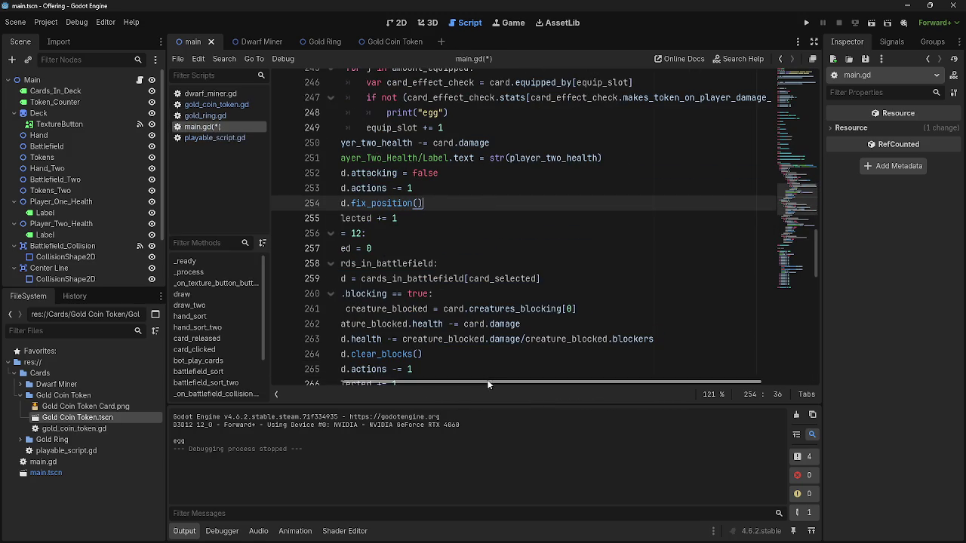
pyautogui.scroll(4, 501, 286)
pyautogui.moveTo(371, 278); pyautogui.dragTo(781, 281)
pyautogui.moveTo(643, 383)
pyautogui.mouseDown()
pyautogui.moveTo(471, 372)
pyautogui.moveTo(708, 372)
pyautogui.moveTo(558, 369)
pyautogui.moveTo(695, 355)
pyautogui.moveTo(557, 363)
pyautogui.moveTo(677, 383)
pyautogui.moveTo(464, 375)
pyautogui.moveTo(724, 394)
pyautogui.moveTo(488, 384)
pyautogui.mouseUp()
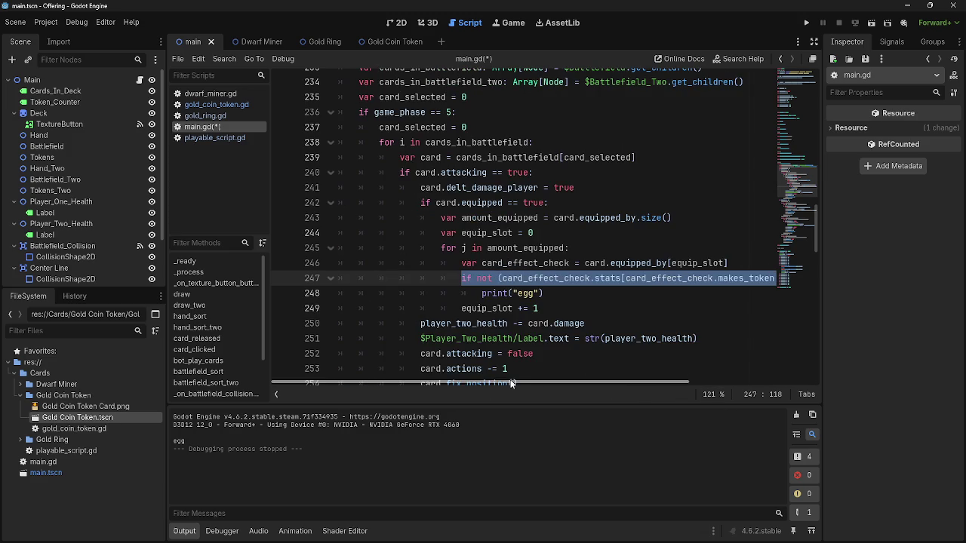
# - Browse playable_script.gd, gold_ring.gd and gold_coin_token.gd from the Scripts list
pyautogui.click(617, 296)
pyautogui.click(193, 137)
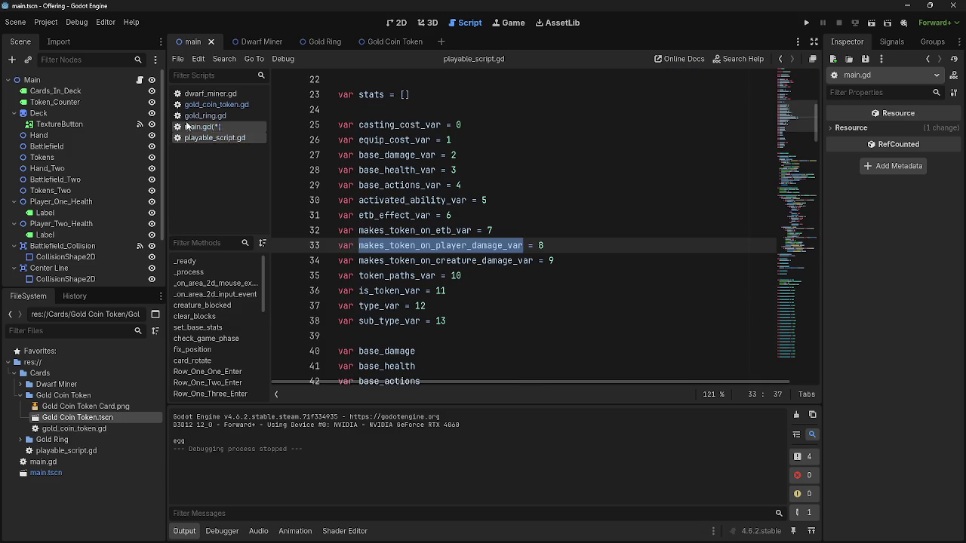
pyautogui.click(194, 116)
pyautogui.click(211, 104)
pyautogui.click(208, 116)
pyautogui.click(211, 104)
pyautogui.click(210, 115)
# - Compare makes_token_on_player_damage and makes_token_on_creature_damage on lines 16–17 of gold_ring.gd
pyautogui.scroll(1, 479, 230)
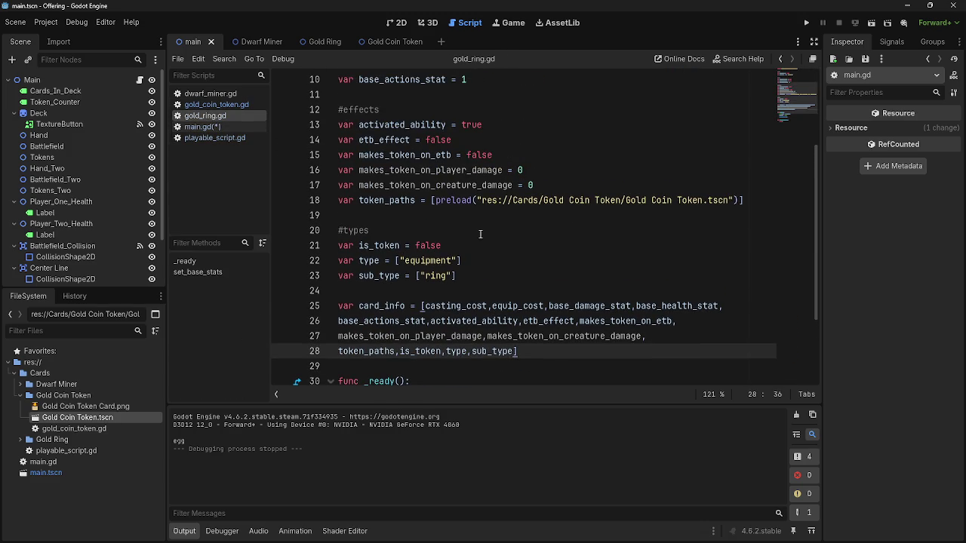
pyautogui.click(556, 181)
pyautogui.click(452, 170)
pyautogui.doubleClick(437, 185)
pyautogui.doubleClick(445, 170)
pyautogui.click(436, 185)
pyautogui.doubleClick(436, 185)
pyautogui.doubleClick(433, 172)
pyautogui.doubleClick(435, 185)
pyautogui.doubleClick(431, 172)
pyautogui.doubleClick(435, 185)
pyautogui.doubleClick(431, 172)
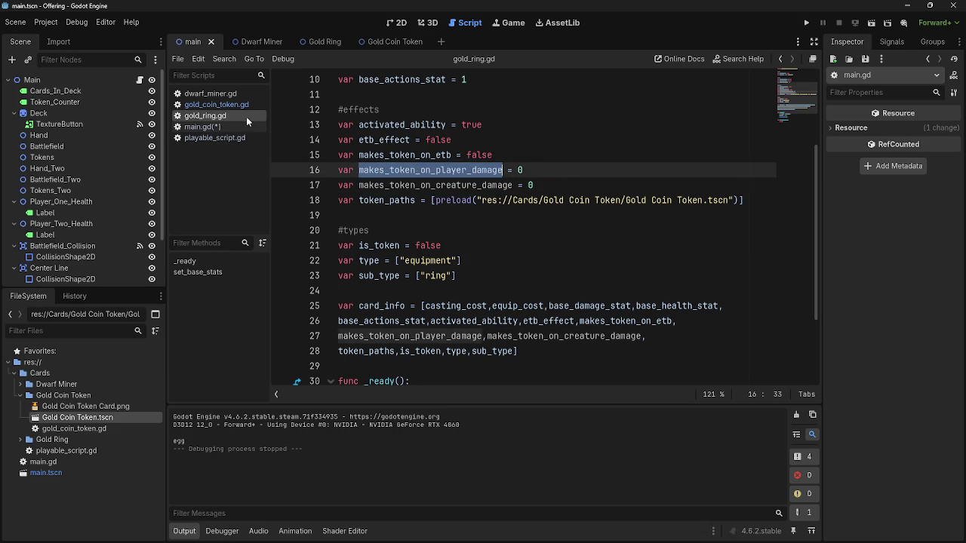
# - Check dwarf_miner.gd and token_paths in gold_ring.gd, then return to main.gd
pyautogui.click(216, 106)
pyautogui.click(200, 94)
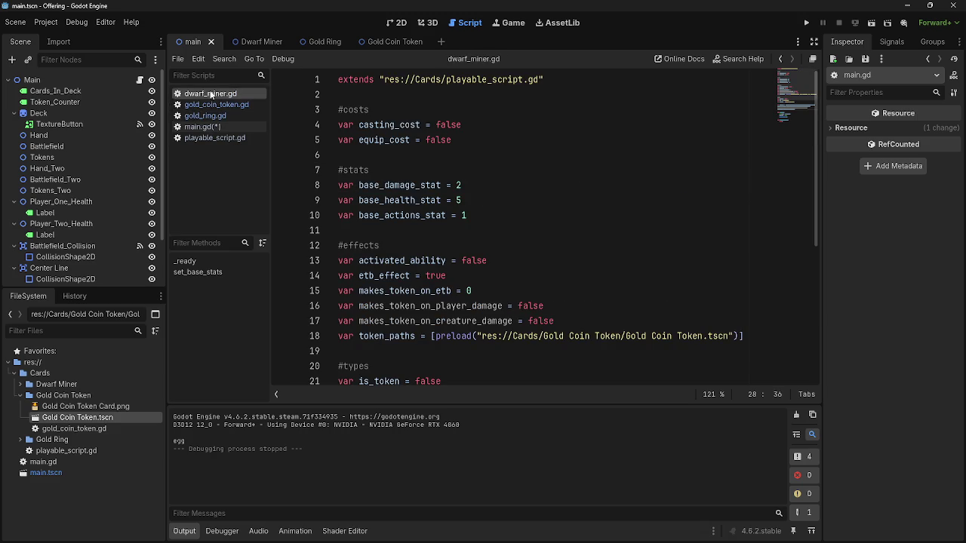
pyautogui.click(200, 126)
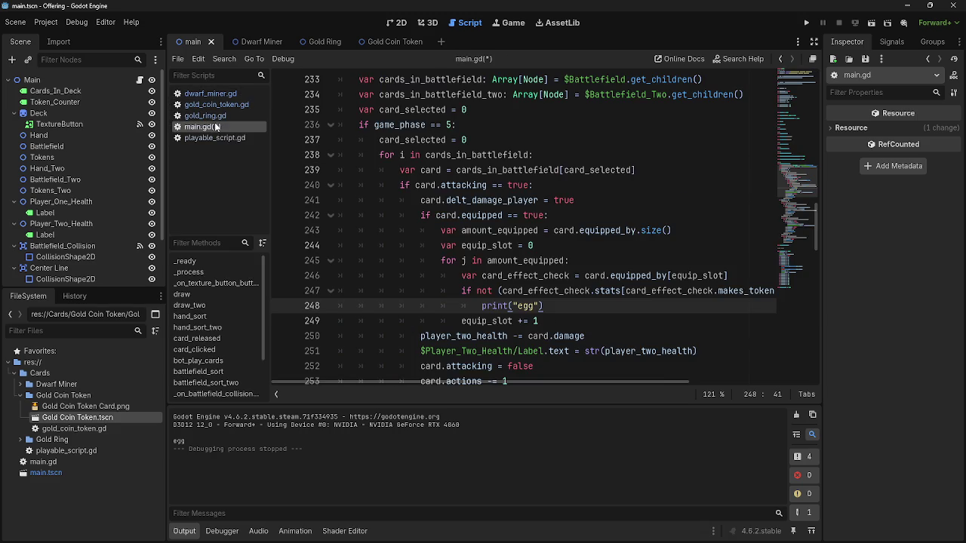
pyautogui.click(215, 115)
pyautogui.click(563, 183)
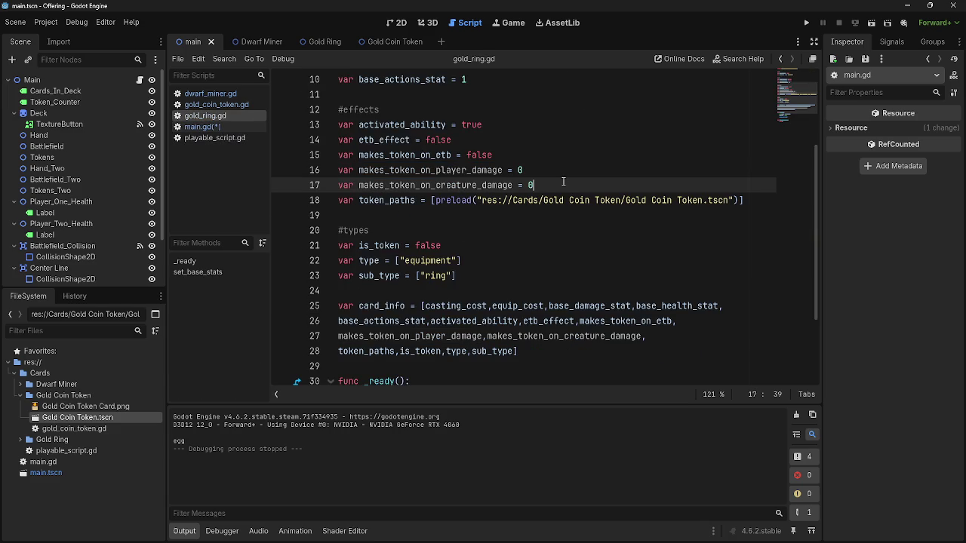
pyautogui.doubleClick(403, 201)
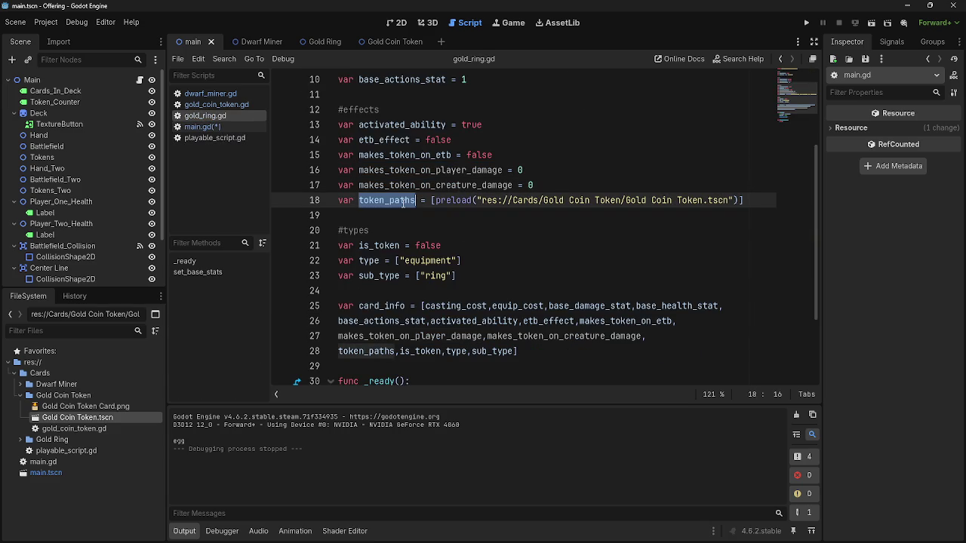
pyautogui.click(223, 126)
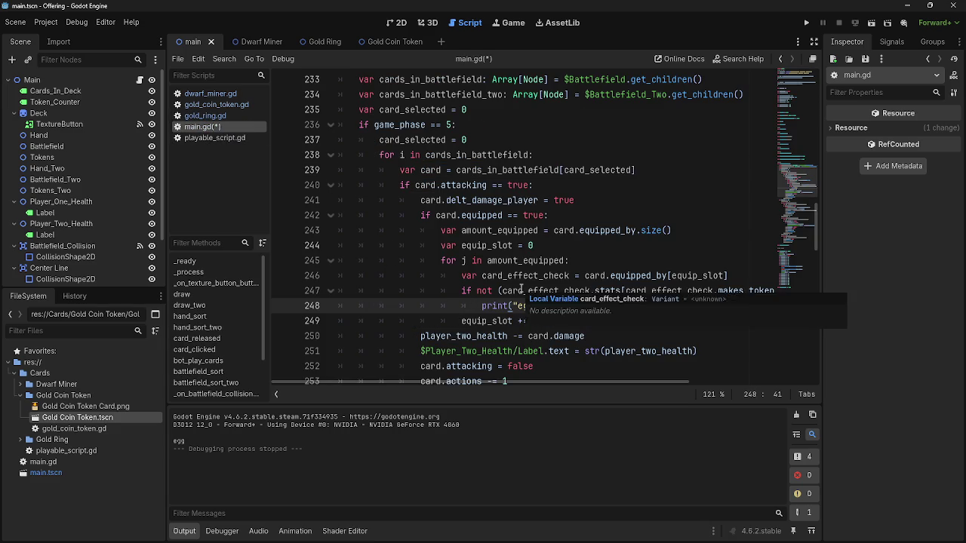
# - In Paint, sketch a rectangle with an oval beneath it, undoing the oval
pyautogui.hotkey('alt', 'Tab')
pyautogui.moveTo(444, 221)
pyautogui.mouseDown()
pyautogui.moveTo(539, 262)
pyautogui.moveTo(514, 173)
pyautogui.moveTo(450, 181)
pyautogui.mouseUp()
pyautogui.moveTo(492, 294)
pyautogui.mouseDown()
pyautogui.moveTo(468, 328)
pyautogui.moveTo(481, 294)
pyautogui.moveTo(470, 291)
pyautogui.moveTo(494, 301)
pyautogui.moveTo(477, 279)
pyautogui.mouseUp()
pyautogui.hotkey('ctrl', 'z')
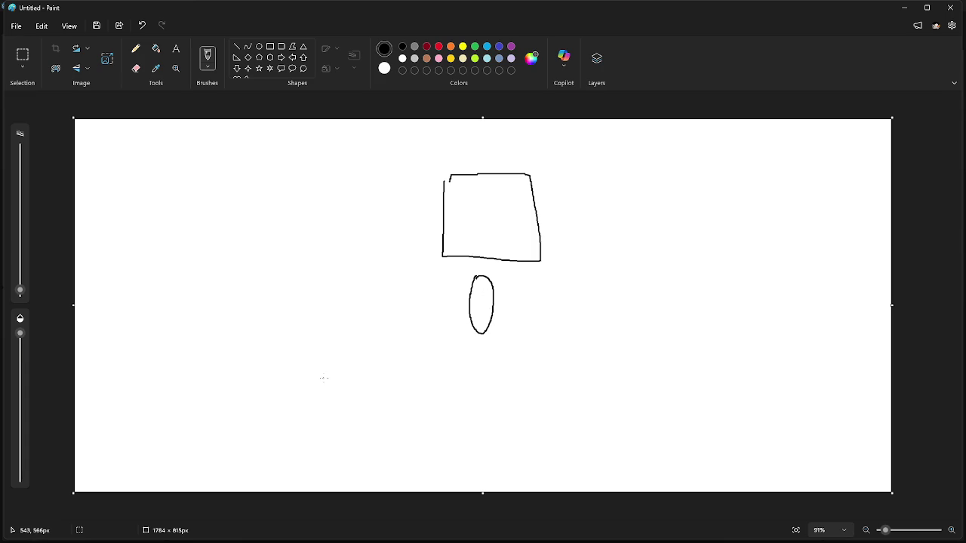
# - Sketch a quadrilateral below the oval, undo the strokes, and minimize Paint back to Godot
pyautogui.moveTo(464, 346)
pyautogui.mouseDown()
pyautogui.moveTo(496, 399)
pyautogui.moveTo(502, 346)
pyautogui.moveTo(463, 344)
pyautogui.mouseUp()
pyautogui.hotkey('ctrl', 'z')
pyautogui.hotkey('ctrl', 'z')
pyautogui.hotkey('ctrl', 'z')
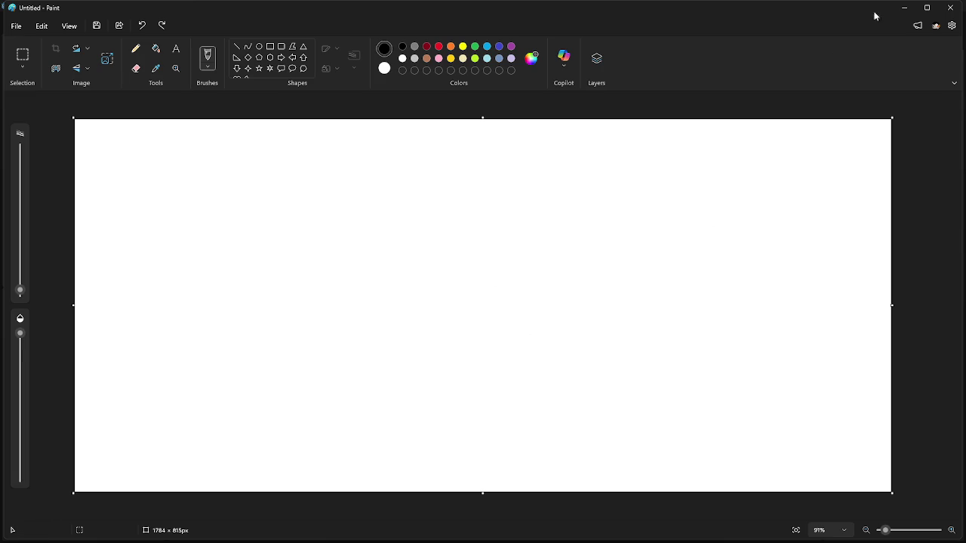
pyautogui.moveTo(894, 9); pyautogui.dragTo(884, 33)
pyautogui.click(886, 29)
# - Replace print("egg") on line 248 with a pasted card_effect_check
pyautogui.moveTo(539, 380); pyautogui.dragTo(610, 376)
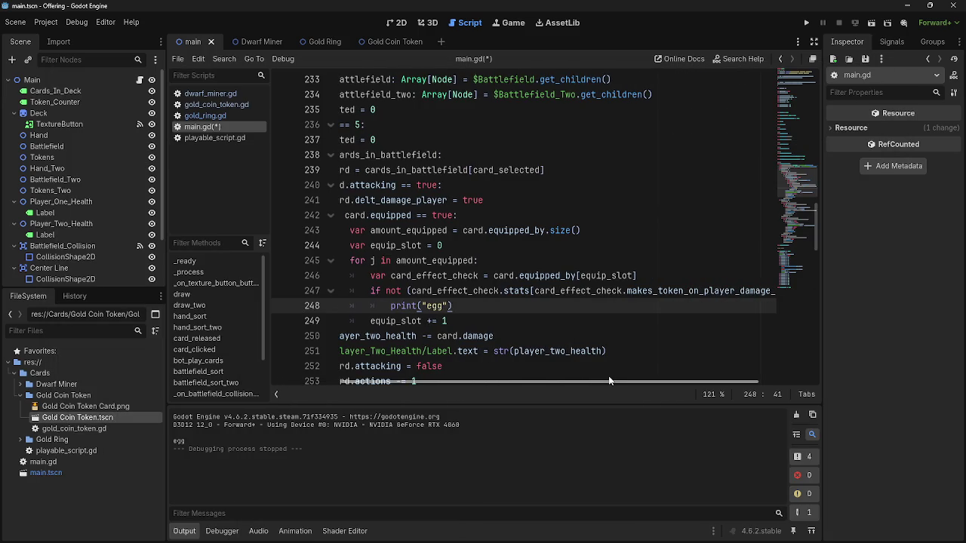
pyautogui.moveTo(454, 306); pyautogui.dragTo(388, 306)
pyautogui.doubleClick(453, 292)
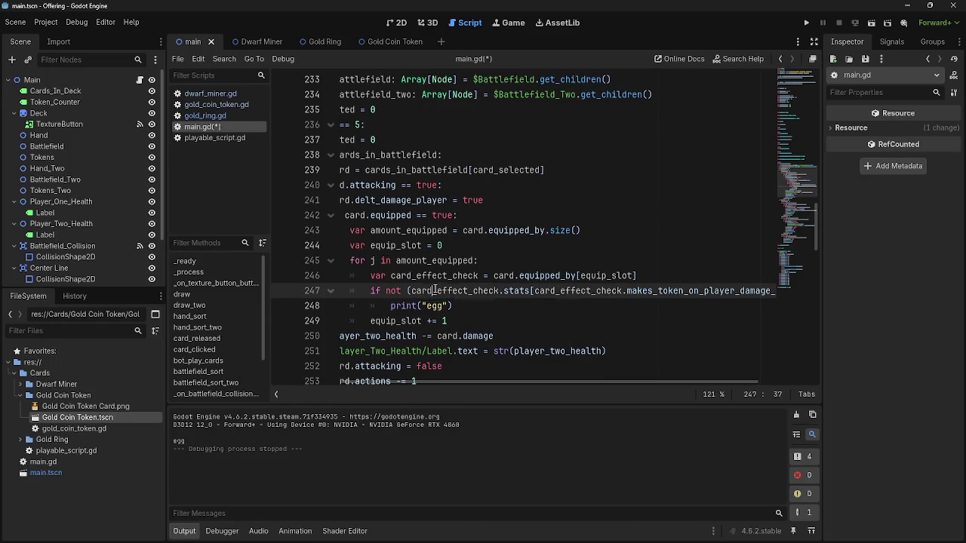
pyautogui.hotkey('ctrl', 'c')
pyautogui.moveTo(453, 305); pyautogui.dragTo(387, 306)
pyautogui.hotkey('ctrl', 'v')
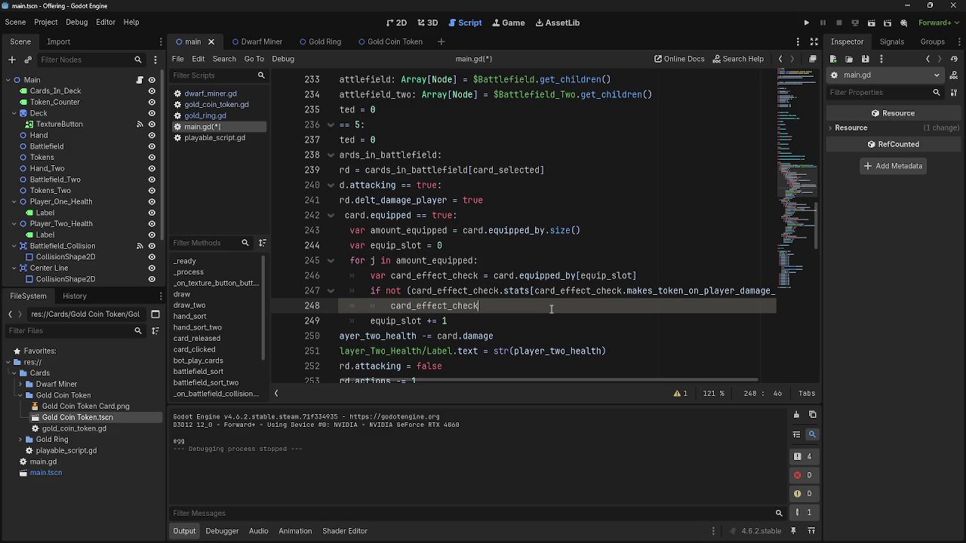
# - Fold all functions, expand card_released, and select its token-spawning lines 107–111
pyautogui.hotkey('ctrl', 'alt', 'f')
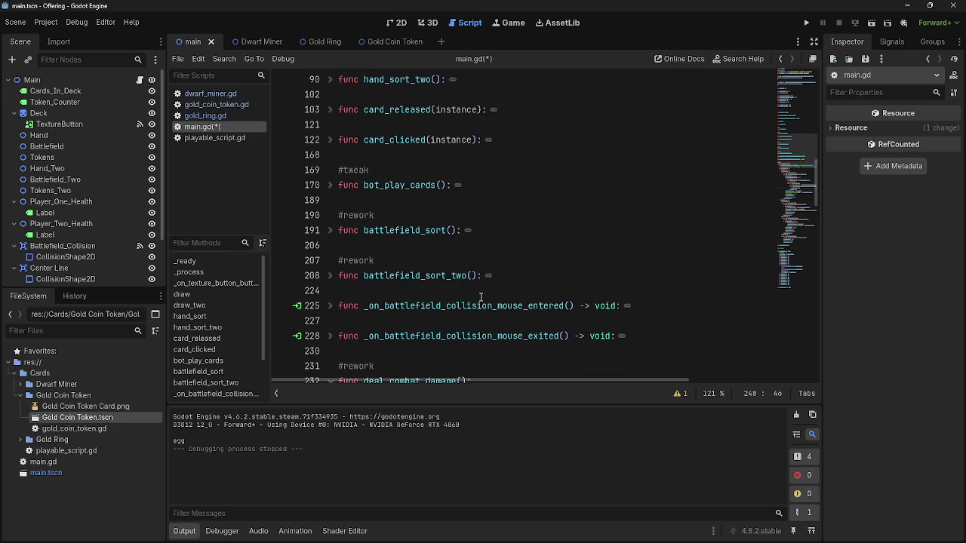
pyautogui.scroll(-1, 370, 298)
pyautogui.scroll(2, 353, 313)
pyautogui.click(330, 156)
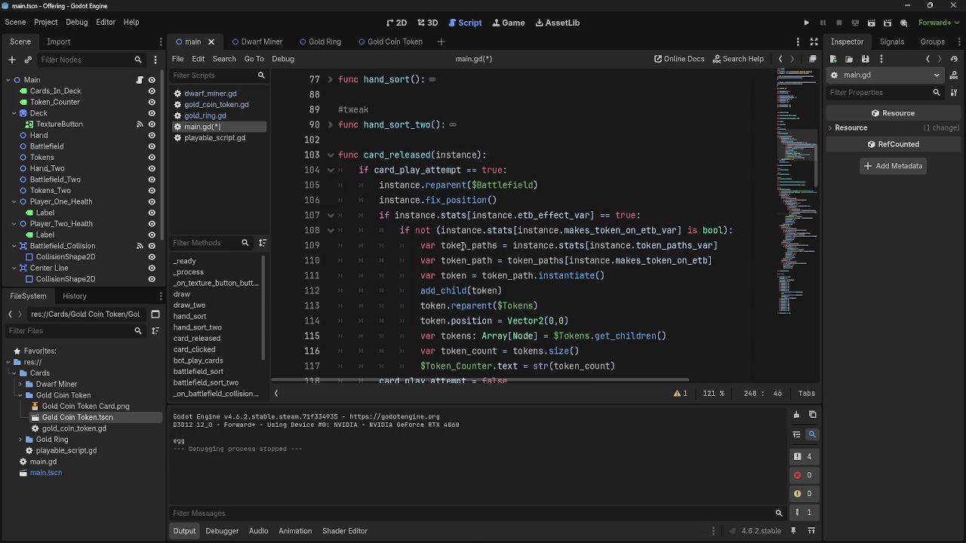
pyautogui.moveTo(378, 216)
pyautogui.mouseDown()
pyautogui.moveTo(679, 231)
pyautogui.moveTo(643, 275)
pyautogui.mouseUp()
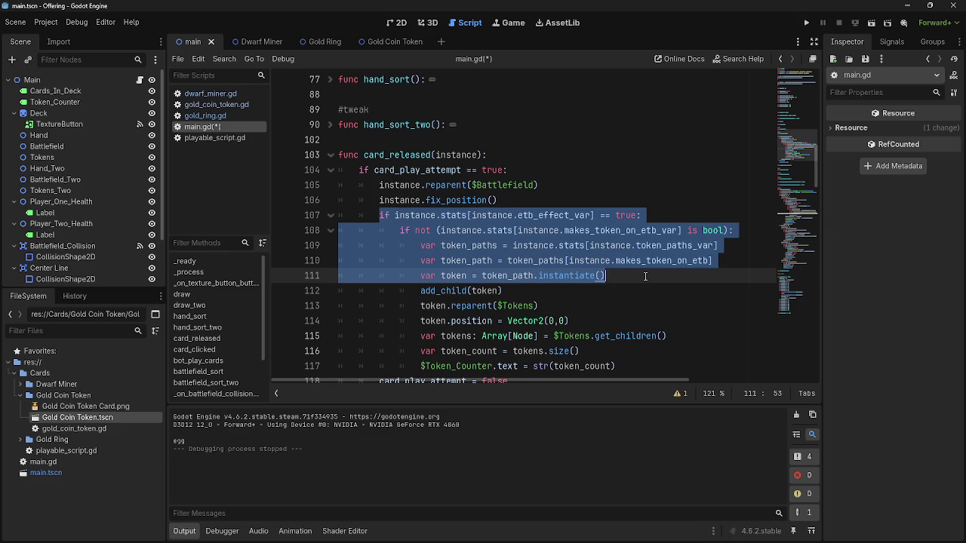
pyautogui.click(336, 160)
pyautogui.scroll(-20, 499, 227)
pyautogui.click(600, 223)
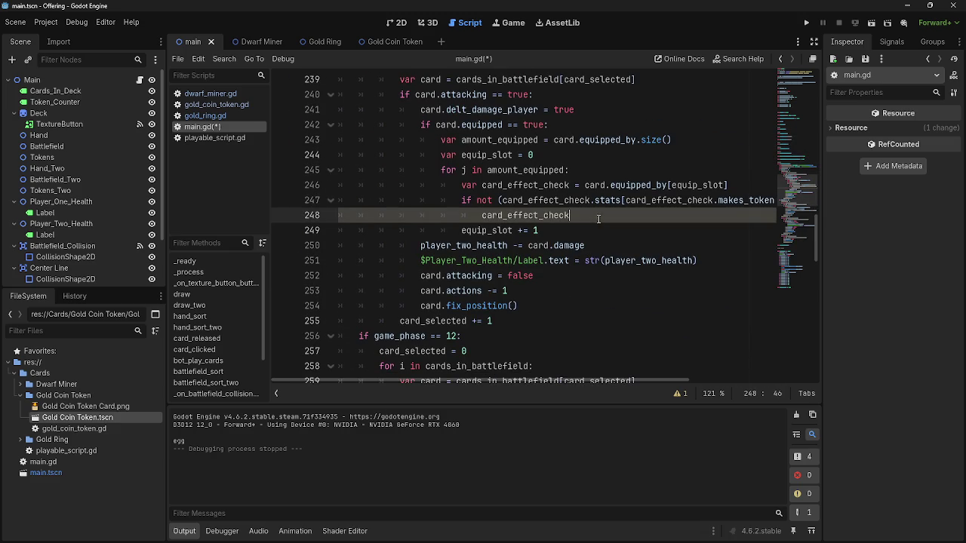
# - Paste the token-spawning code over the card_effect_check placeholder on line 248 and indent it
pyautogui.hotkey('shift', 'Home')
pyautogui.hotkey('ctrl', 'v')
pyautogui.moveTo(404, 237); pyautogui.dragTo(628, 276)
pyautogui.press('Tab')
pyautogui.press('Tab')
pyautogui.press('Tab')
pyautogui.press('Tab')
pyautogui.click(683, 276)
pyautogui.scroll(1, 721, 275)
# - Delete the leftover inner etb if-condition line and fix the indentation of line 250
pyautogui.click(749, 259)
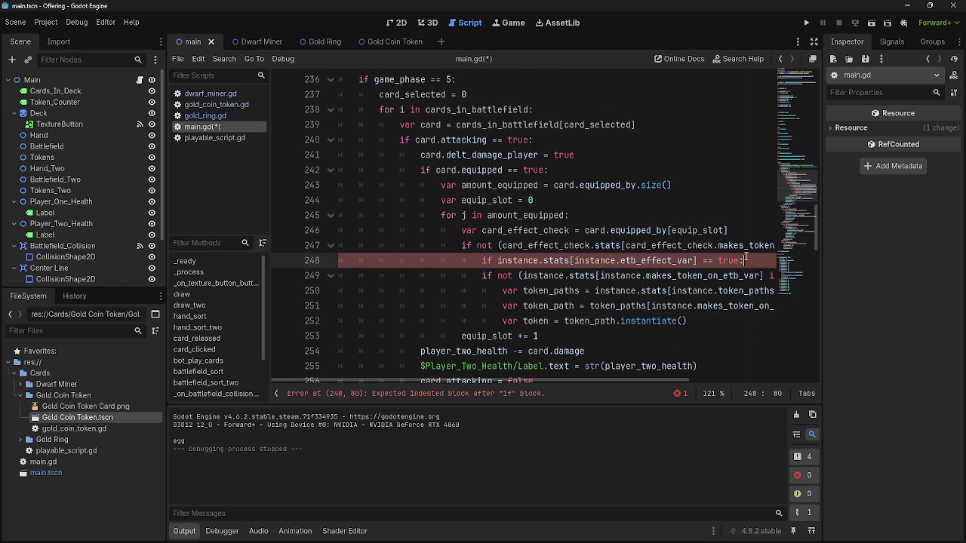
pyautogui.hotkey('shift', 'Home')
pyautogui.hotkey('shift', 'Home')
pyautogui.press('BackSpace')
pyautogui.press('BackSpace')
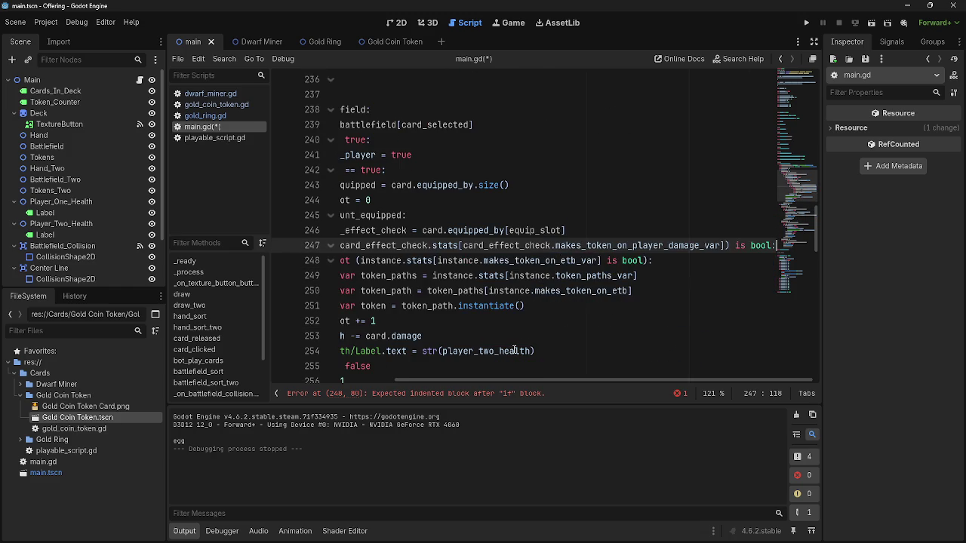
pyautogui.moveTo(507, 380); pyautogui.dragTo(421, 381)
pyautogui.click(491, 261)
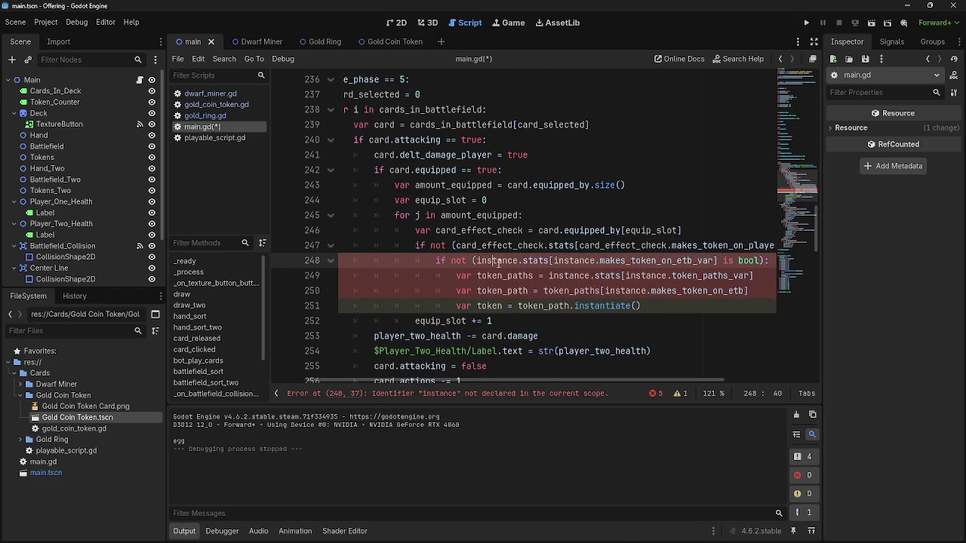
pyautogui.moveTo(772, 262); pyautogui.dragTo(418, 265)
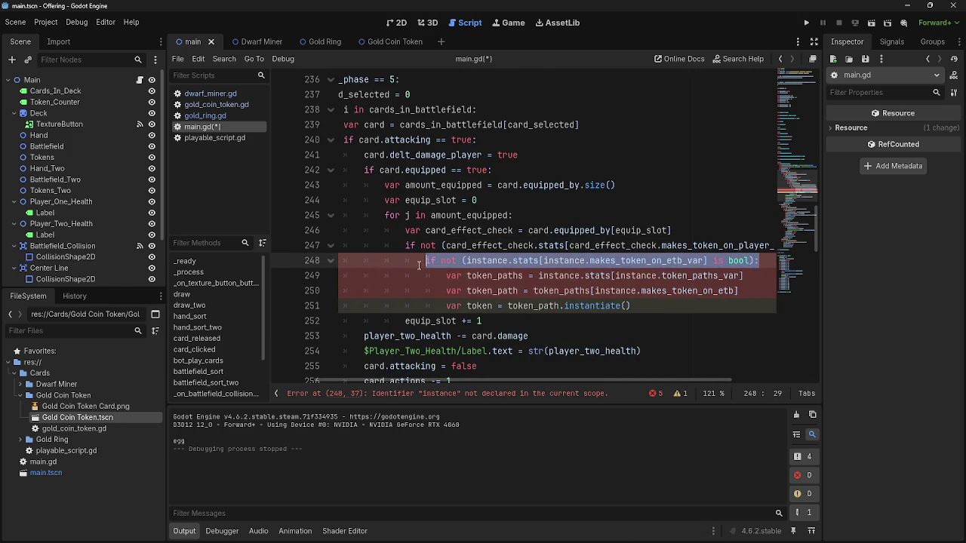
pyautogui.press('BackSpace')
pyautogui.press('BackSpace')
pyautogui.press('BackSpace')
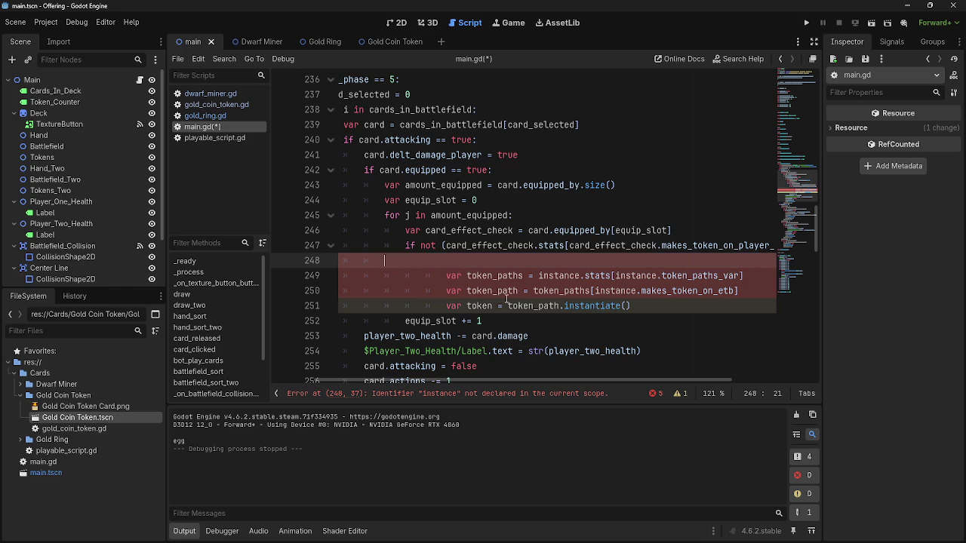
pyautogui.press('BackSpace')
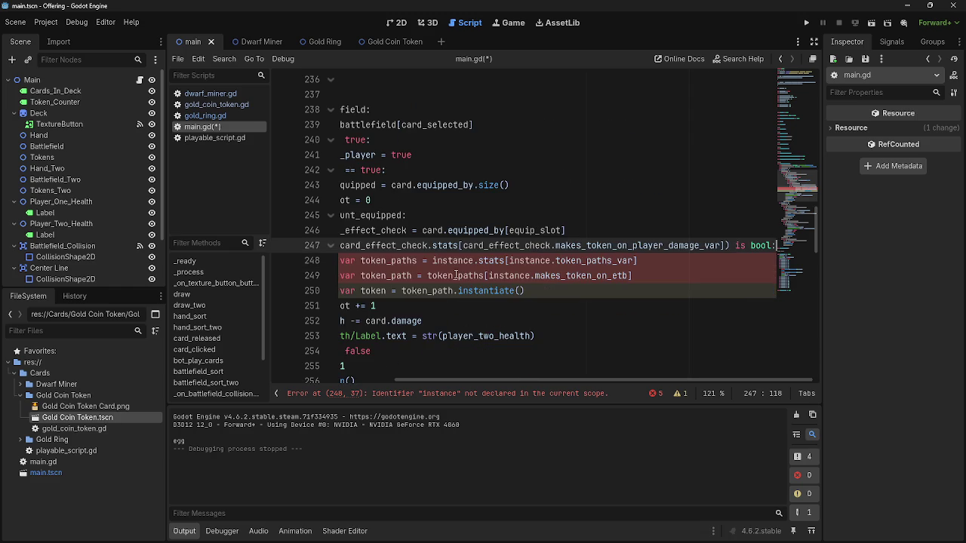
pyautogui.hscroll(-3, 465, 333)
pyautogui.click(446, 290)
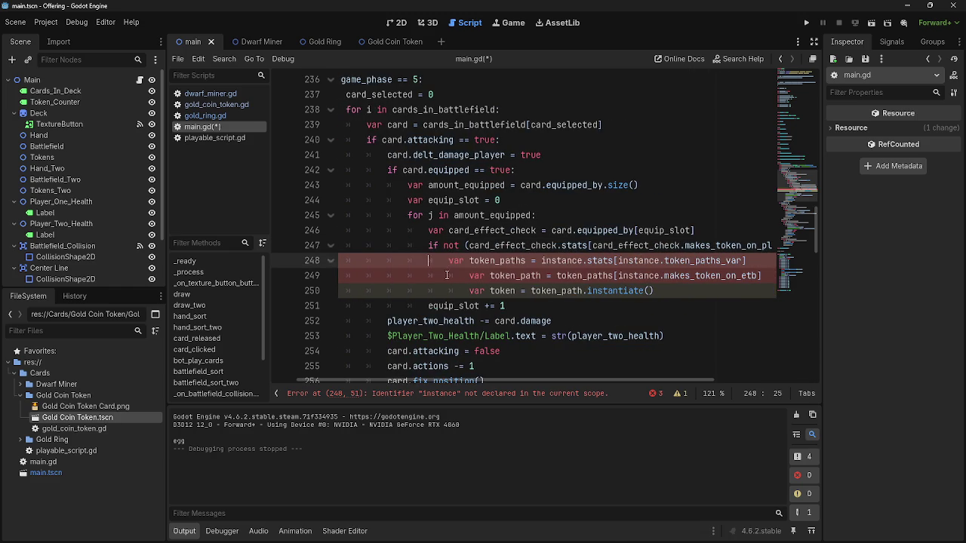
pyautogui.press('Tab')
pyautogui.press('BackSpace')
# - Replace instance with card_effect_check on line 248, then view playable_script.gd
pyautogui.doubleClick(579, 261)
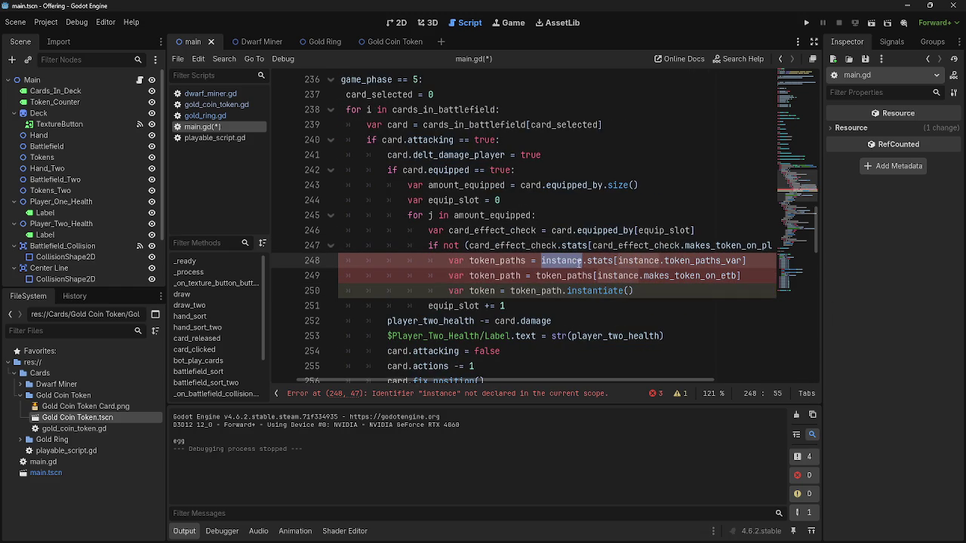
pyautogui.doubleClick(519, 245)
pyautogui.hotkey('ctrl', 'c')
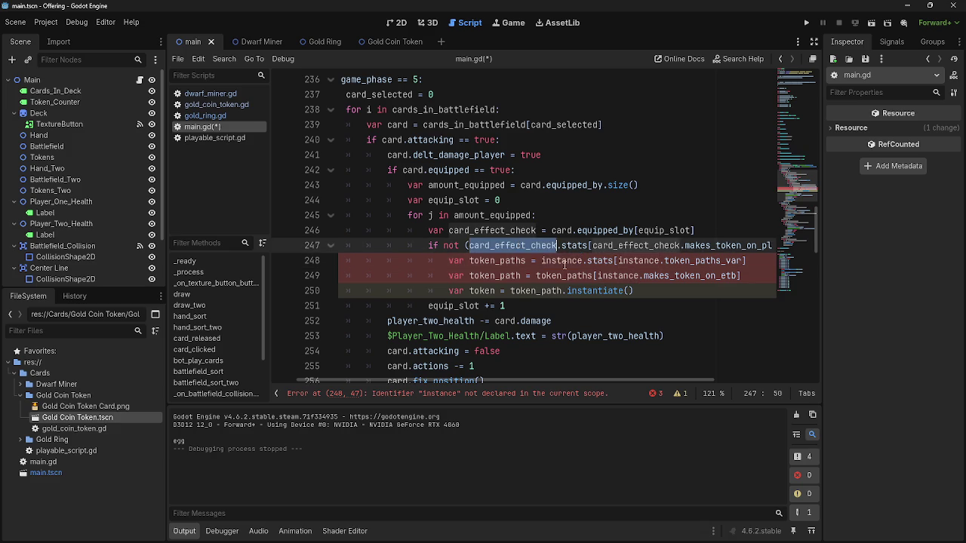
pyautogui.doubleClick(565, 260)
pyautogui.hotkey('ctrl', 'v')
pyautogui.moveTo(608, 379)
pyautogui.mouseDown()
pyautogui.moveTo(644, 380)
pyautogui.moveTo(620, 382)
pyautogui.mouseUp()
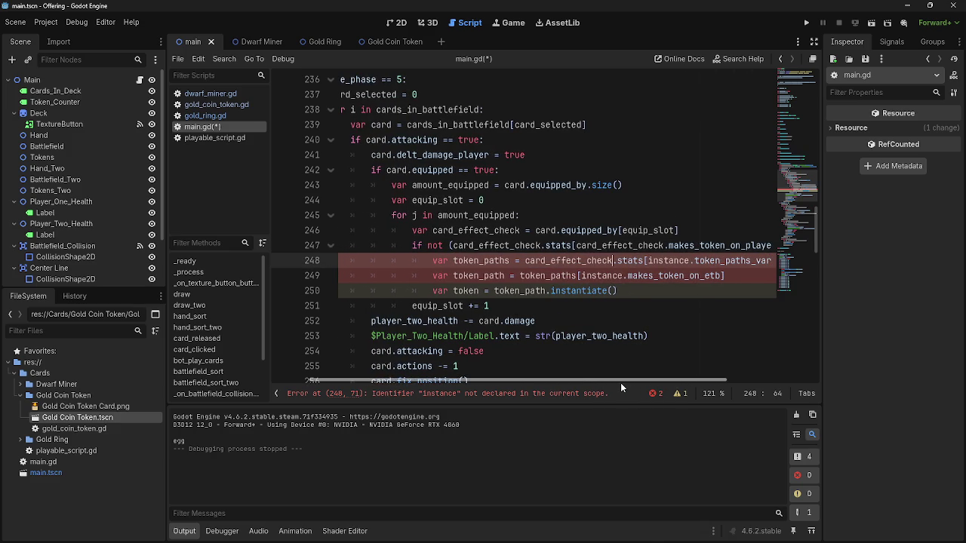
pyautogui.click(208, 139)
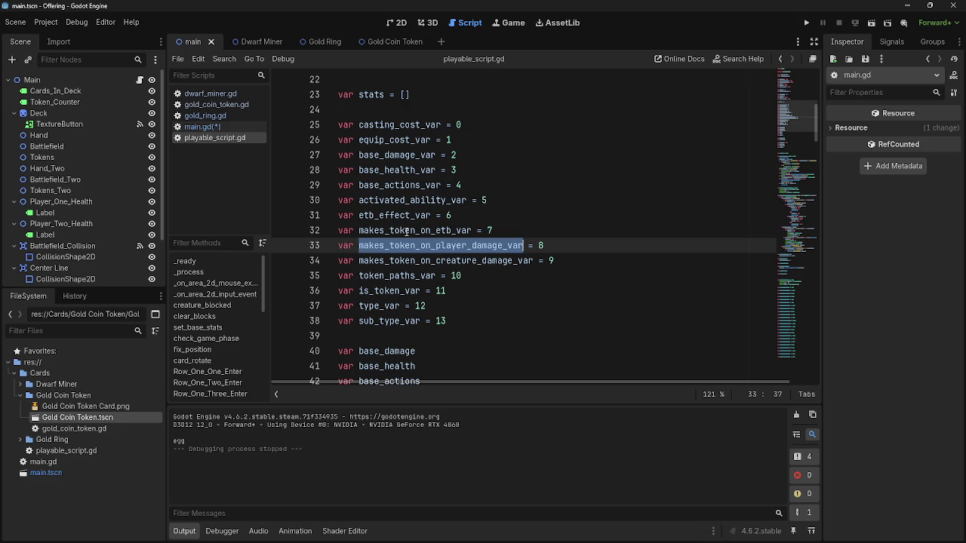
# - Compare against gold_ring.gd and fix the undeclared instance reference reported on line 248
pyautogui.click(201, 127)
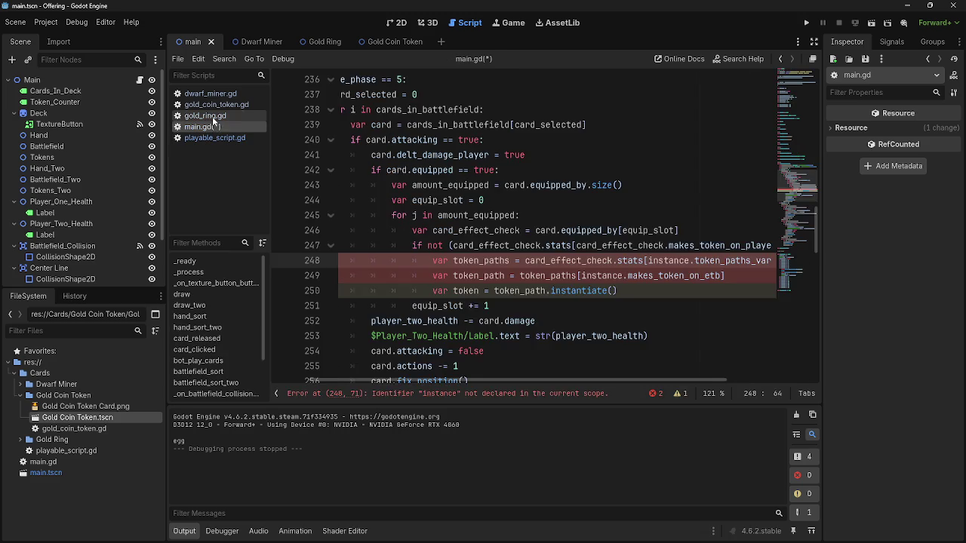
pyautogui.click(207, 116)
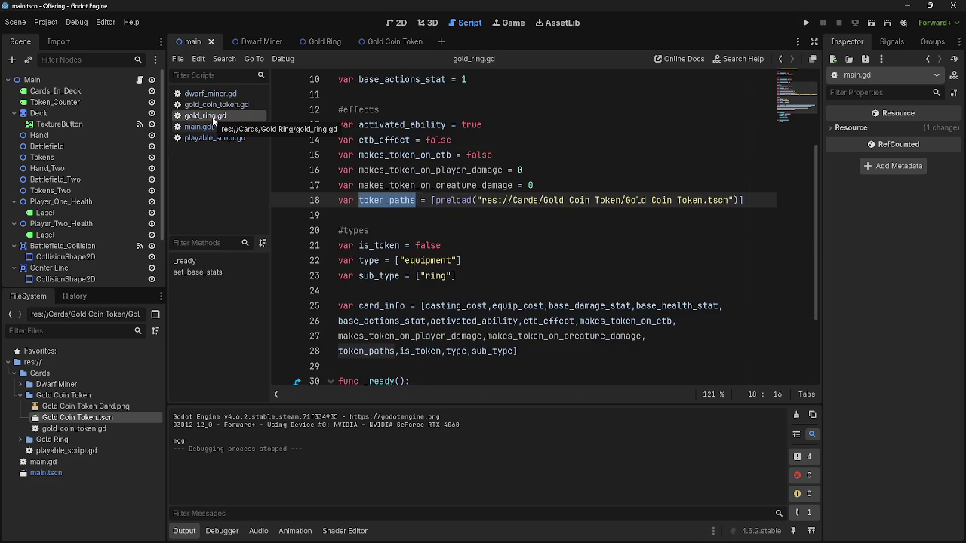
pyautogui.click(203, 127)
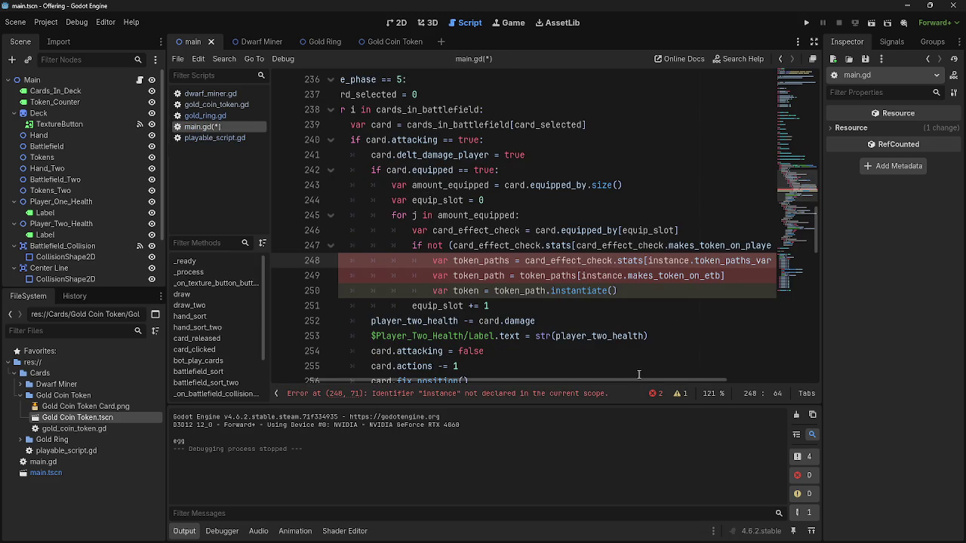
pyautogui.moveTo(624, 383)
pyautogui.mouseDown()
pyautogui.moveTo(680, 381)
pyautogui.moveTo(630, 381)
pyautogui.mouseUp()
pyautogui.doubleClick(710, 261)
pyautogui.click(713, 276)
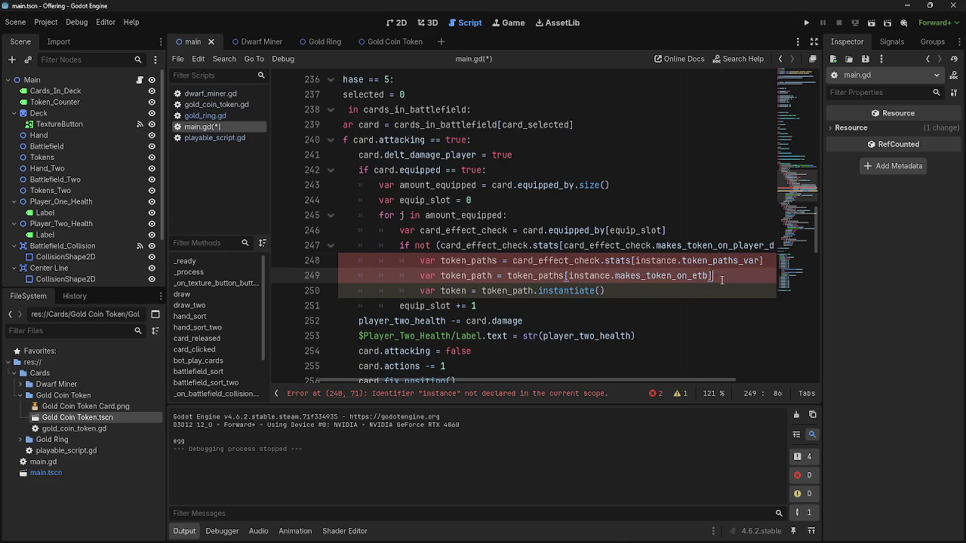
pyautogui.click(460, 400)
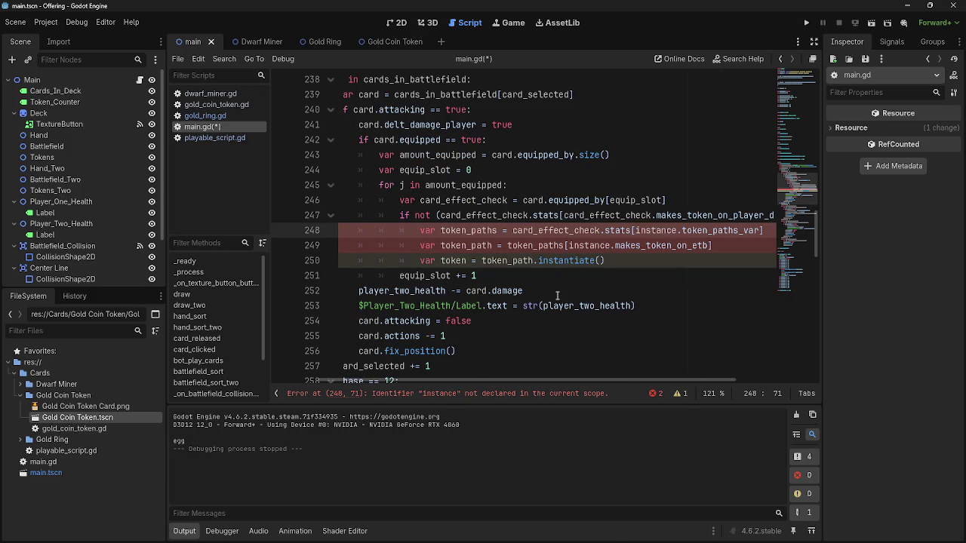
pyautogui.doubleClick(648, 230)
pyautogui.hotkey('ctrl', 'z')
pyautogui.write('card_effect_check')
pyautogui.moveTo(659, 379)
pyautogui.mouseDown()
pyautogui.moveTo(732, 375)
pyautogui.moveTo(712, 376)
pyautogui.mouseUp()
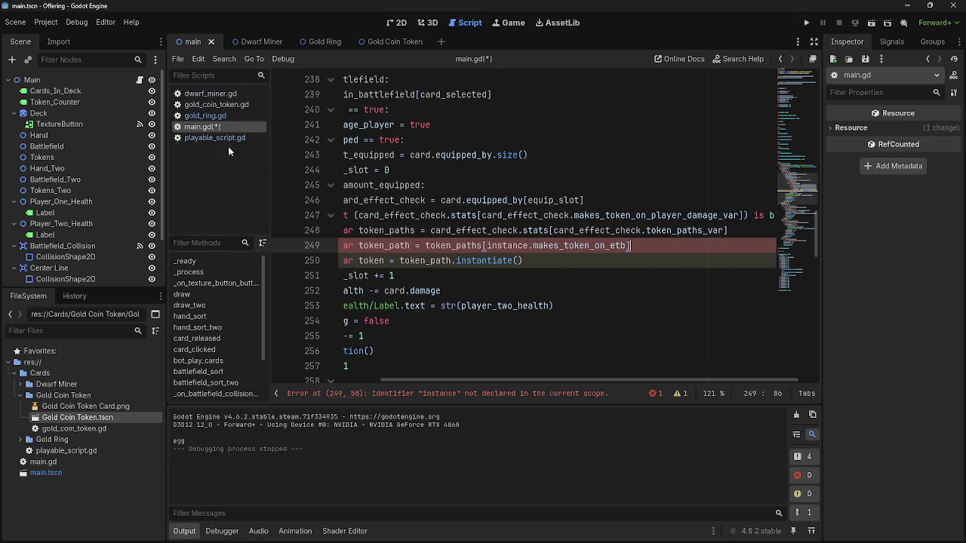
# - Remove the stray character, dot and extra opening bracket from line 249
pyautogui.click(205, 116)
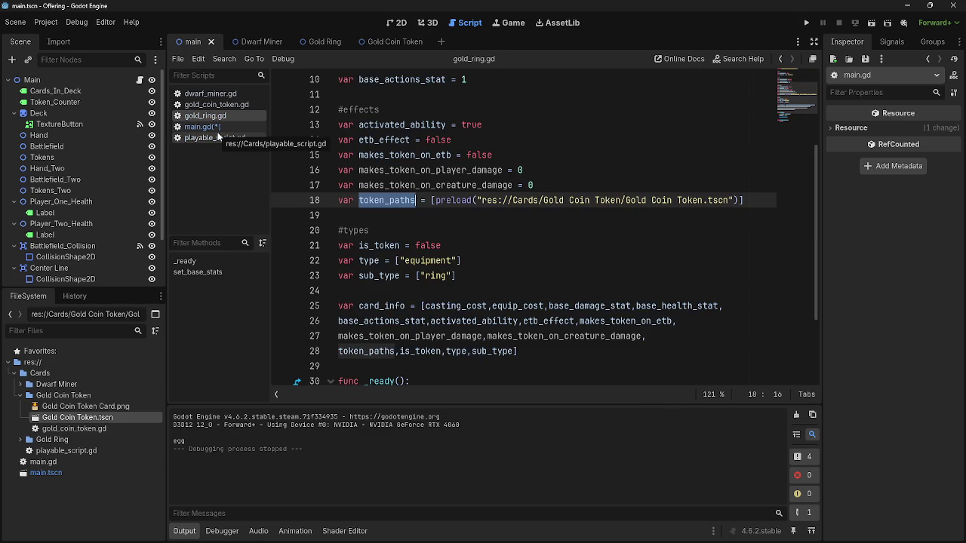
pyautogui.click(215, 139)
pyautogui.click(202, 127)
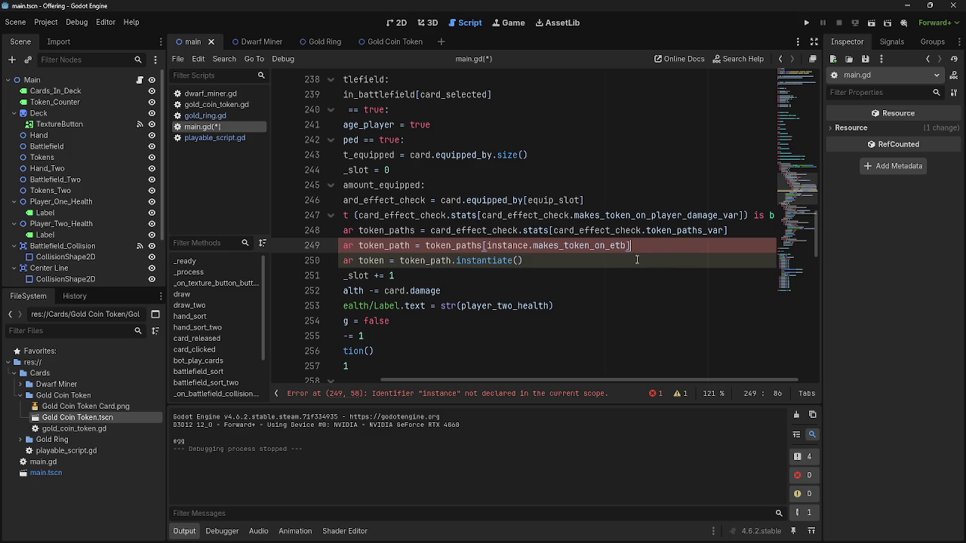
pyautogui.press('BackSpace')
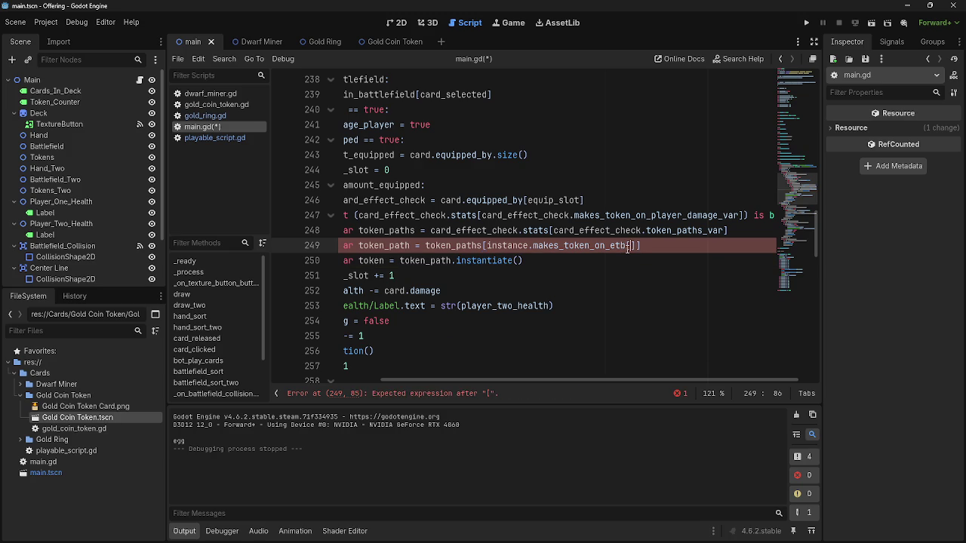
pyautogui.press('BackSpace')
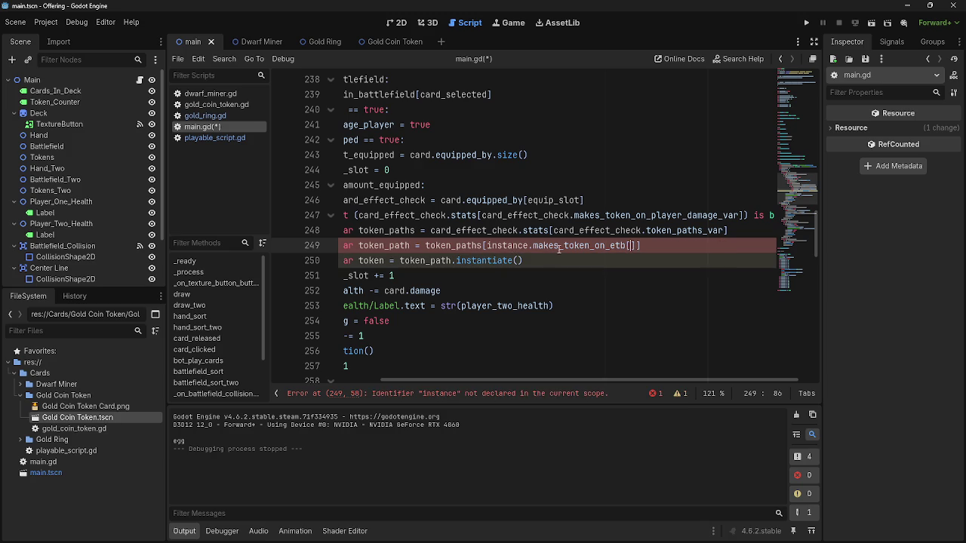
pyautogui.write('.')
pyautogui.press('BackSpace')
# - Replace instance with card_effect_check on line 249, undoing a mistaken paste
pyautogui.moveTo(660, 251)
pyautogui.mouseDown()
pyautogui.moveTo(325, 247)
pyautogui.moveTo(598, 243)
pyautogui.moveTo(322, 249)
pyautogui.mouseUp()
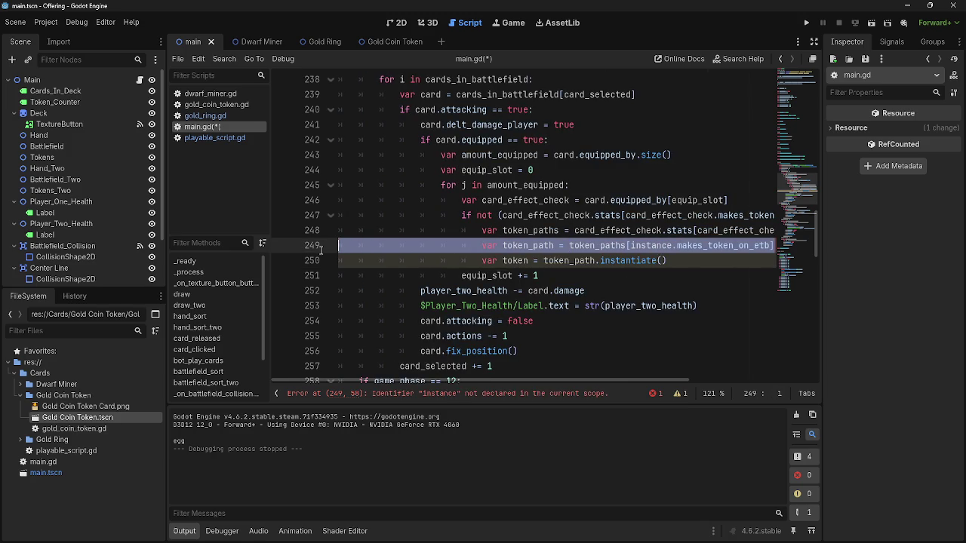
pyautogui.doubleClick(692, 250)
pyautogui.doubleClick(612, 231)
pyautogui.hotkey('ctrl', 'c')
pyautogui.doubleClick(702, 246)
pyautogui.hotkey('ctrl', 'v')
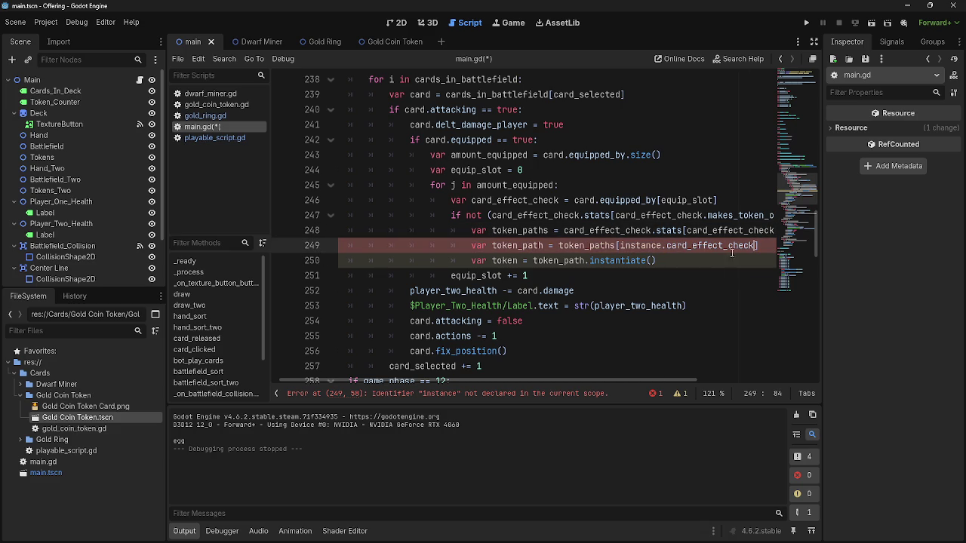
pyautogui.moveTo(611, 381); pyautogui.dragTo(690, 380)
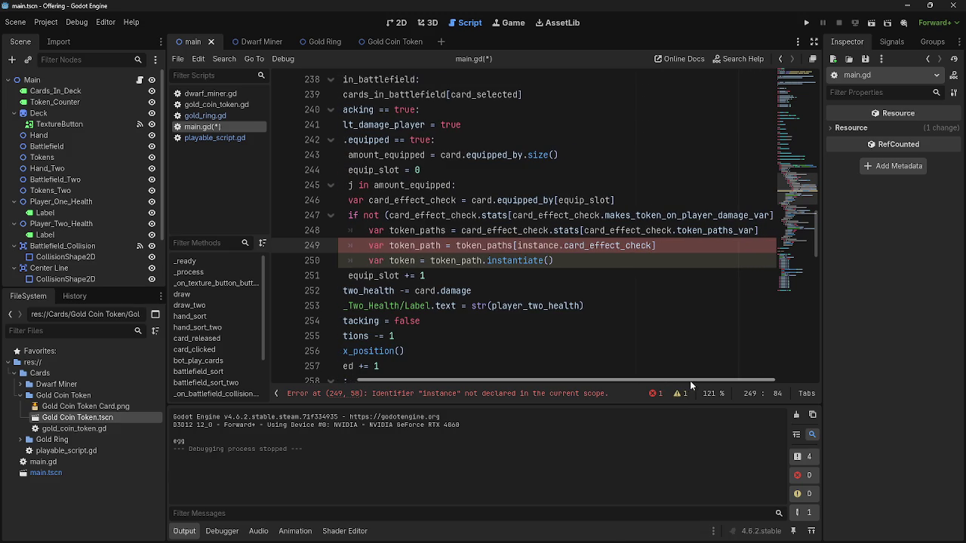
pyautogui.doubleClick(640, 231)
pyautogui.hotkey('ctrl', 'c')
pyautogui.doubleClick(537, 245)
pyautogui.hotkey('ctrl', 'v')
pyautogui.hotkey('ctrl', 'z')
pyautogui.hotkey('ctrl', 'z')
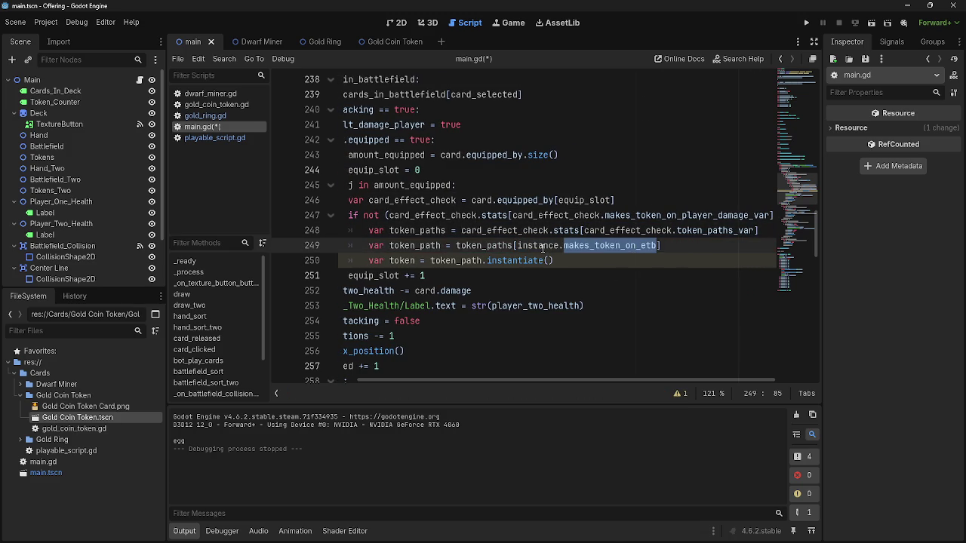
pyautogui.doubleClick(542, 246)
pyautogui.hotkey('ctrl', 'v')
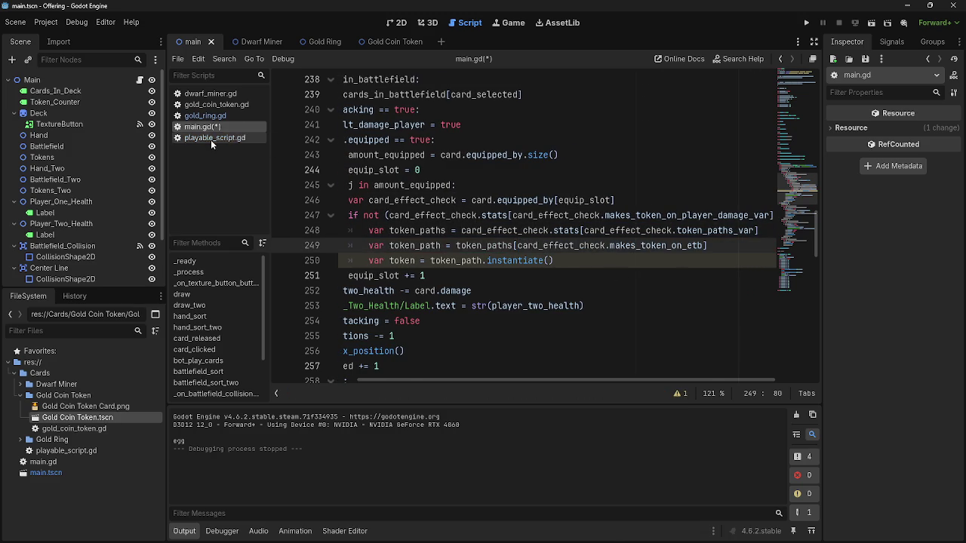
# - Index token_paths with makes_token_on_player_damage_var from playable_script.gd instead of makes_token_on_etb
pyautogui.click(227, 138)
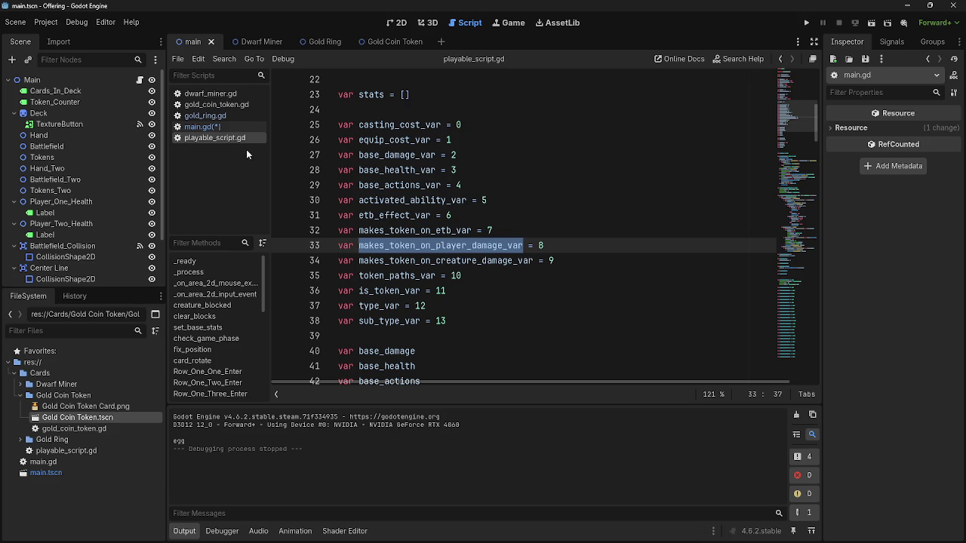
pyautogui.click(202, 127)
pyautogui.doubleClick(627, 246)
pyautogui.hotkey('ctrl', 'v')
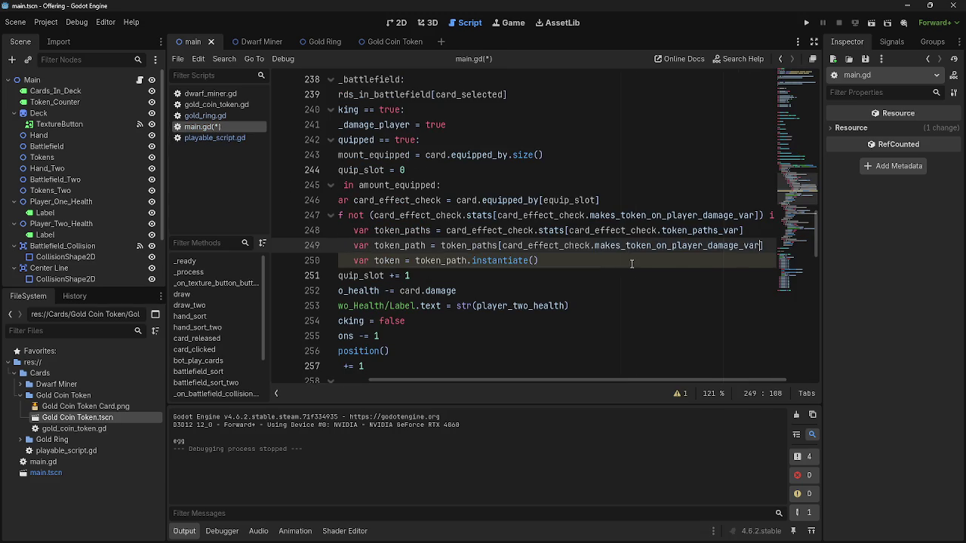
pyautogui.moveTo(498, 380)
pyautogui.mouseDown()
pyautogui.moveTo(431, 379)
pyautogui.moveTo(443, 383)
pyautogui.mouseUp()
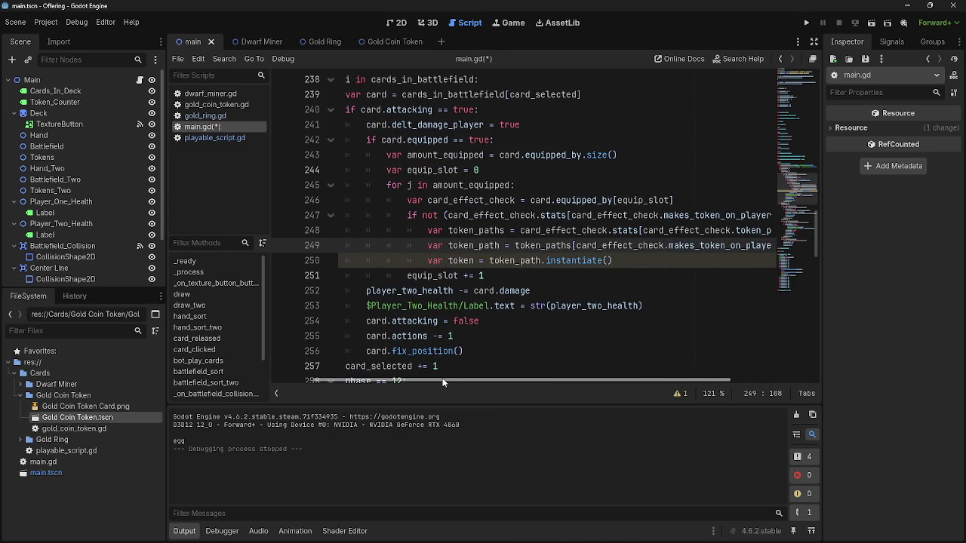
pyautogui.click(502, 261)
pyautogui.doubleClick(562, 260)
pyautogui.doubleClick(472, 261)
pyautogui.click(645, 260)
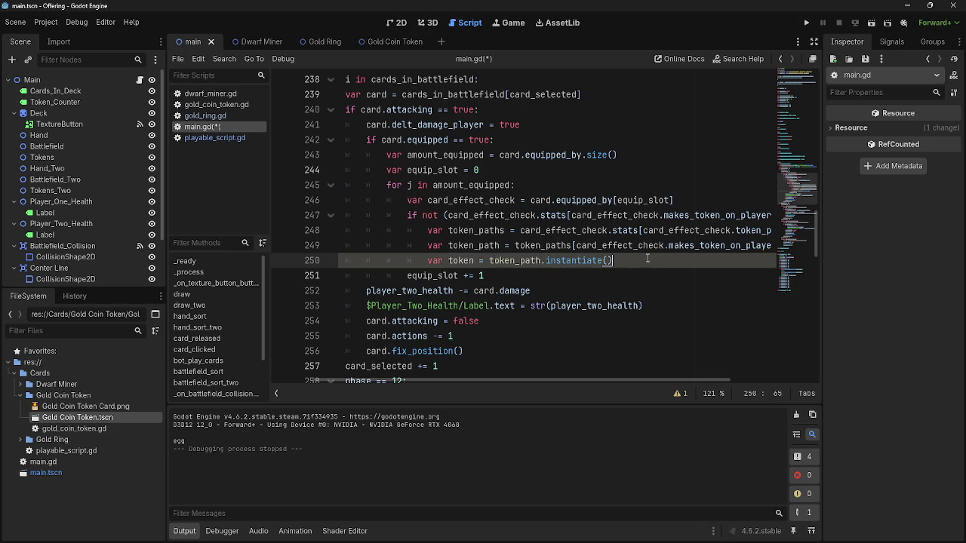
pyautogui.scroll(15, 641, 264)
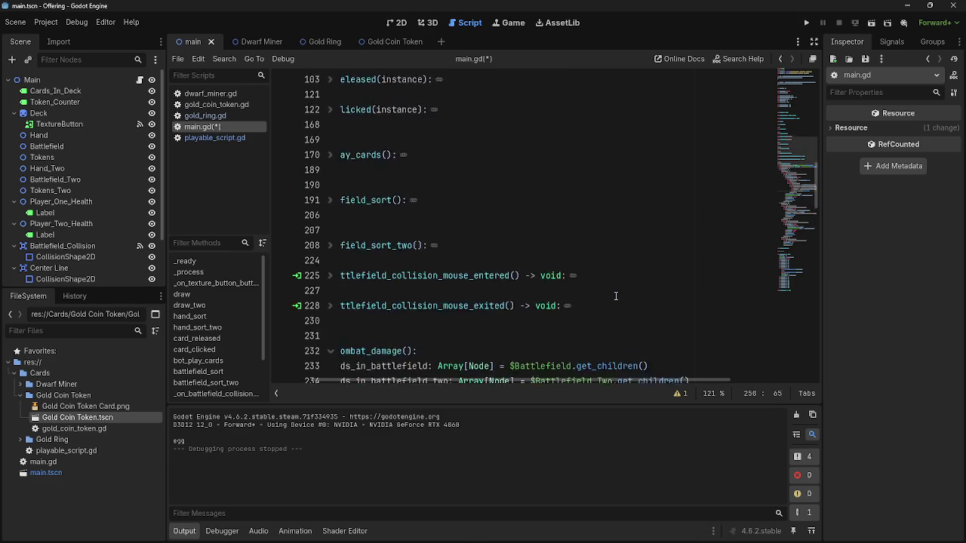
# - Select the add_child through token counter lines in the card_released function for reuse
pyautogui.moveTo(416, 380); pyautogui.dragTo(374, 380)
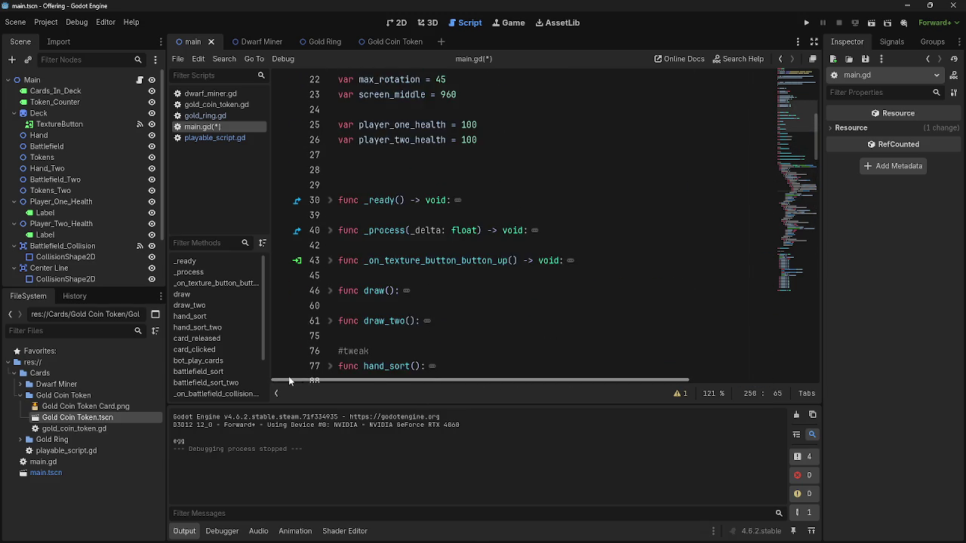
pyautogui.scroll(-10, 457, 321)
pyautogui.scroll(4, 341, 205)
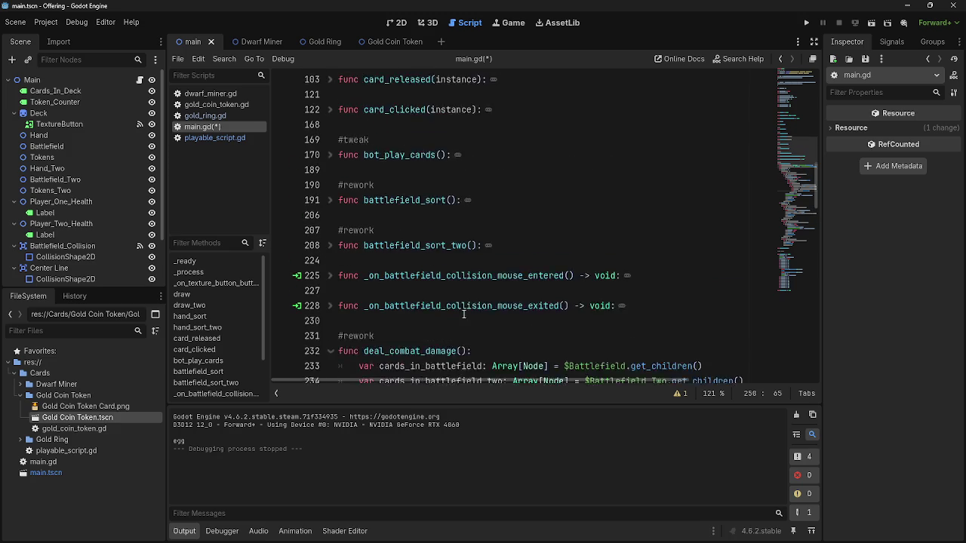
pyautogui.scroll(1, 338, 227)
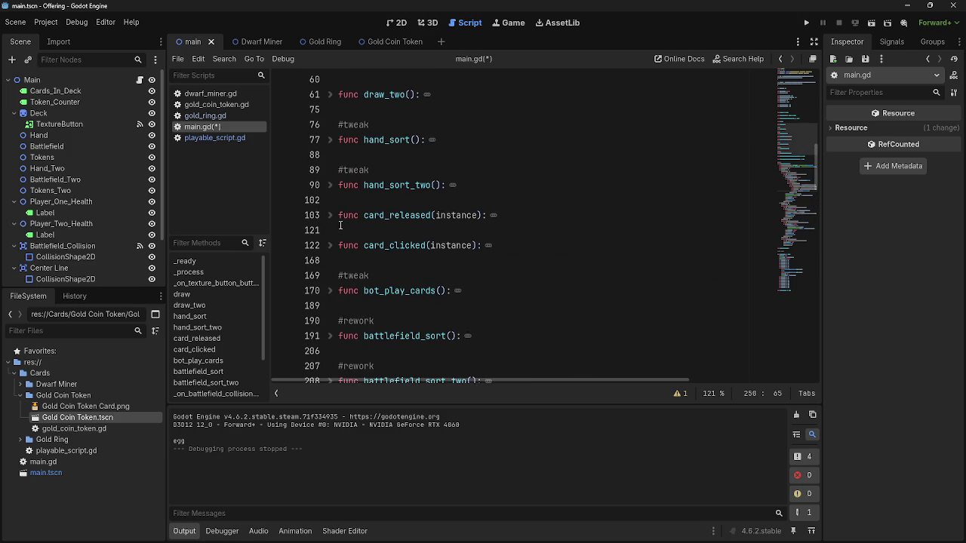
pyautogui.click(344, 216)
pyautogui.click(330, 216)
pyautogui.scroll(-2, 330, 216)
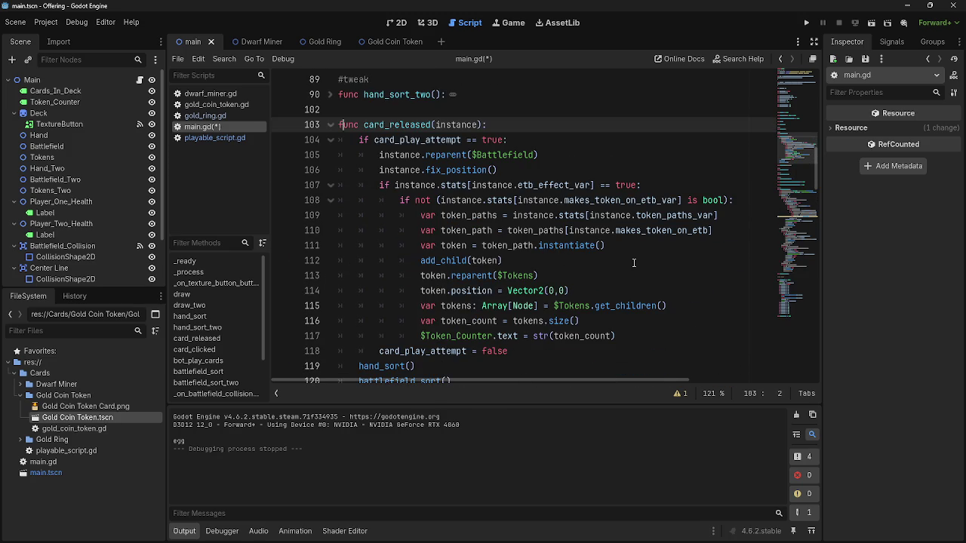
pyautogui.click(634, 260)
pyautogui.click(424, 261)
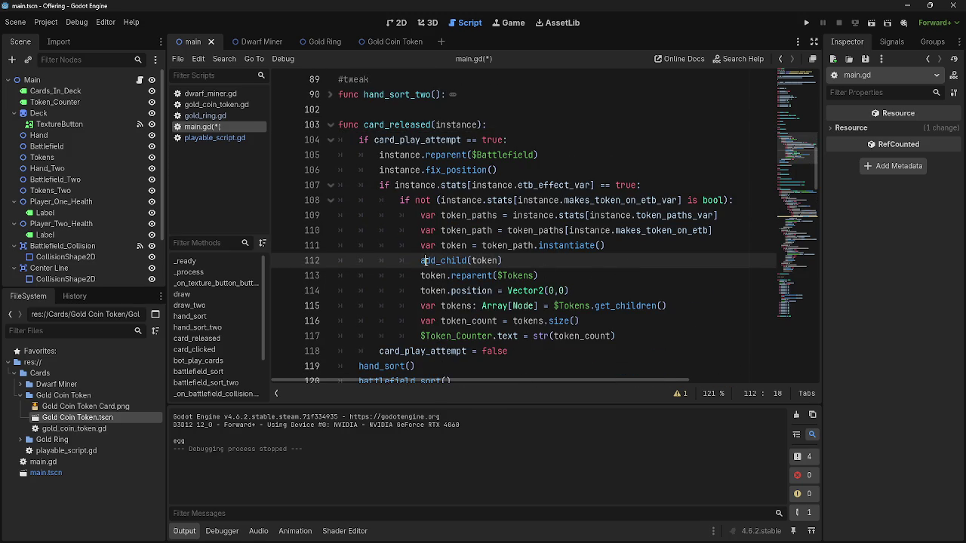
pyautogui.moveTo(422, 261)
pyautogui.mouseDown()
pyautogui.moveTo(583, 286)
pyautogui.moveTo(648, 342)
pyautogui.mouseUp()
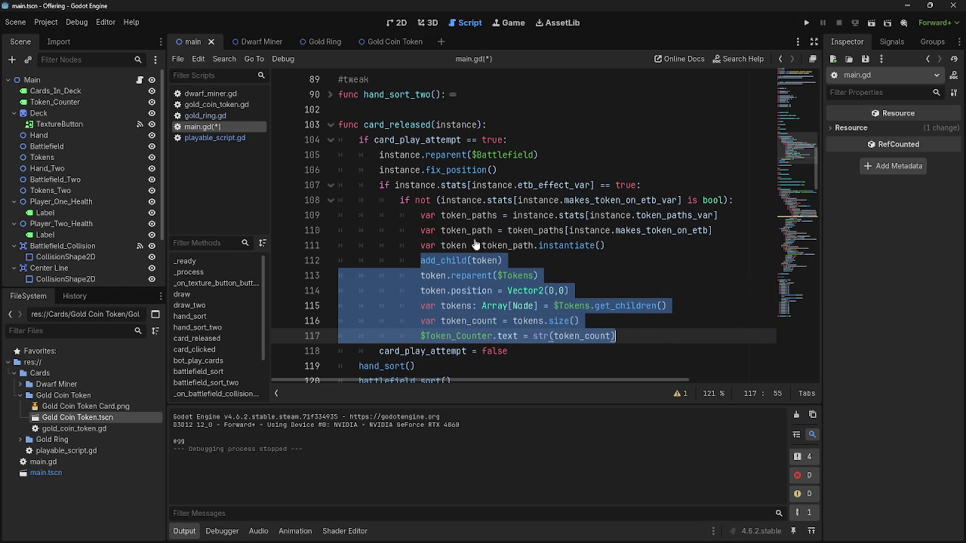
# - Paste the token spawning and counter lines after line 250 and indent them
pyautogui.click(332, 126)
pyautogui.scroll(-8, 679, 249)
pyautogui.click(702, 257)
pyautogui.press('Return')
pyautogui.hotkey('ctrl', 'v')
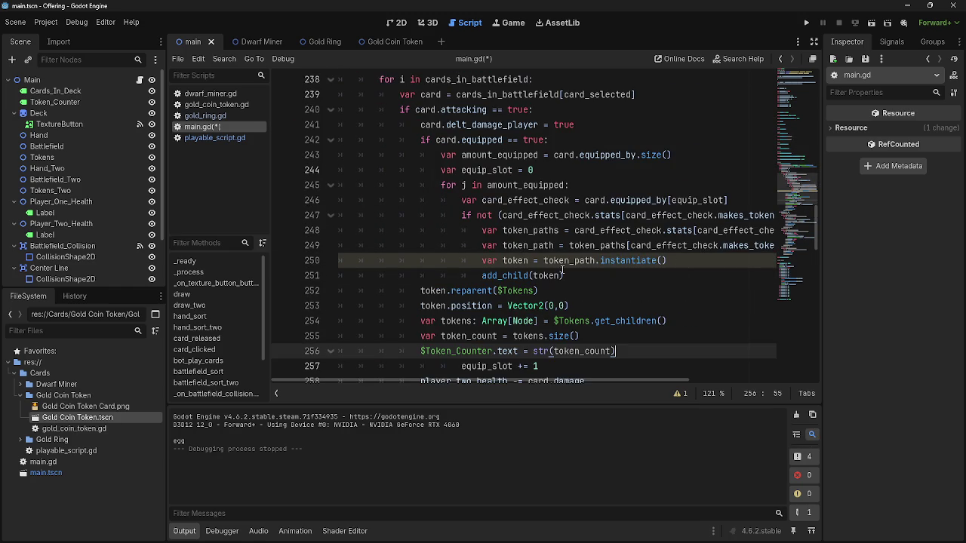
pyautogui.moveTo(414, 293); pyautogui.dragTo(635, 354)
pyautogui.press('Tab')
pyautogui.press('Tab')
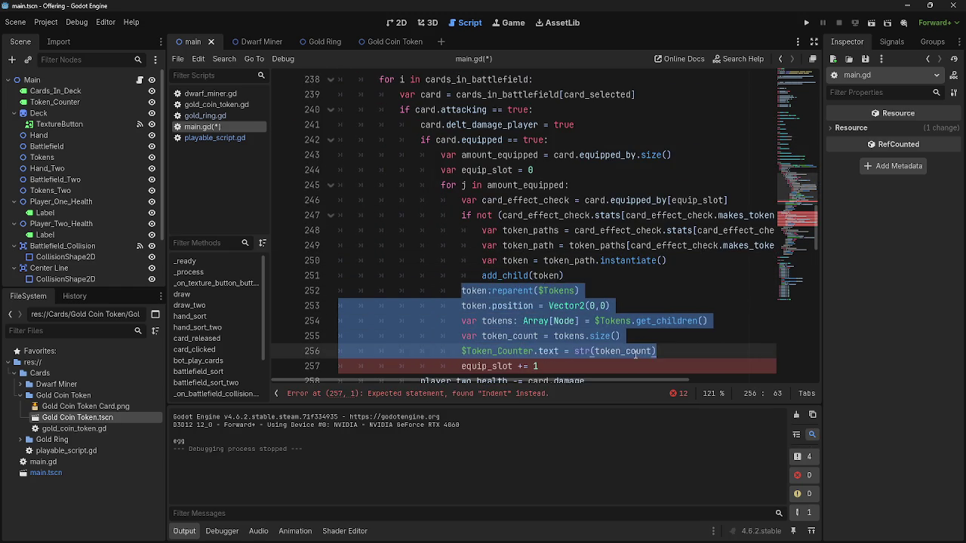
pyautogui.click(697, 351)
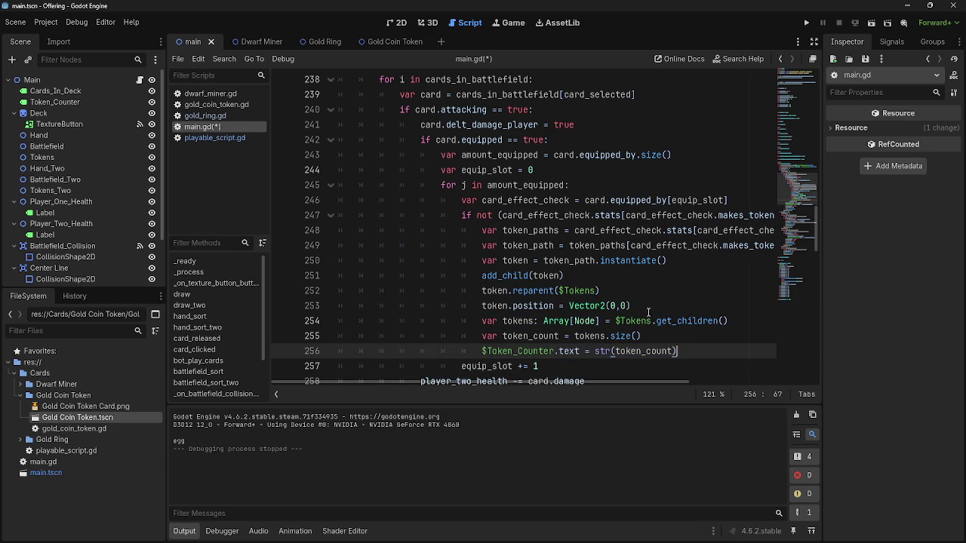
# - Review the pasted add_child, reparent, Vector2 position and tokens array lines
pyautogui.doubleClick(526, 280)
pyautogui.doubleClick(546, 276)
pyautogui.doubleClick(506, 275)
pyautogui.click(495, 292)
pyautogui.doubleClick(539, 291)
pyautogui.doubleClick(579, 291)
pyautogui.click(500, 306)
pyautogui.doubleClick(544, 306)
pyautogui.doubleClick(579, 305)
pyautogui.click(540, 323)
pyautogui.doubleClick(519, 322)
pyautogui.click(503, 322)
pyautogui.doubleClick(519, 322)
pyautogui.click(566, 322)
pyautogui.doubleClick(553, 321)
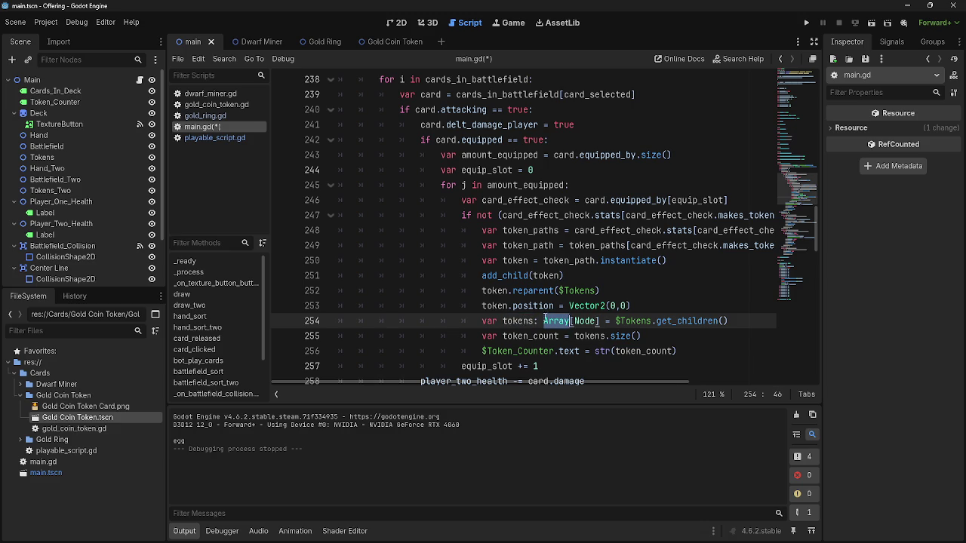
# - Check the $Tokens.get_children() and token_count lines, then run the game to test
pyautogui.scroll(-1, 552, 321)
pyautogui.doubleClick(628, 276)
pyautogui.doubleClick(671, 276)
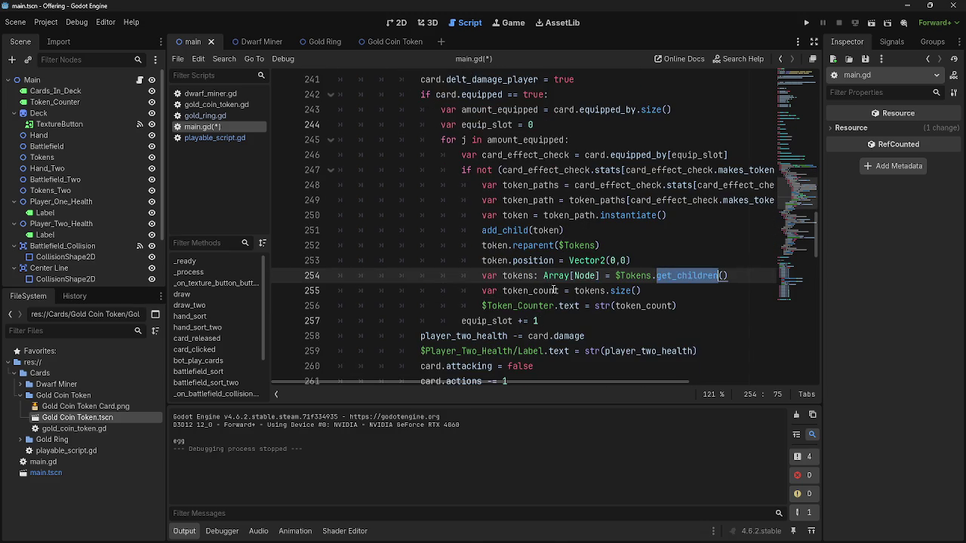
pyautogui.doubleClick(558, 290)
pyautogui.click(670, 290)
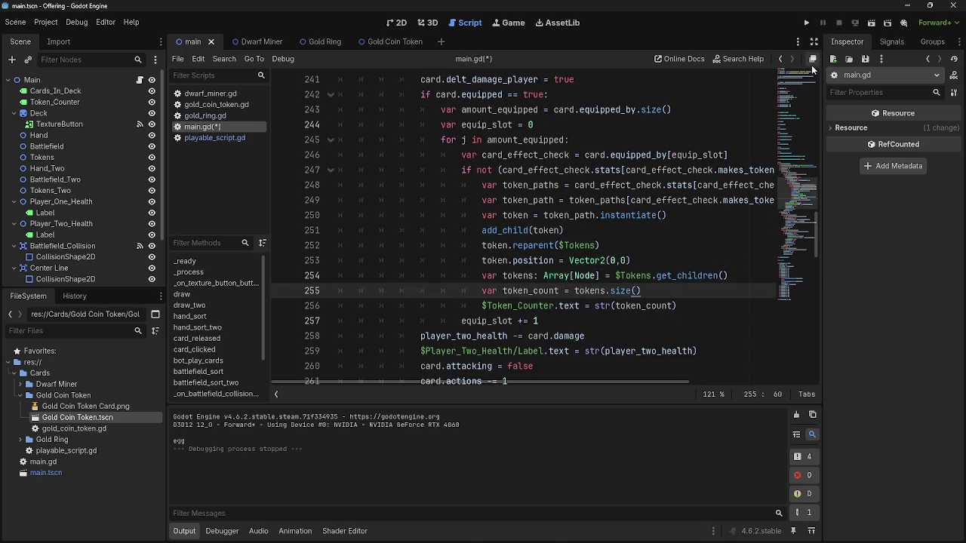
pyautogui.click(806, 23)
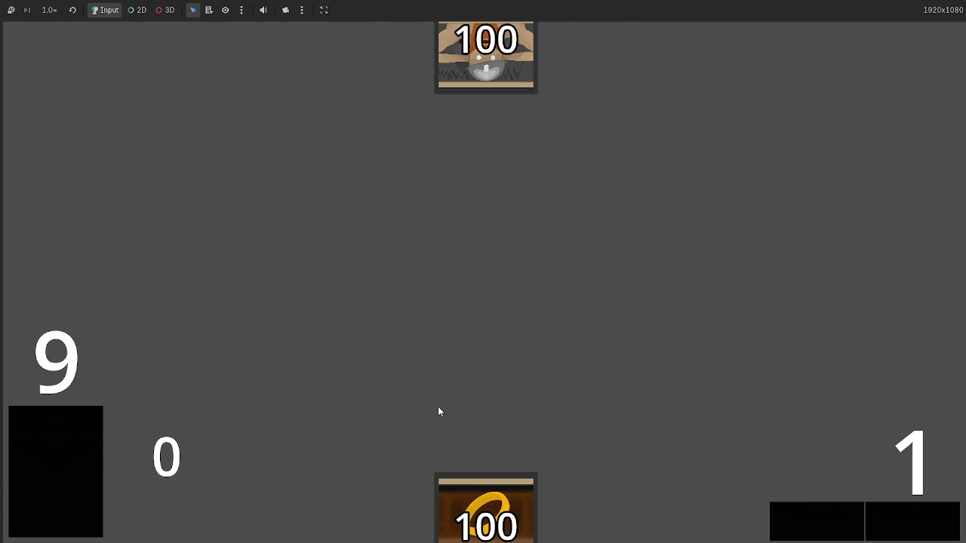
# - Play the Gold Ring card onto the battlefield and attach the rings to the dwarf creature
pyautogui.moveTo(487, 509)
pyautogui.mouseDown()
pyautogui.moveTo(513, 246)
pyautogui.moveTo(499, 343)
pyautogui.mouseUp()
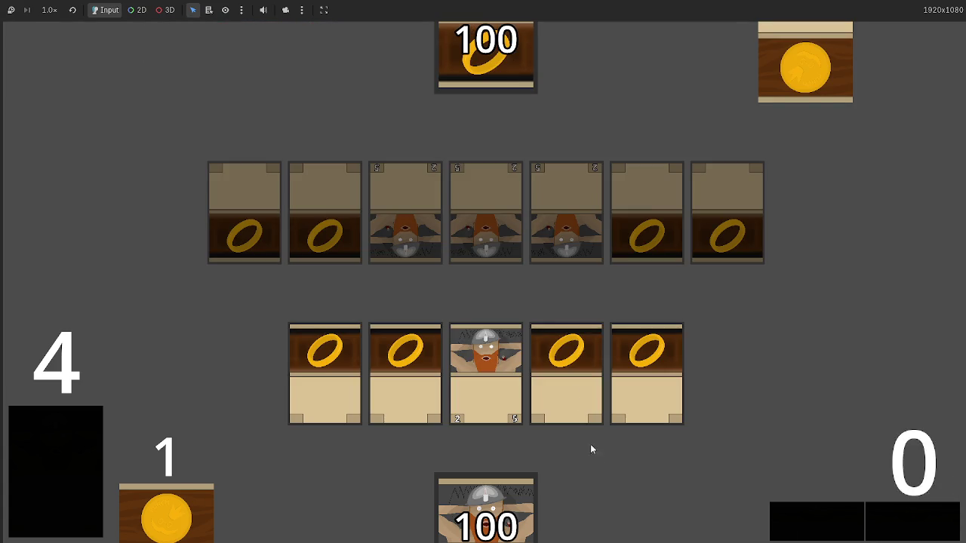
pyautogui.click(567, 361)
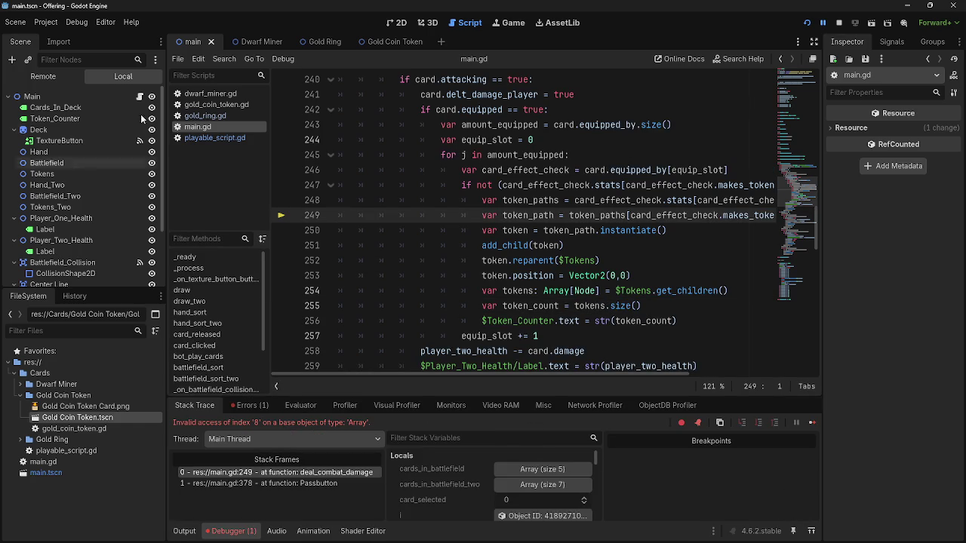
pyautogui.click(213, 137)
pyautogui.click(216, 118)
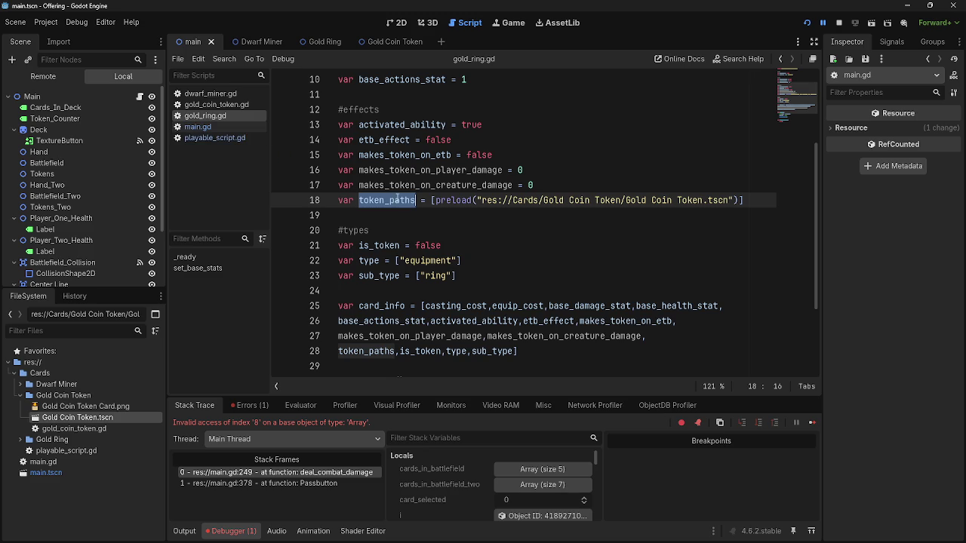
pyautogui.click(402, 186)
pyautogui.doubleClick(402, 187)
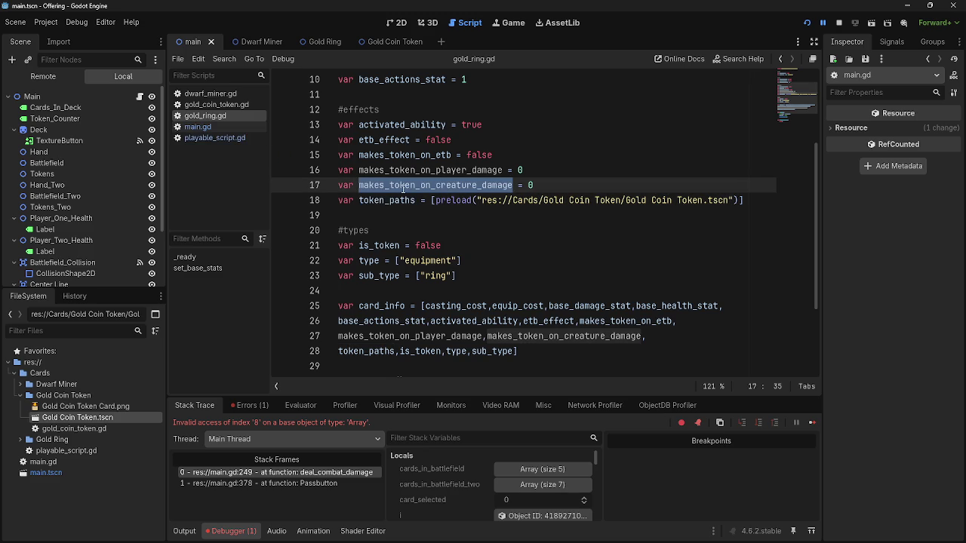
pyautogui.doubleClick(403, 172)
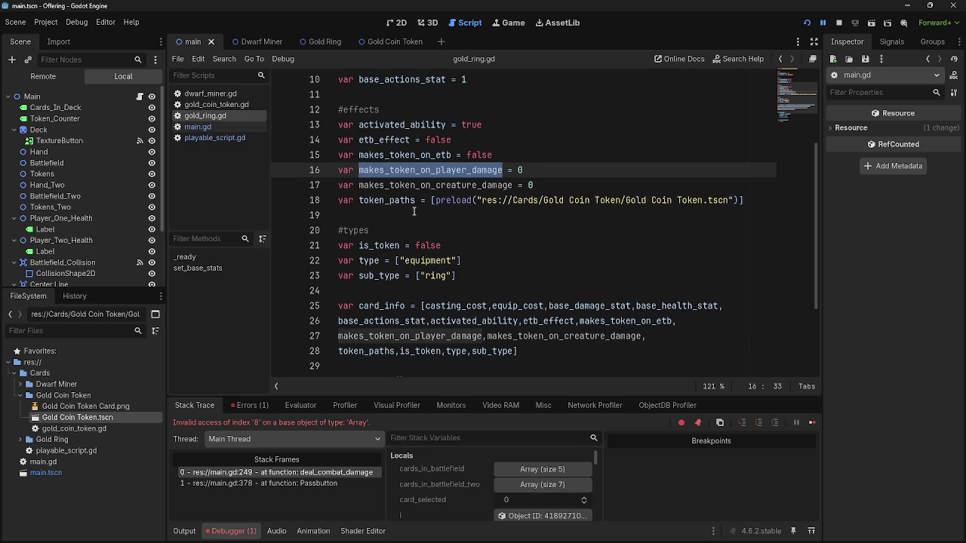
pyautogui.scroll(1, 413, 207)
pyautogui.doubleClick(413, 201)
pyautogui.doubleClick(407, 216)
pyautogui.doubleClick(407, 202)
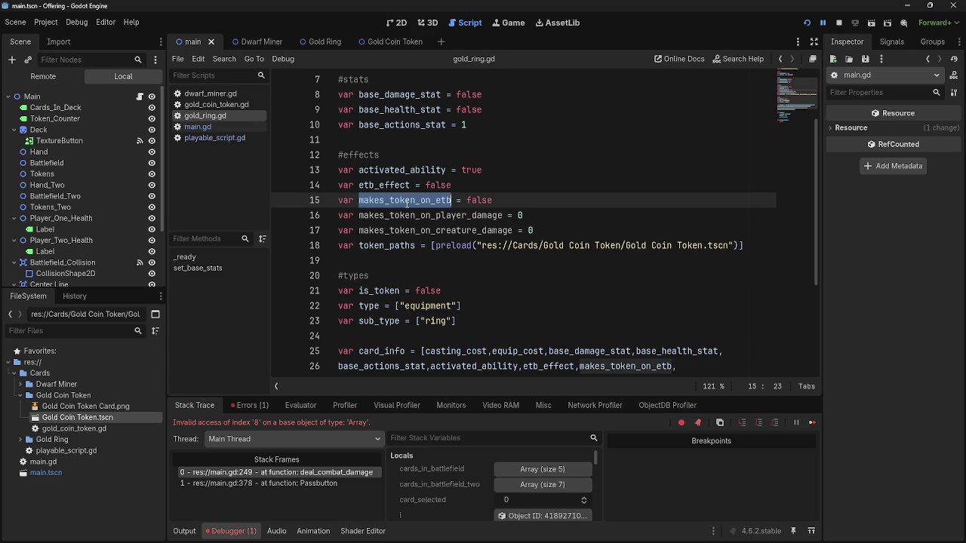
pyautogui.scroll(-1, 407, 204)
pyautogui.doubleClick(405, 172)
pyautogui.doubleClick(403, 158)
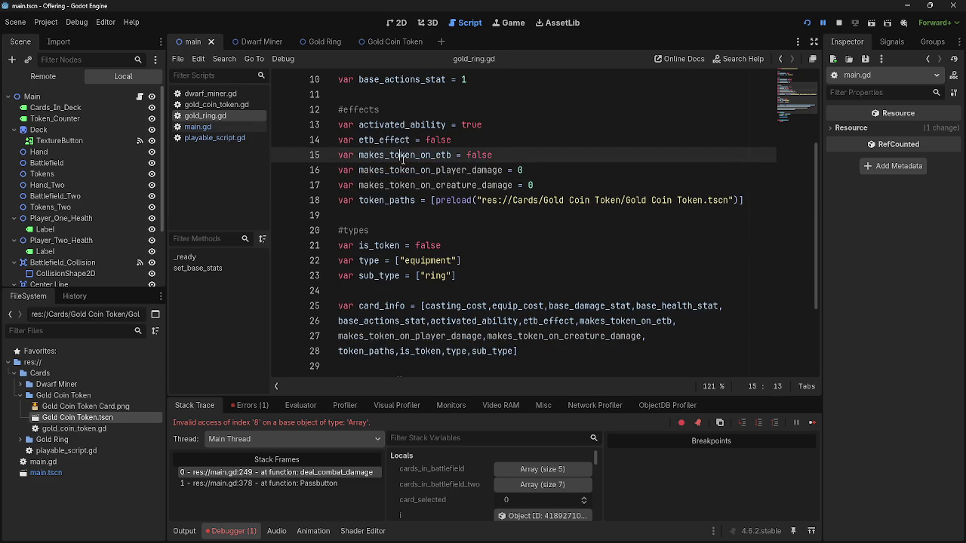
pyautogui.click(220, 126)
pyautogui.click(215, 139)
pyautogui.scroll(-8, 472, 280)
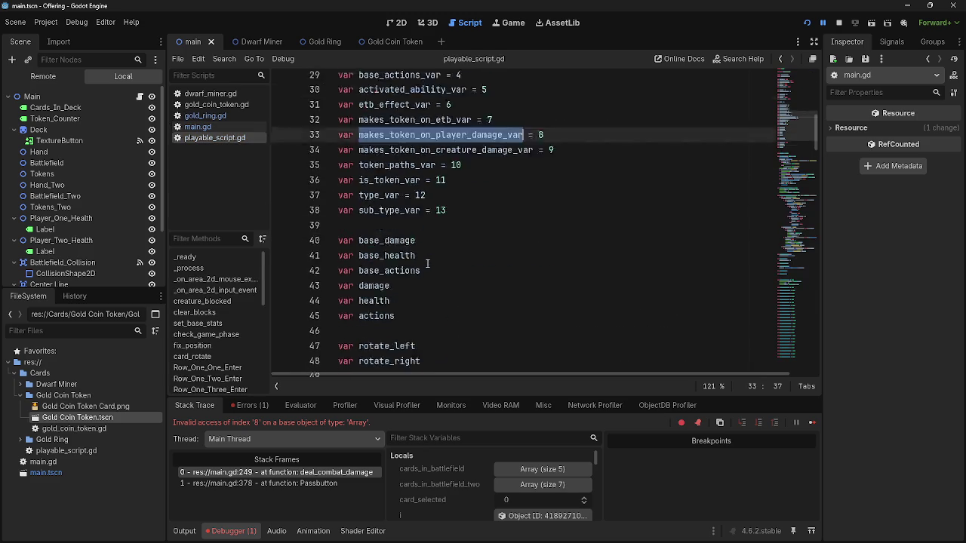
pyautogui.scroll(4, 472, 281)
pyautogui.scroll(11, 472, 280)
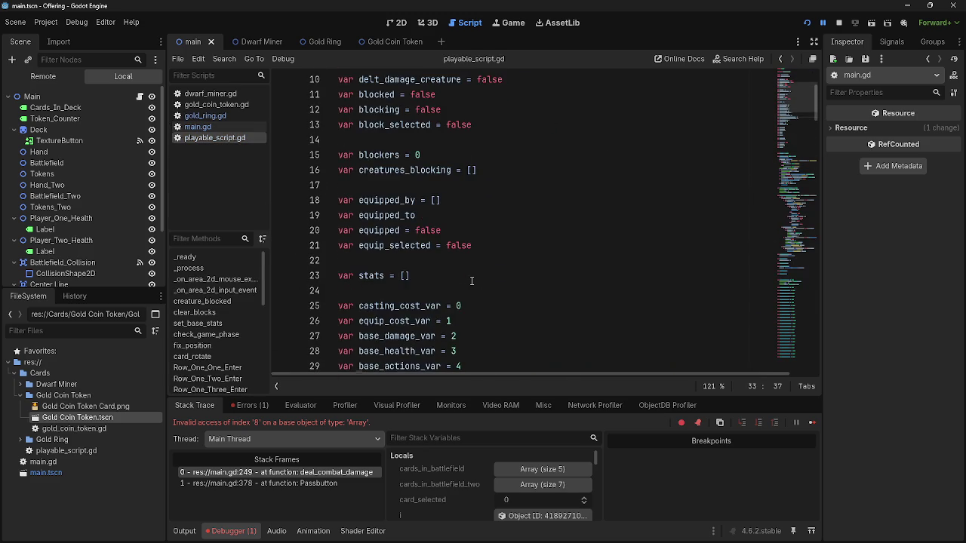
pyautogui.scroll(-7, 472, 281)
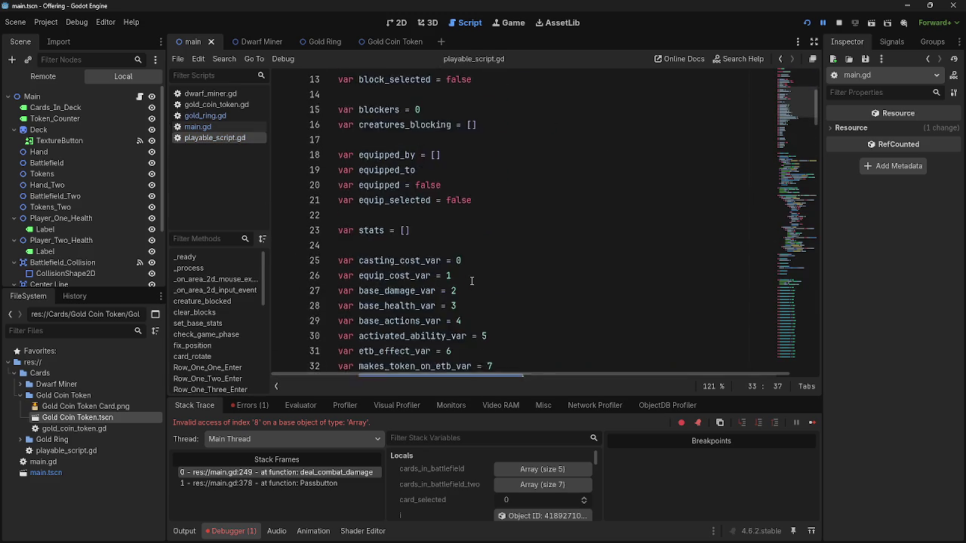
pyautogui.hotkey('ctrl', 'f')
pyautogui.write('makes_token_on_player_damage_var = 8')
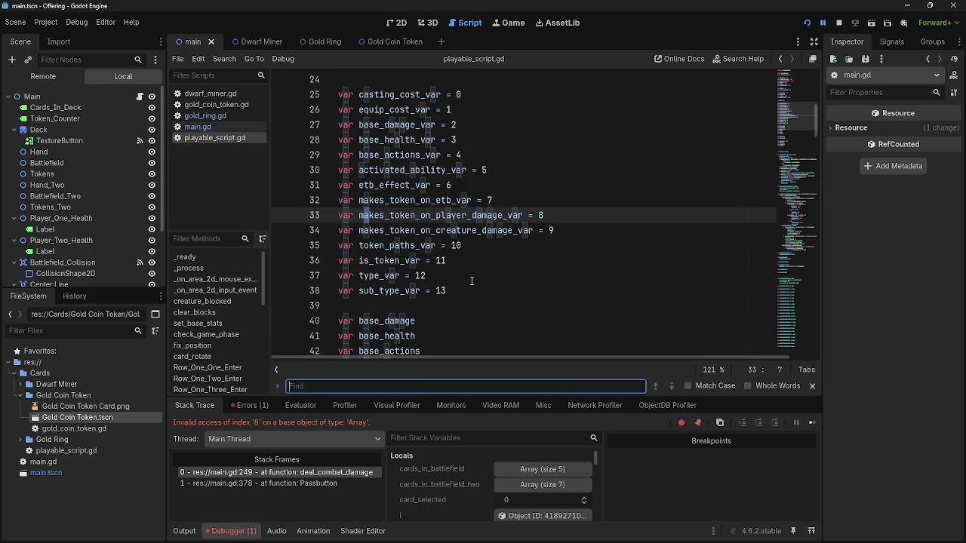
pyautogui.write(')tok')
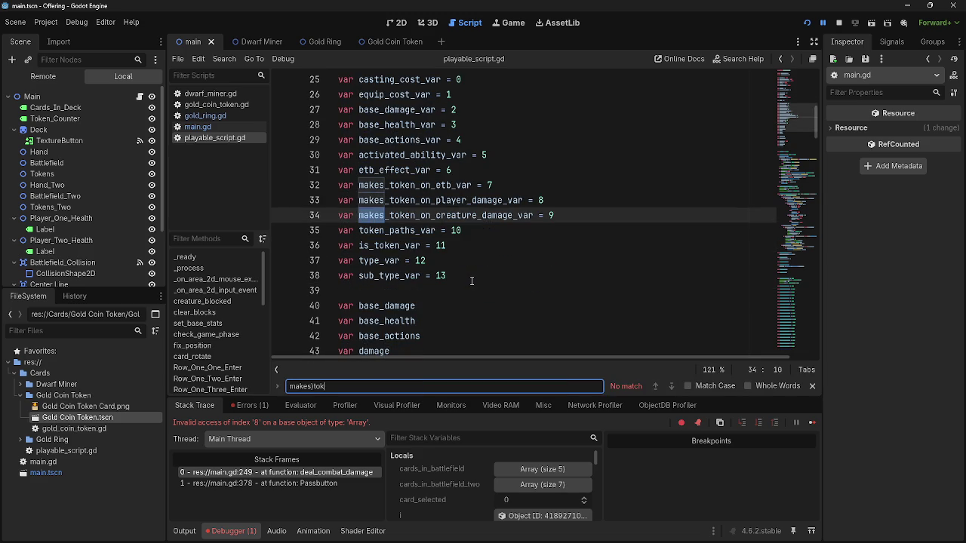
pyautogui.press('BackSpace')
pyautogui.press('BackSpace')
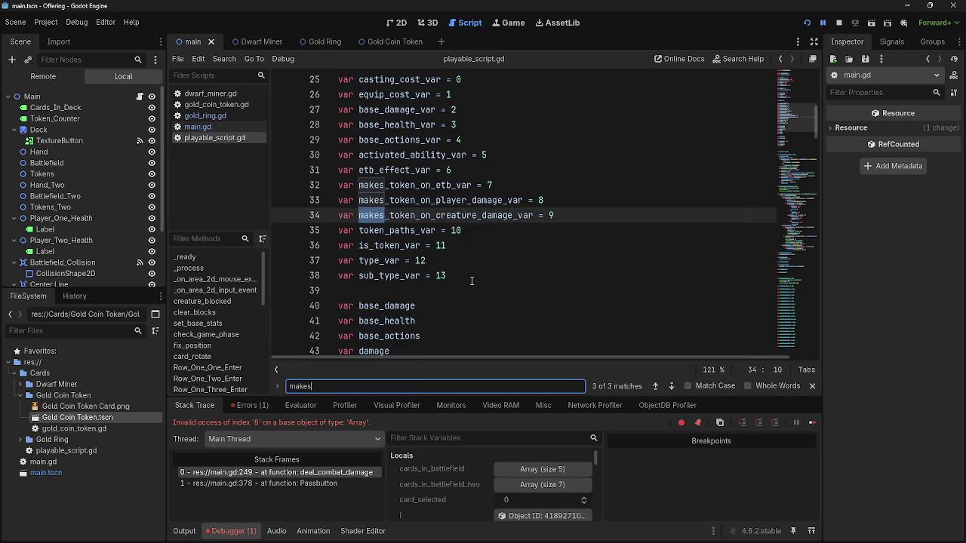
pyautogui.press('BackSpace')
pyautogui.press('BackSpace')
pyautogui.press('BackSpace')
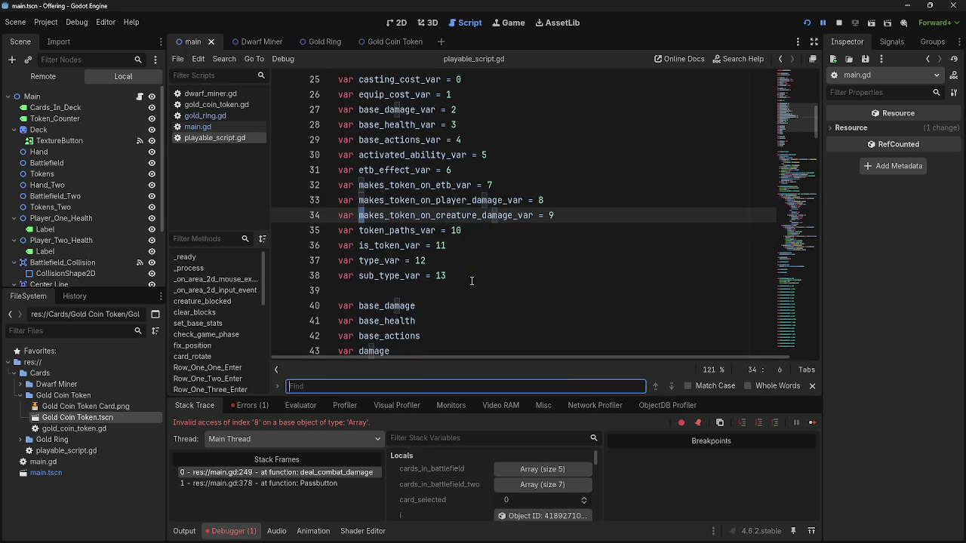
pyautogui.click(471, 281)
pyautogui.click(198, 126)
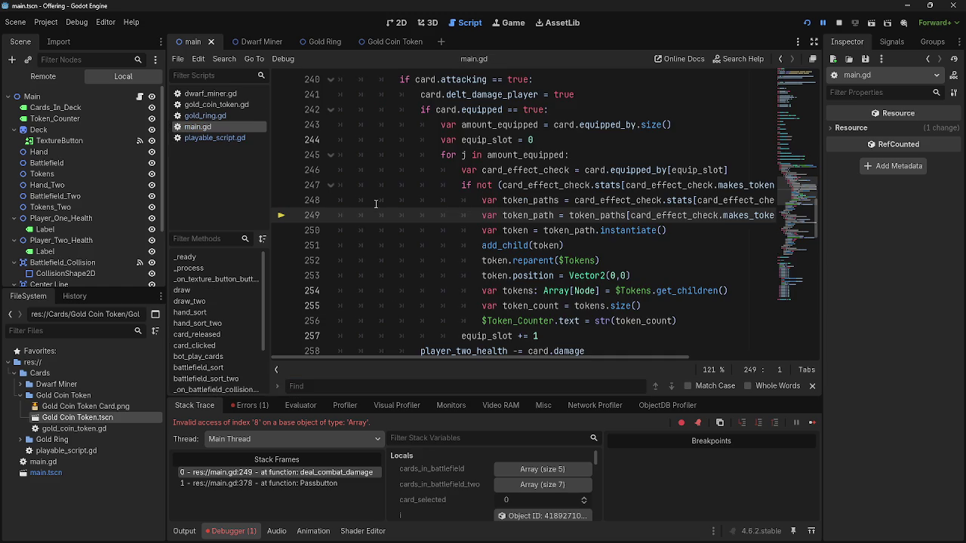
# - Inspect how token_paths is indexed by the card_effect_check stats on lines 248–249 of main.gd
pyautogui.moveTo(534, 357); pyautogui.dragTo(627, 361)
pyautogui.click(576, 215)
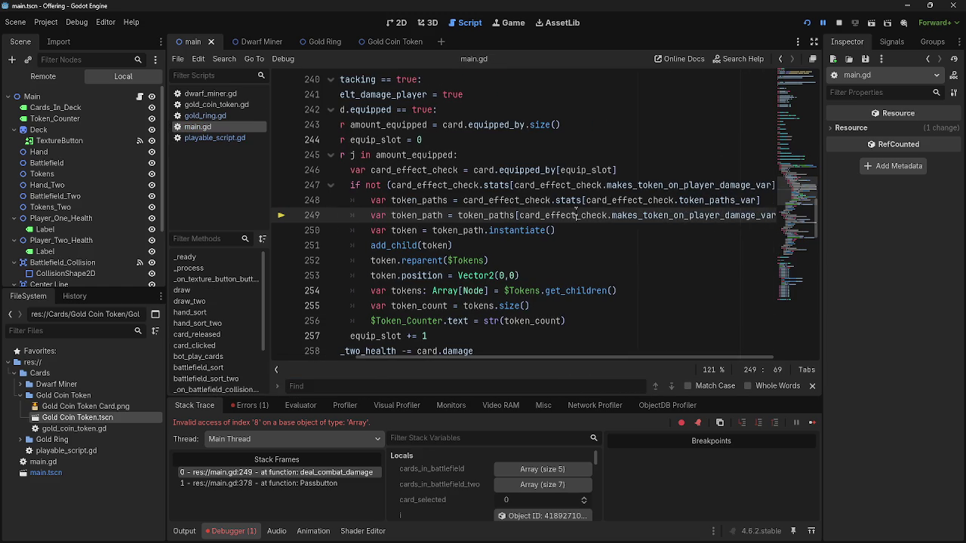
pyautogui.click(562, 216)
pyautogui.click(620, 217)
pyautogui.click(562, 216)
pyautogui.doubleClick(467, 216)
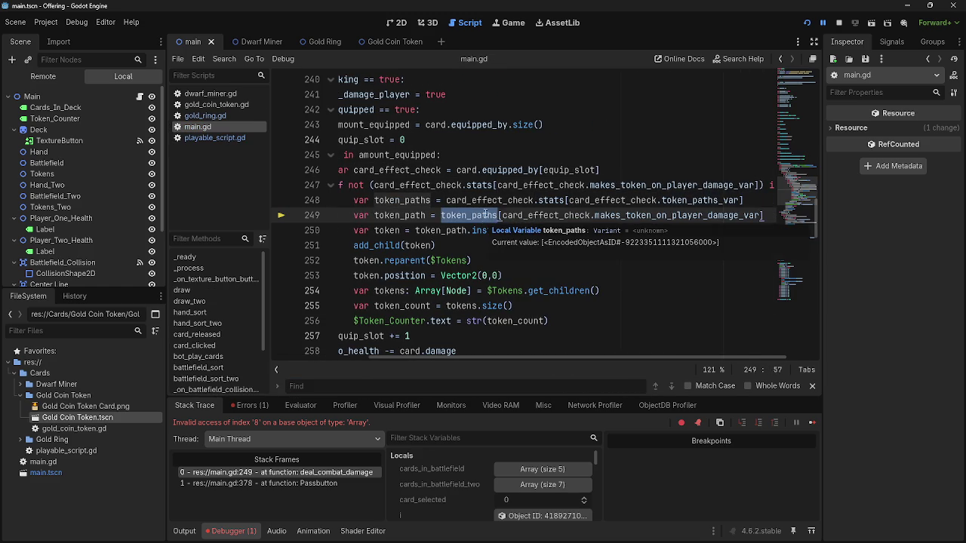
pyautogui.doubleClick(550, 200)
pyautogui.doubleClick(608, 200)
pyautogui.doubleClick(701, 200)
pyautogui.doubleClick(547, 215)
pyautogui.doubleClick(626, 215)
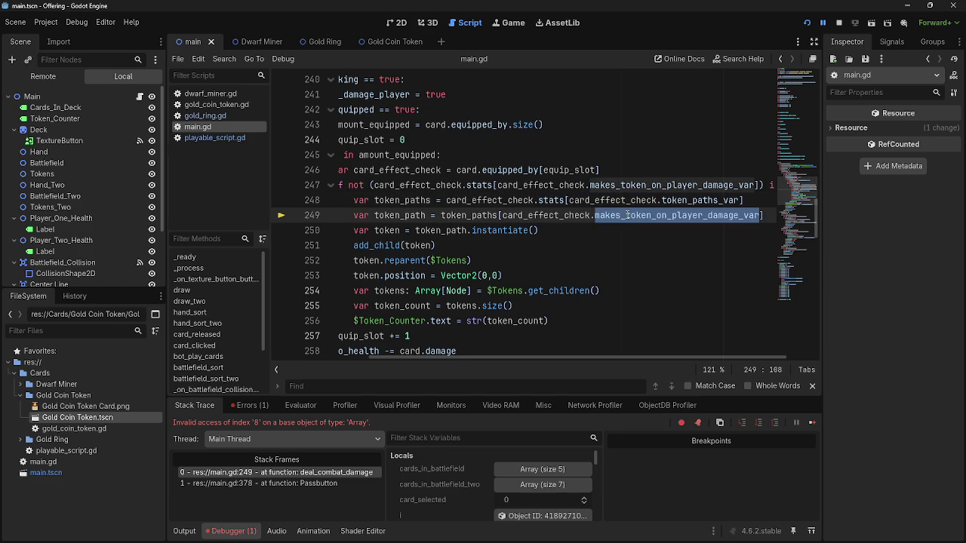
# - Check the makes_token_on_etb, player_damage and creature_damage variables in gold_ring.gd and dwarf_miner.gd
pyautogui.click(208, 138)
pyautogui.click(208, 128)
pyautogui.click(211, 118)
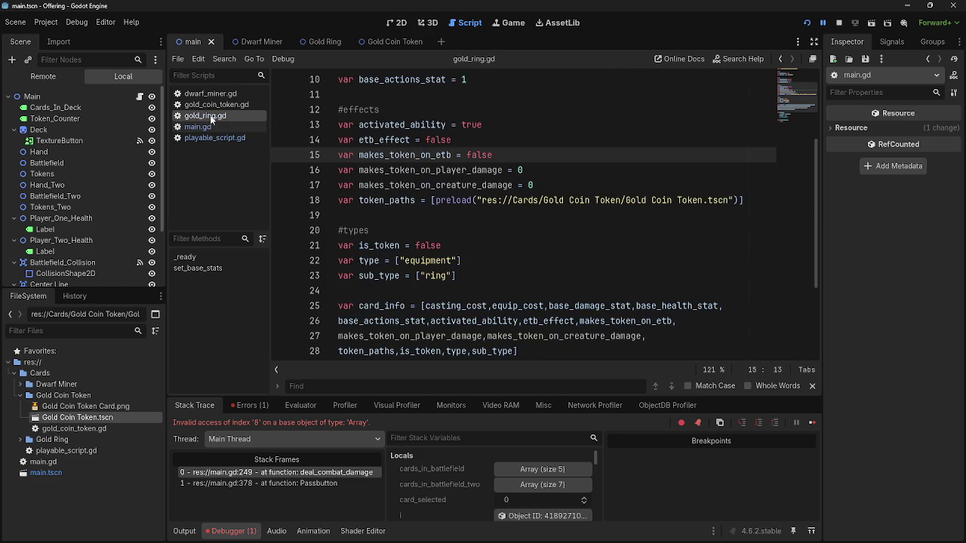
pyautogui.scroll(2, 408, 215)
pyautogui.scroll(-2, 422, 222)
pyautogui.scroll(3, 443, 231)
pyautogui.doubleClick(402, 291)
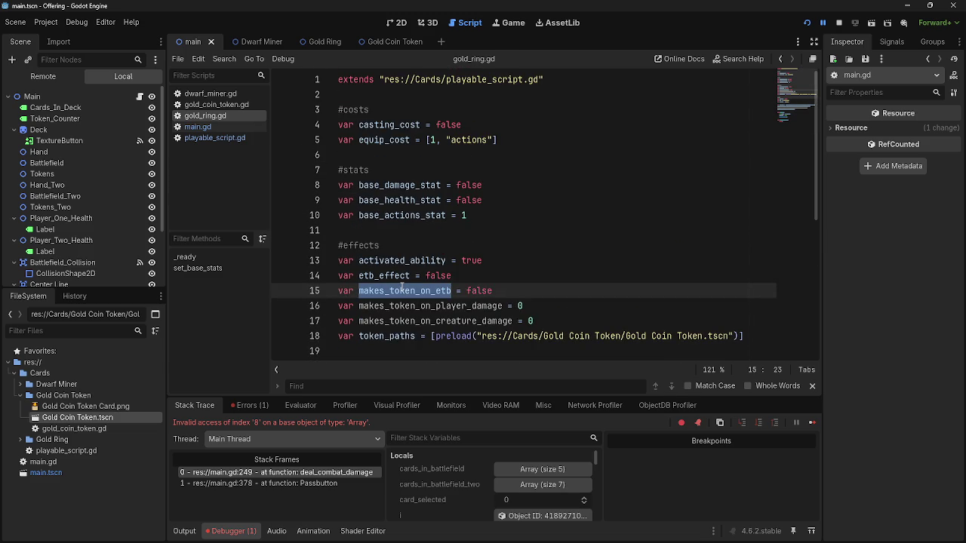
pyautogui.doubleClick(469, 306)
pyautogui.doubleClick(496, 321)
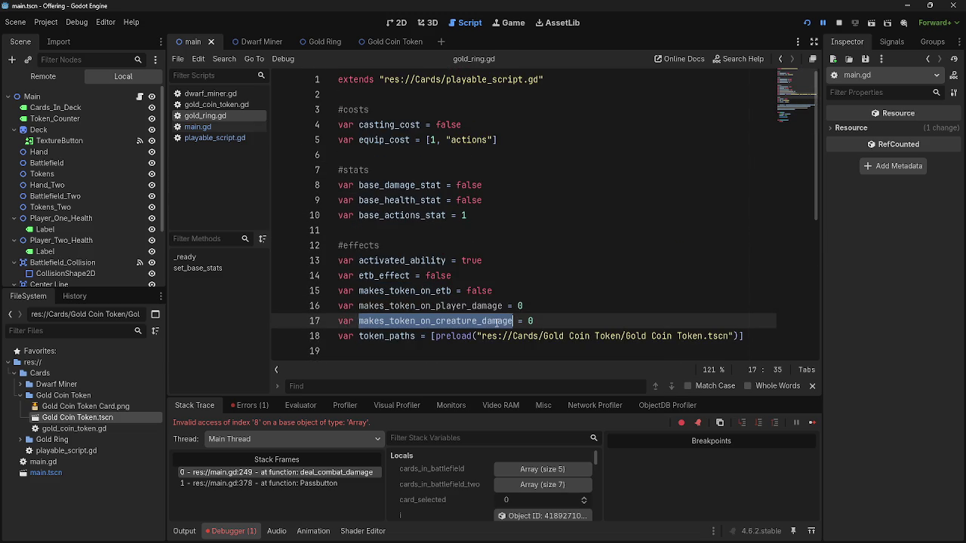
pyautogui.click(212, 94)
pyautogui.doubleClick(469, 290)
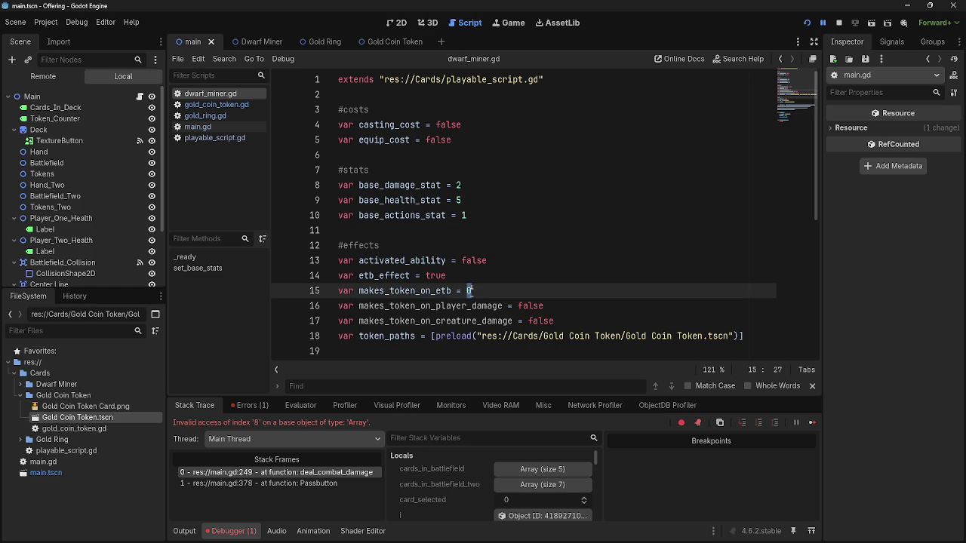
# - Review how makes_token_on_etb is used in main.gd's card_released function, lines 110–111
pyautogui.click(197, 127)
pyautogui.scroll(5, 411, 347)
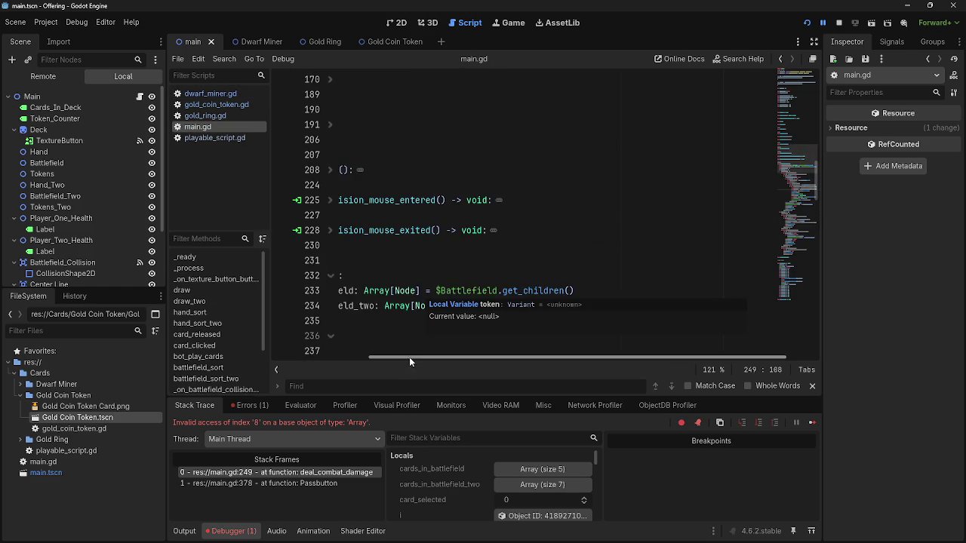
pyautogui.scroll(-4, 341, 283)
pyautogui.scroll(8, 340, 283)
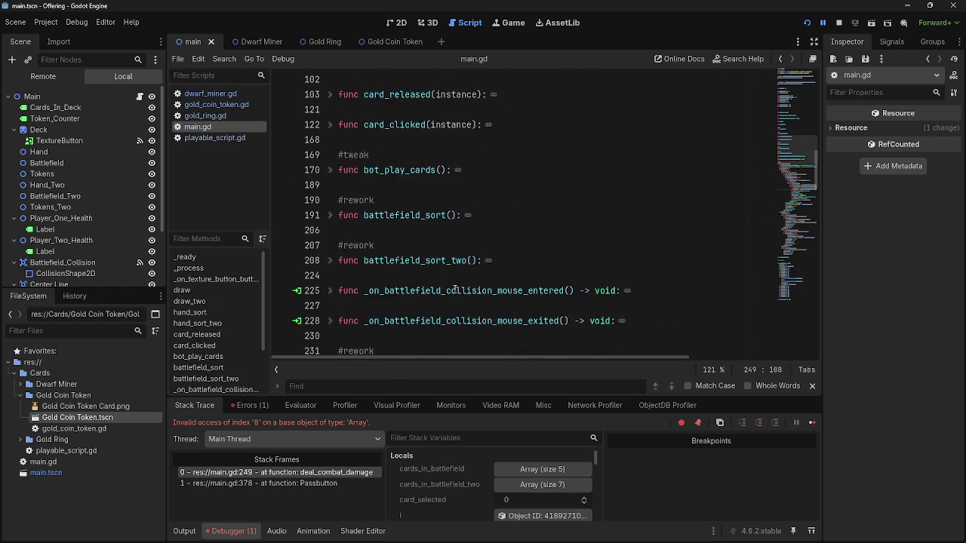
pyautogui.scroll(2, 335, 259)
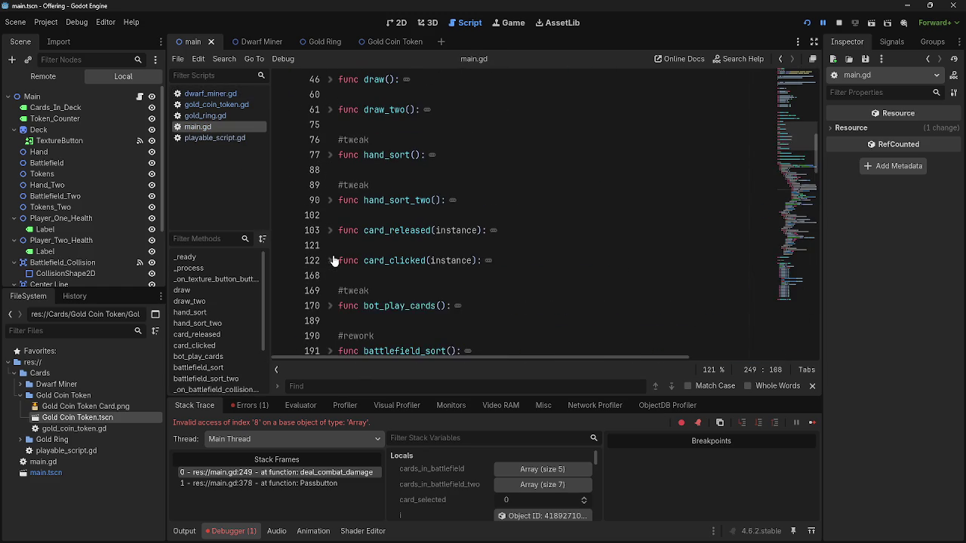
pyautogui.click(331, 224)
pyautogui.scroll(-2, 528, 276)
pyautogui.doubleClick(643, 245)
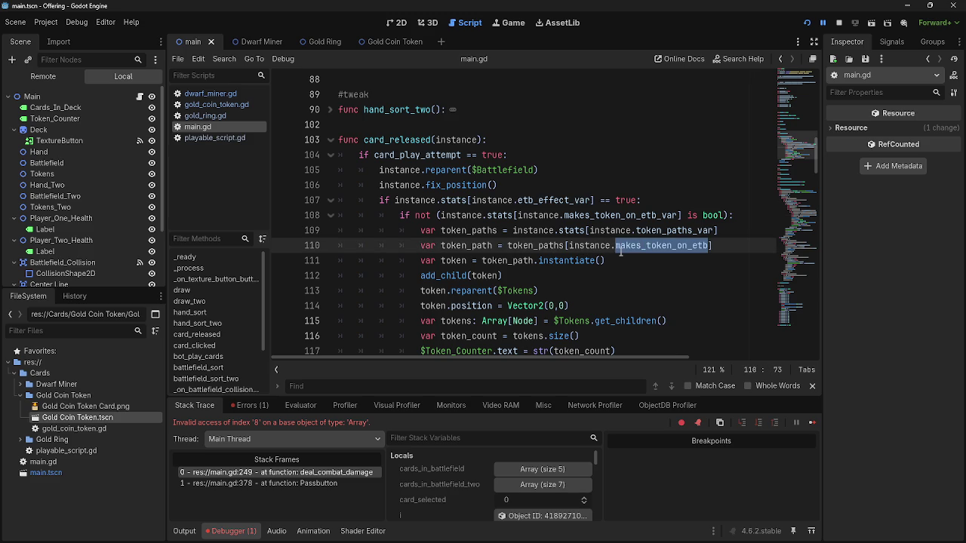
pyautogui.click(614, 257)
pyautogui.doubleClick(645, 249)
pyautogui.click(637, 264)
# - Remove '_var' from makes_token_on_player_damage_var on line 249, then stop the crashed debug session
pyautogui.scroll(-7, 590, 337)
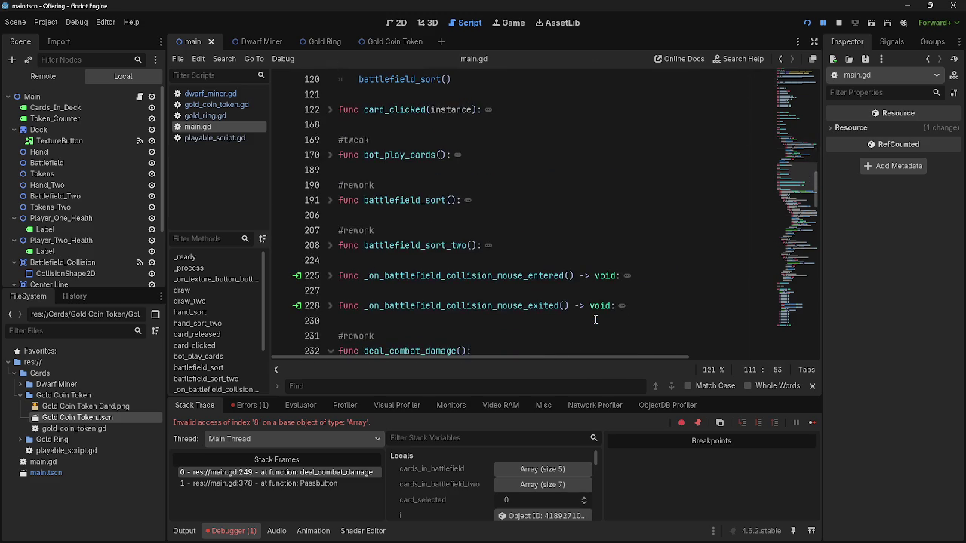
pyautogui.scroll(-8, 595, 319)
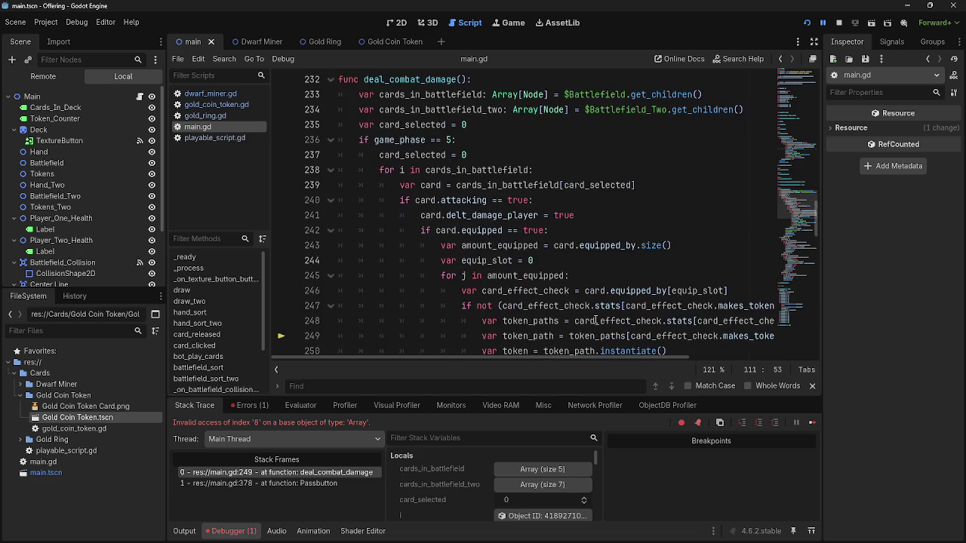
pyautogui.moveTo(633, 356); pyautogui.dragTo(740, 360)
pyautogui.click(726, 247)
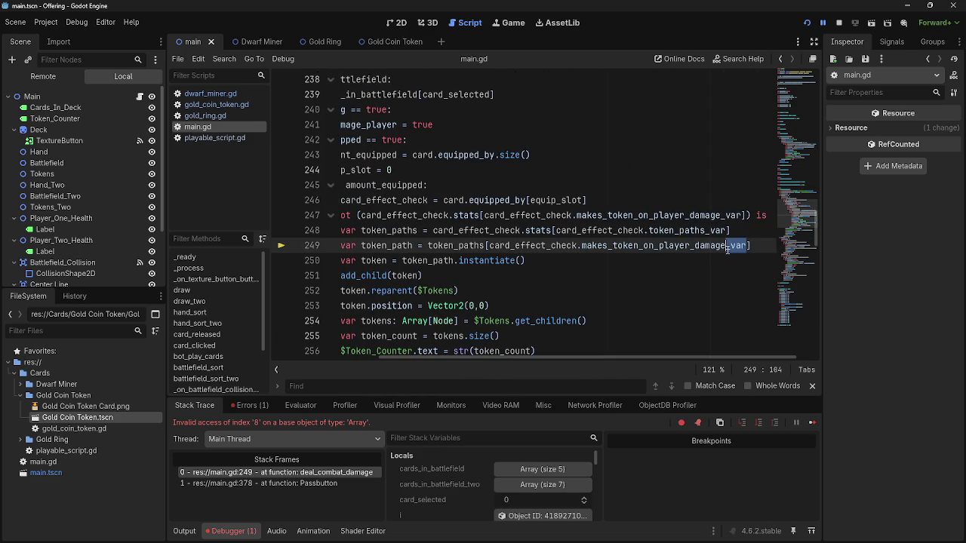
pyautogui.click(837, 24)
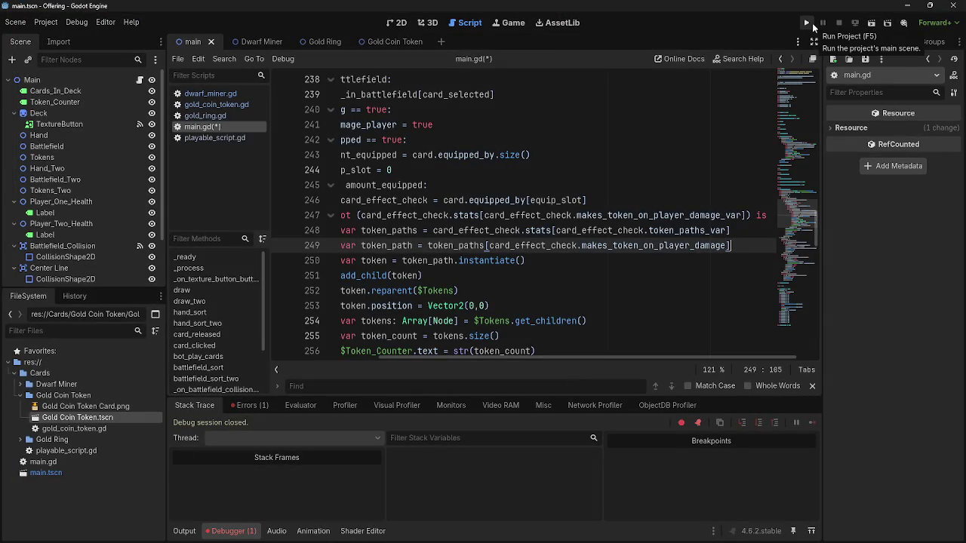
# - Launch the game, play a dwarf and a Gold Ring, equip rings onto dwarves, and pass the phase
pyautogui.click(812, 24)
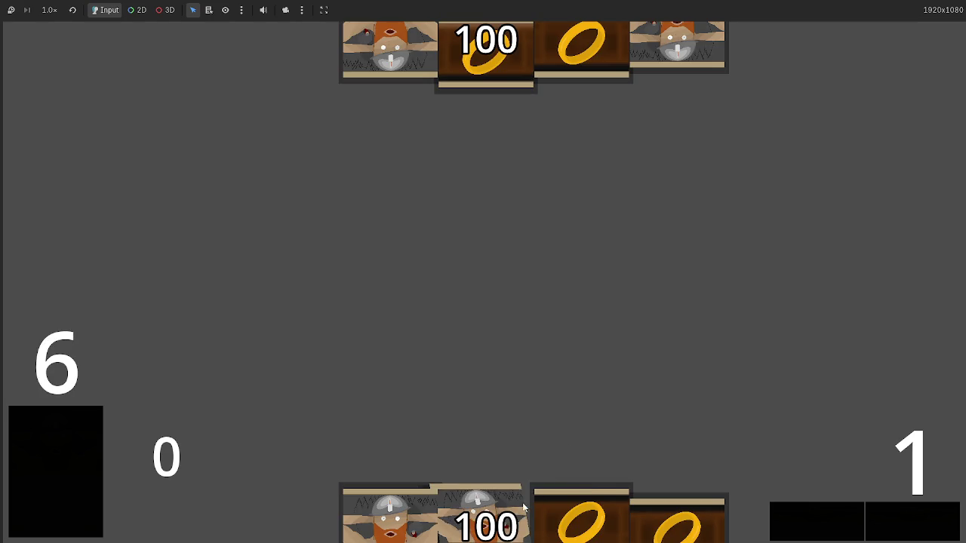
pyautogui.moveTo(525, 502); pyautogui.dragTo(509, 270)
pyautogui.moveTo(486, 513)
pyautogui.mouseDown()
pyautogui.moveTo(496, 265)
pyautogui.moveTo(498, 272)
pyautogui.mouseUp()
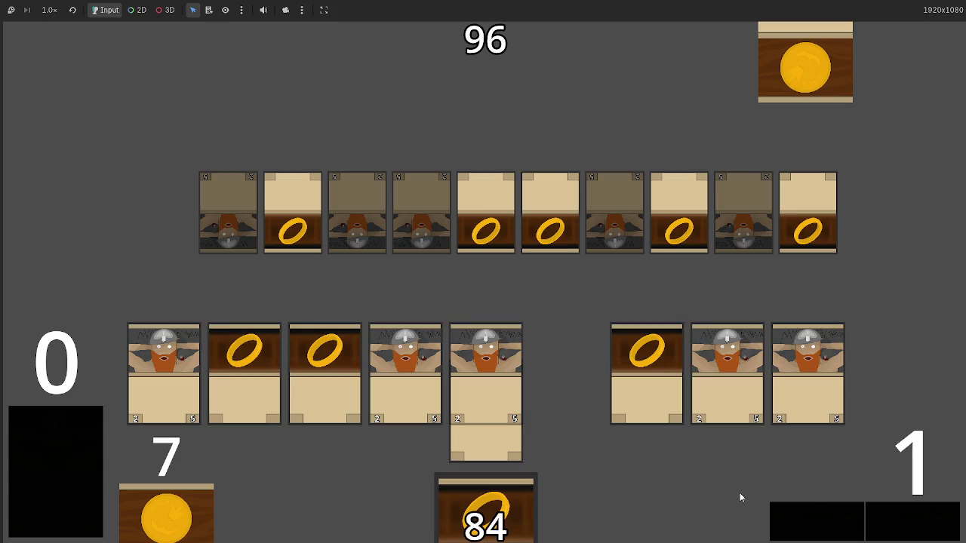
pyautogui.moveTo(650, 388)
pyautogui.mouseDown()
pyautogui.moveTo(642, 371)
pyautogui.moveTo(349, 368)
pyautogui.moveTo(341, 359)
pyautogui.mouseUp()
pyautogui.moveTo(241, 363); pyautogui.dragTo(169, 362)
pyautogui.click(911, 511)
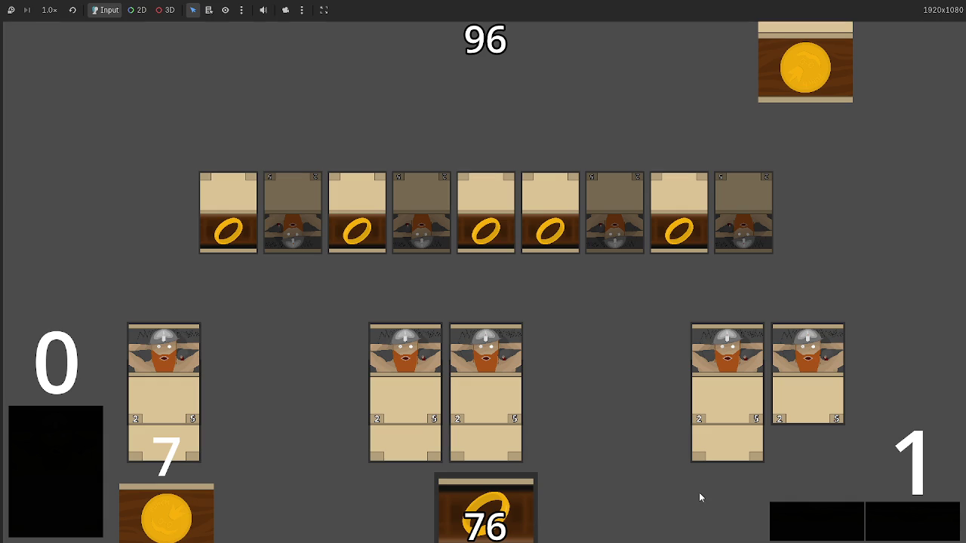
pyautogui.hotkey('alt', 'Tab')
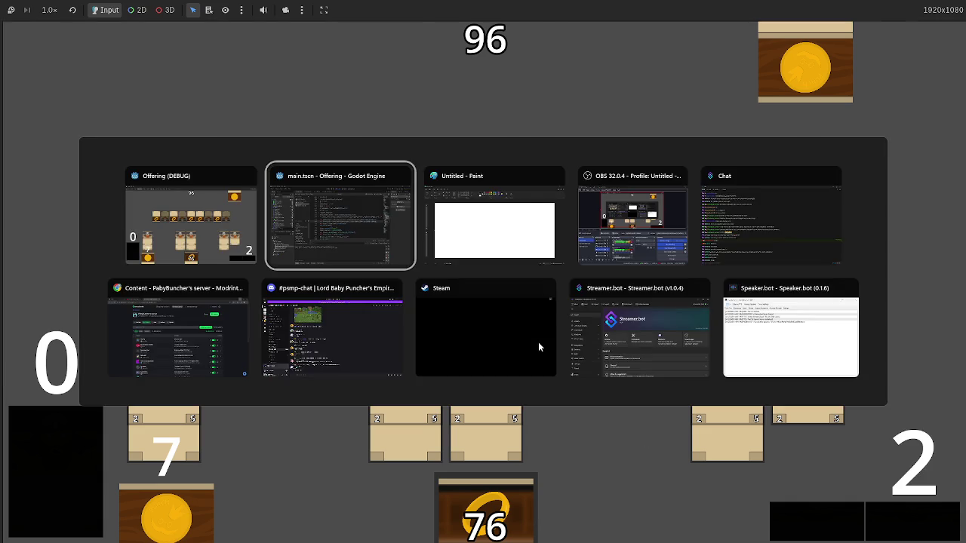
# - Set makes_token_on_creature_damage to false on line 17 of gold_ring.gd
pyautogui.click(545, 364)
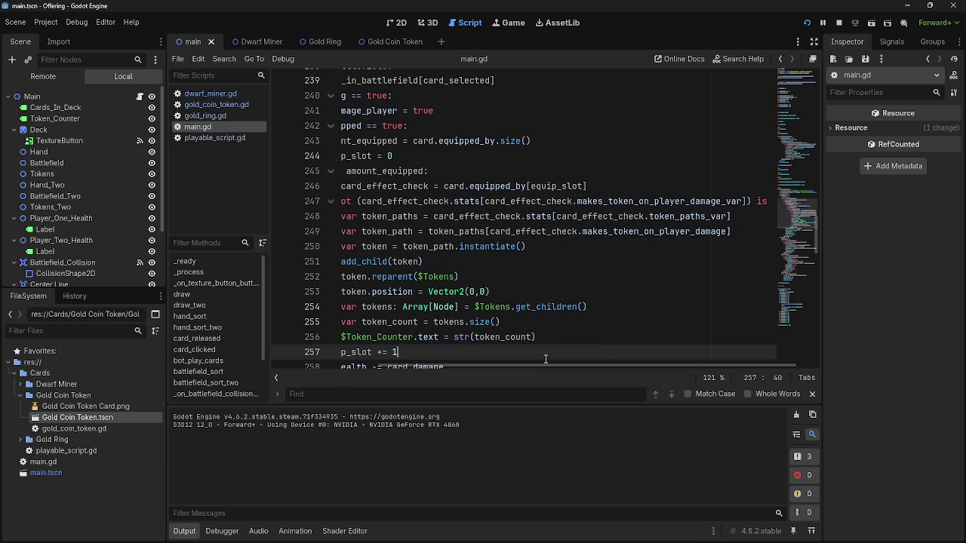
pyautogui.click(201, 140)
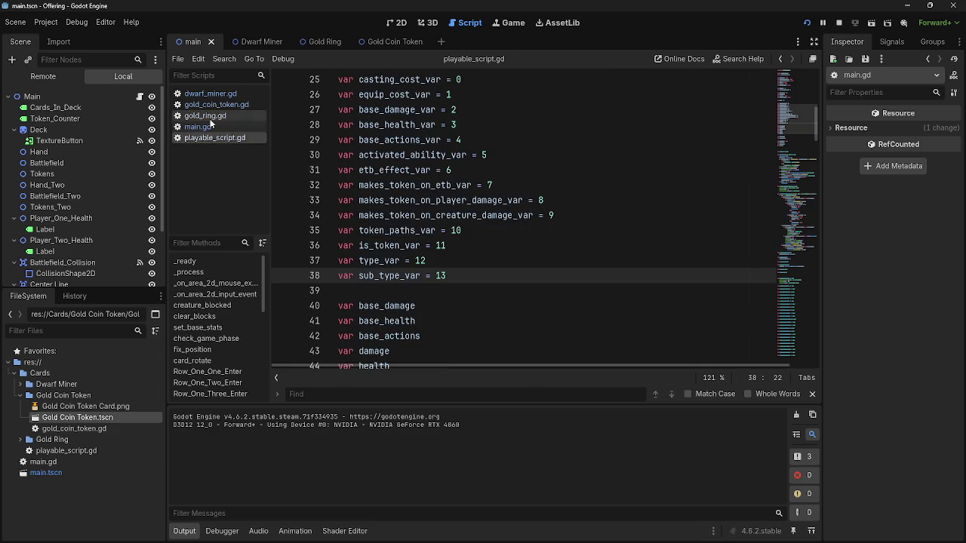
pyautogui.click(205, 115)
pyautogui.click(537, 320)
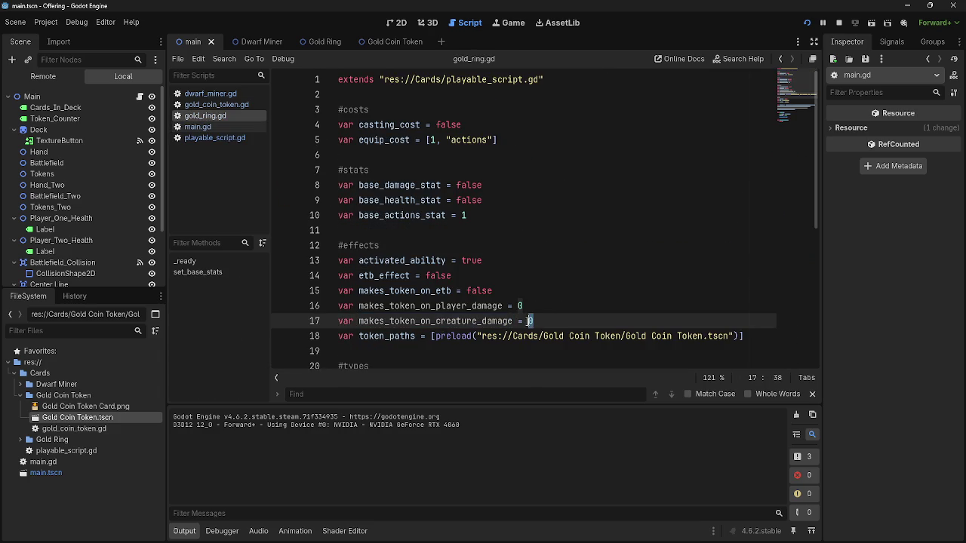
pyautogui.press('Return')
# - Compare playable_script.gd and main.gd, then relaunch the game with the updated ring
pyautogui.click(202, 138)
pyautogui.click(205, 116)
pyautogui.click(206, 128)
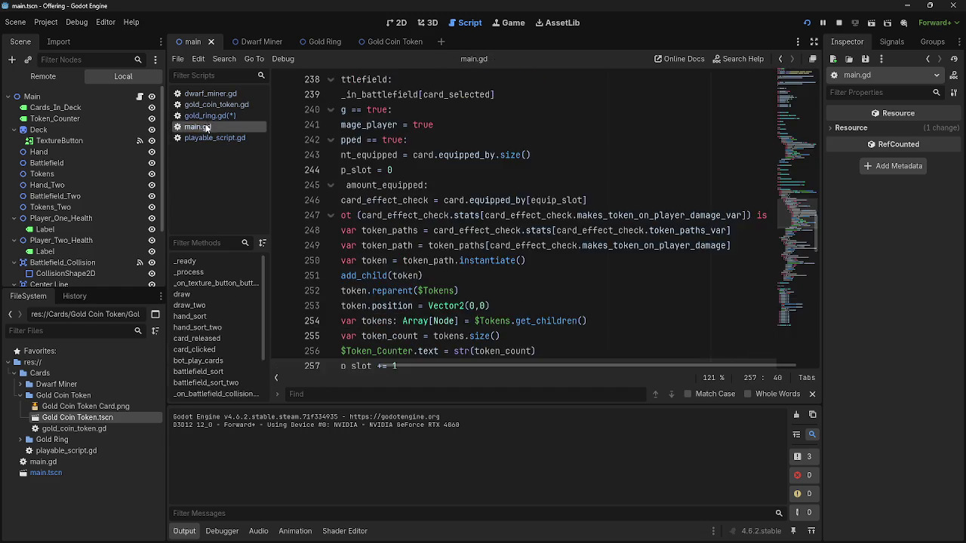
pyautogui.click(207, 138)
pyautogui.click(202, 127)
pyautogui.click(824, 23)
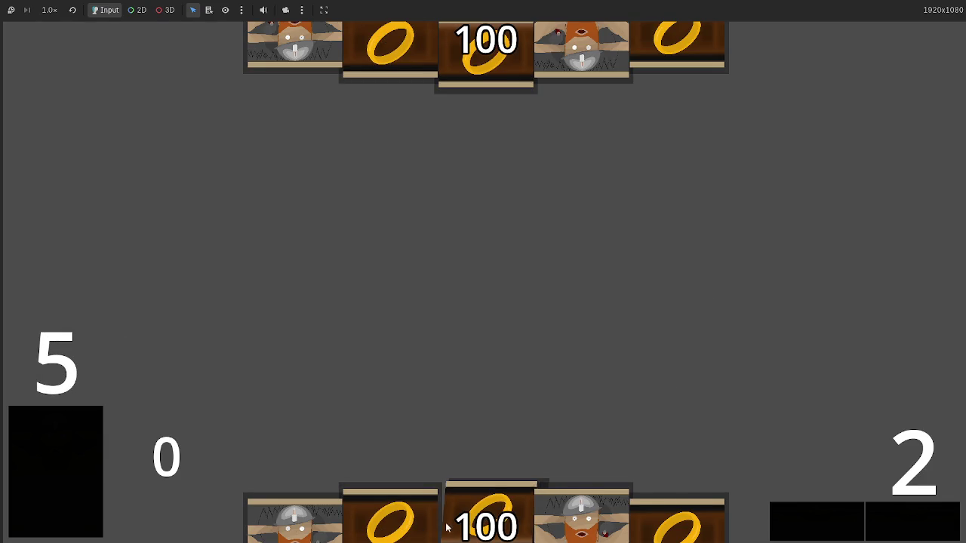
# - Play dwarf and ring cards from the hand onto the battlefield and advance the phase
pyautogui.moveTo(635, 530)
pyautogui.mouseDown()
pyautogui.moveTo(654, 276)
pyautogui.moveTo(485, 362)
pyautogui.mouseUp()
pyautogui.moveTo(294, 520)
pyautogui.mouseDown()
pyautogui.moveTo(531, 222)
pyautogui.moveTo(566, 362)
pyautogui.mouseUp()
pyautogui.moveTo(486, 513)
pyautogui.mouseDown()
pyautogui.moveTo(490, 214)
pyautogui.moveTo(498, 242)
pyautogui.mouseUp()
pyautogui.moveTo(582, 517)
pyautogui.mouseDown()
pyautogui.moveTo(507, 206)
pyautogui.moveTo(770, 260)
pyautogui.mouseUp()
pyautogui.click(895, 505)
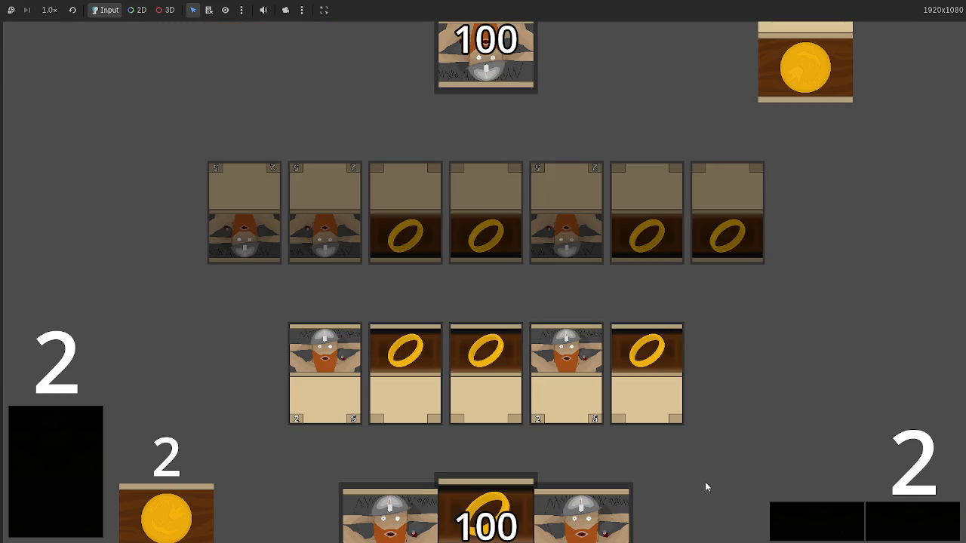
pyautogui.click(896, 522)
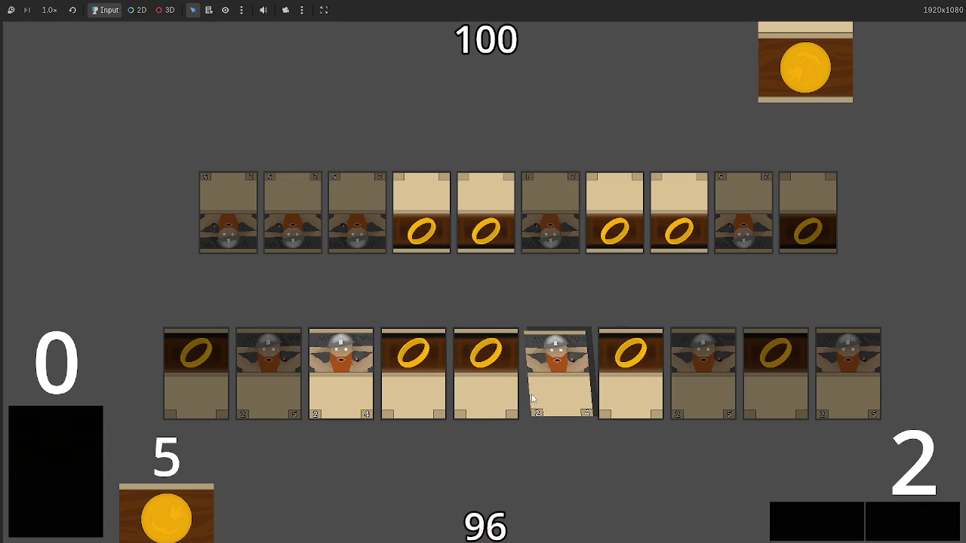
# - Check the code in the editor, then return to the game and advance another phase
pyautogui.hotkey('alt', 'Tab')
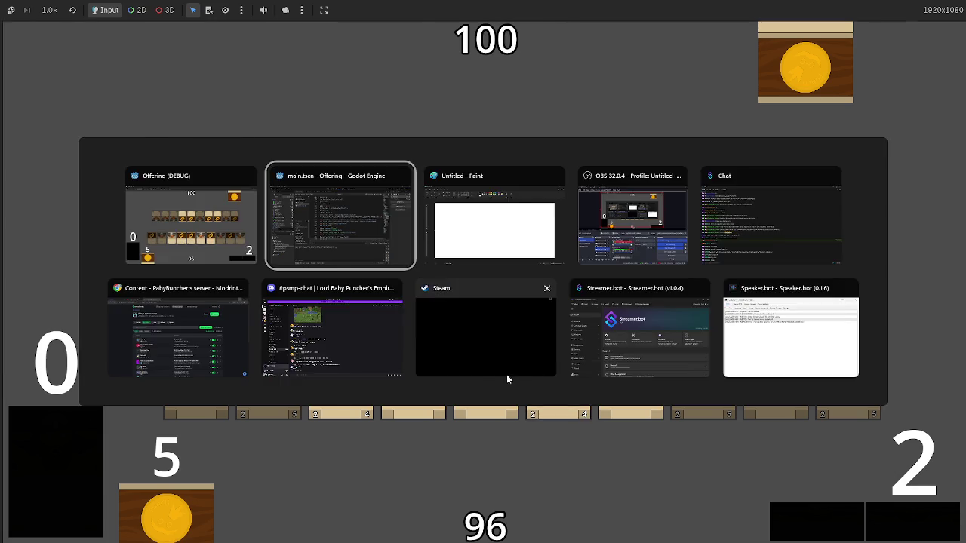
pyautogui.moveTo(506, 365); pyautogui.dragTo(373, 362)
pyautogui.hotkey('alt', 'Tab')
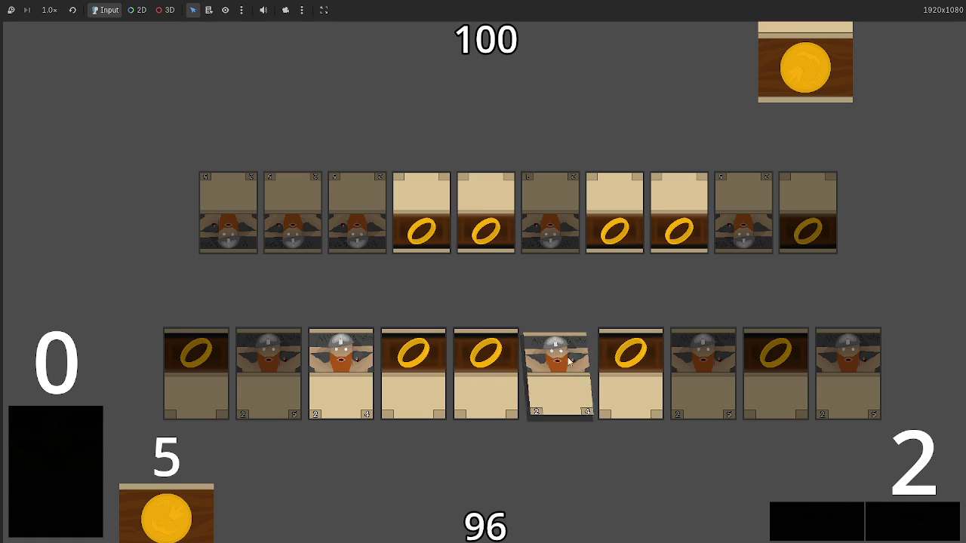
pyautogui.click(910, 511)
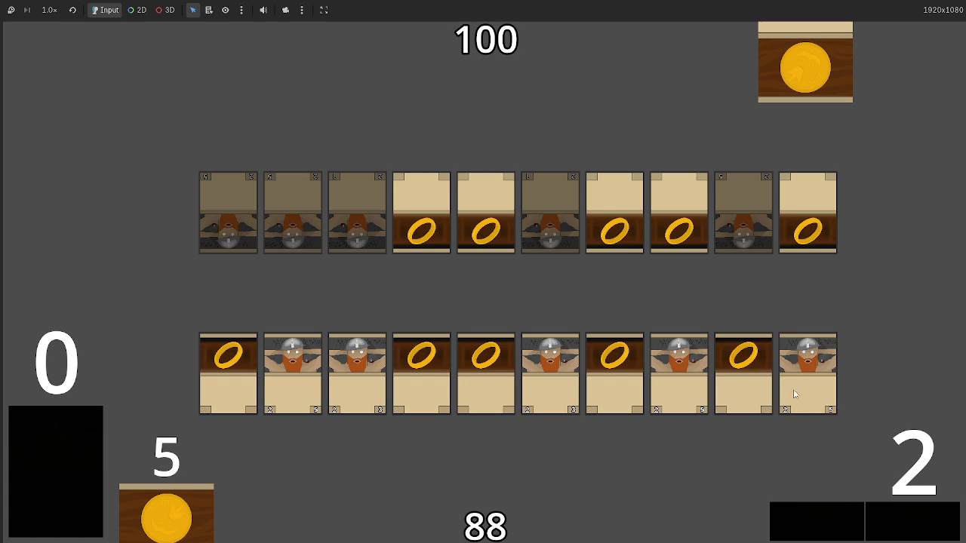
# - Equip two rings onto dwarves and start the dwarves' attack on the opponent
pyautogui.click(811, 405)
pyautogui.click(679, 378)
pyautogui.click(545, 358)
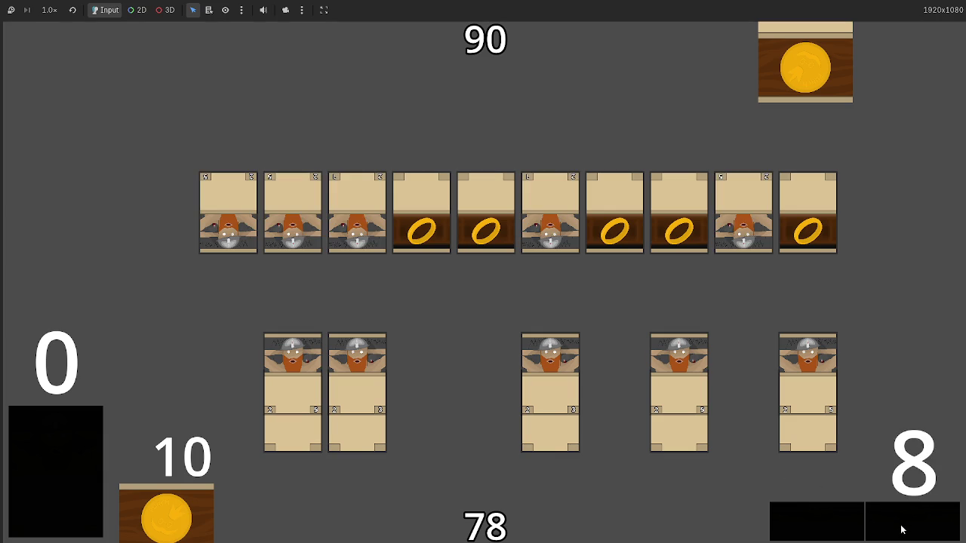
pyautogui.moveTo(811, 400)
pyautogui.mouseDown()
pyautogui.moveTo(811, 374)
pyautogui.moveTo(689, 358)
pyautogui.mouseUp()
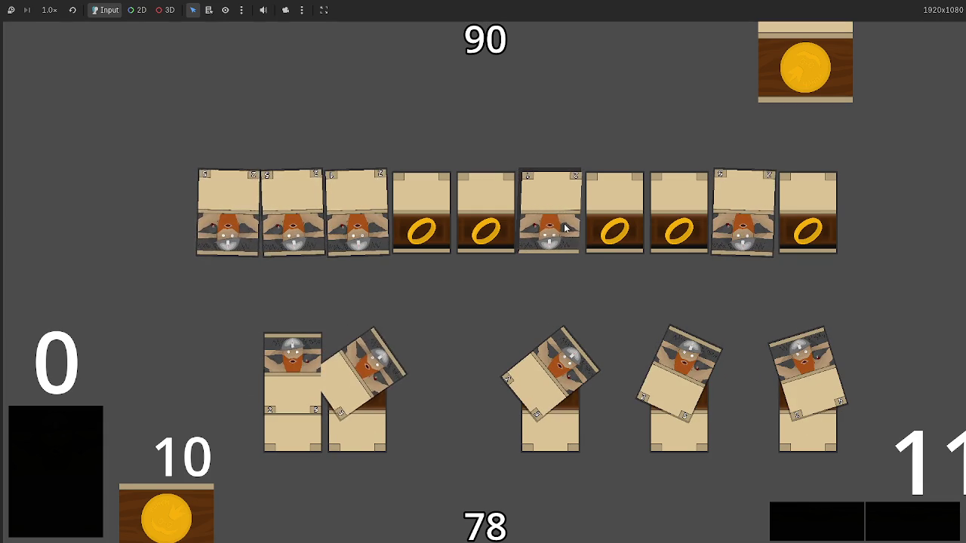
# - Resolve combat and send all the ring-equipped dwarves to attack over the next turns
pyautogui.click(357, 227)
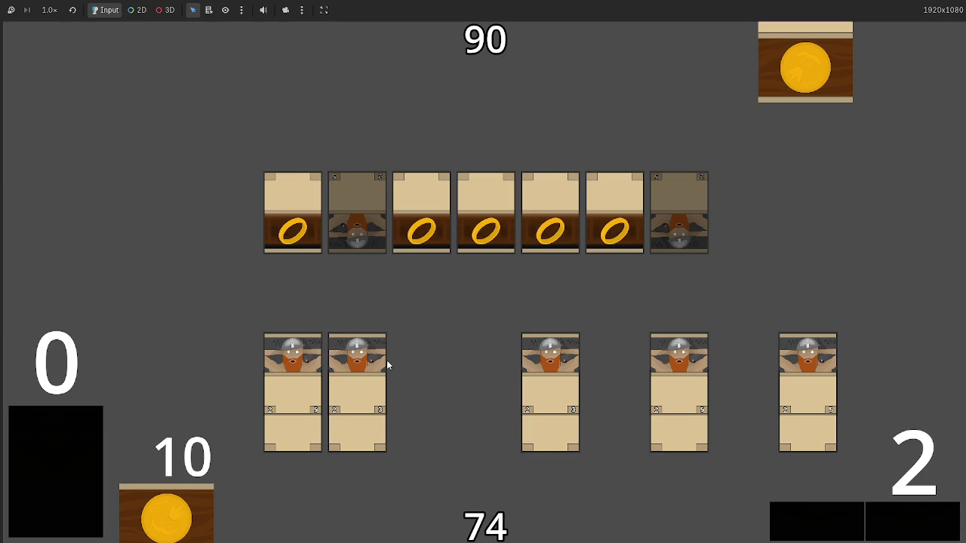
pyautogui.click(896, 522)
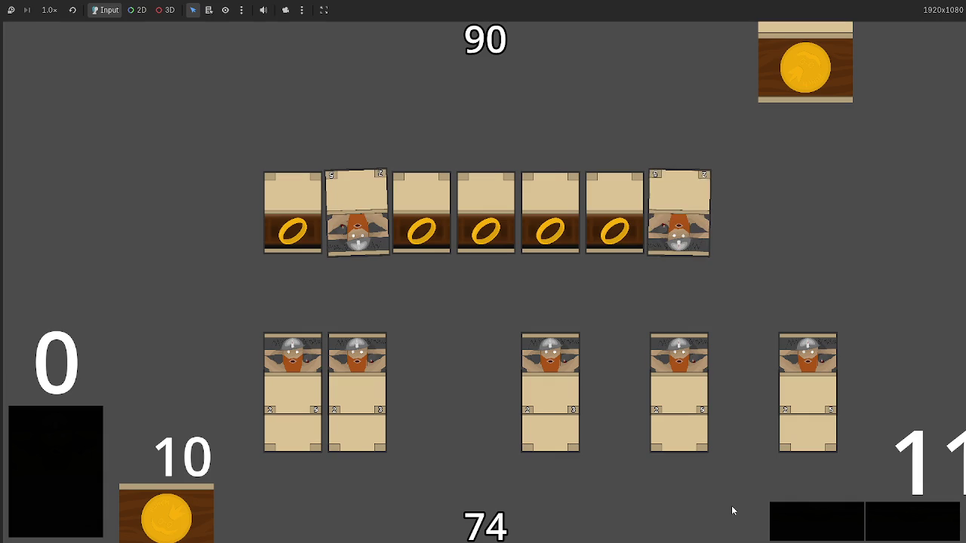
pyautogui.click(807, 366)
pyautogui.click(704, 355)
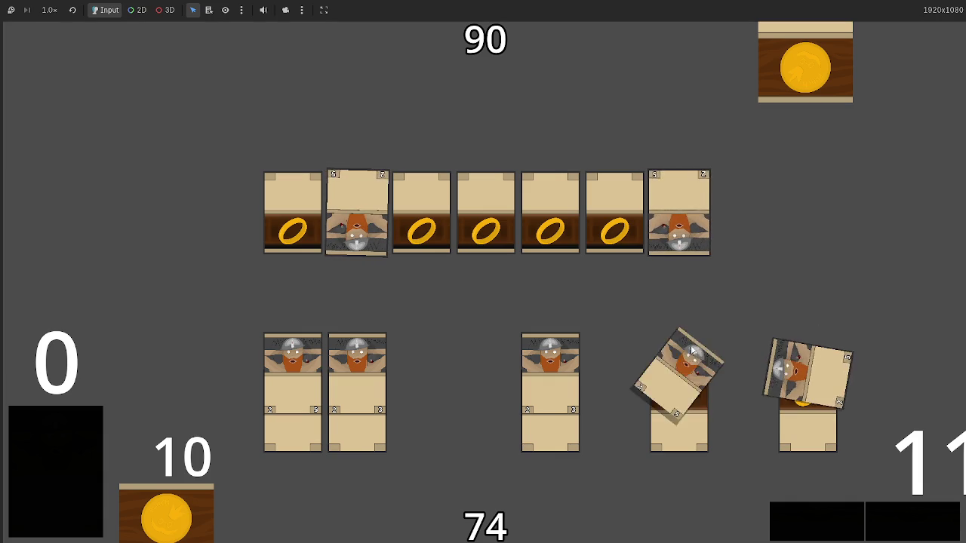
pyautogui.click(569, 356)
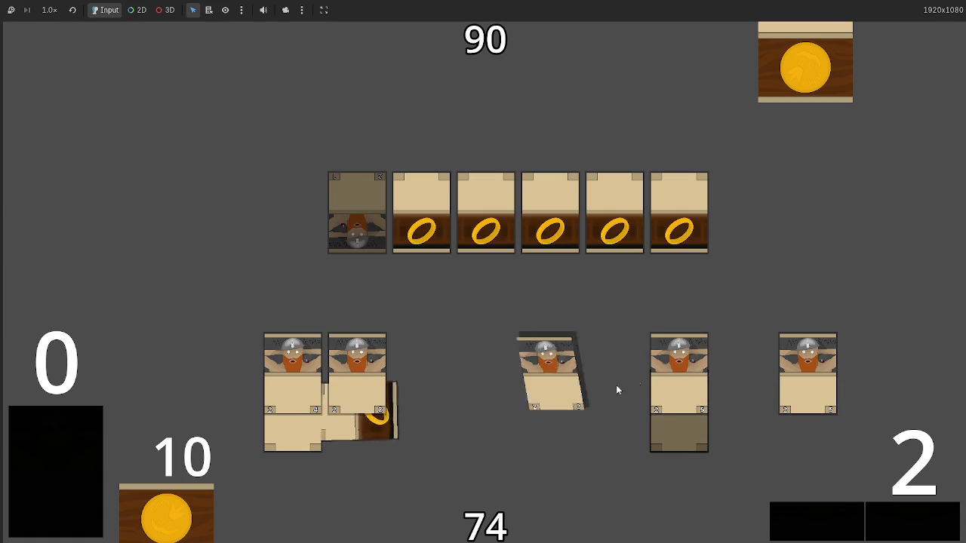
pyautogui.click(919, 531)
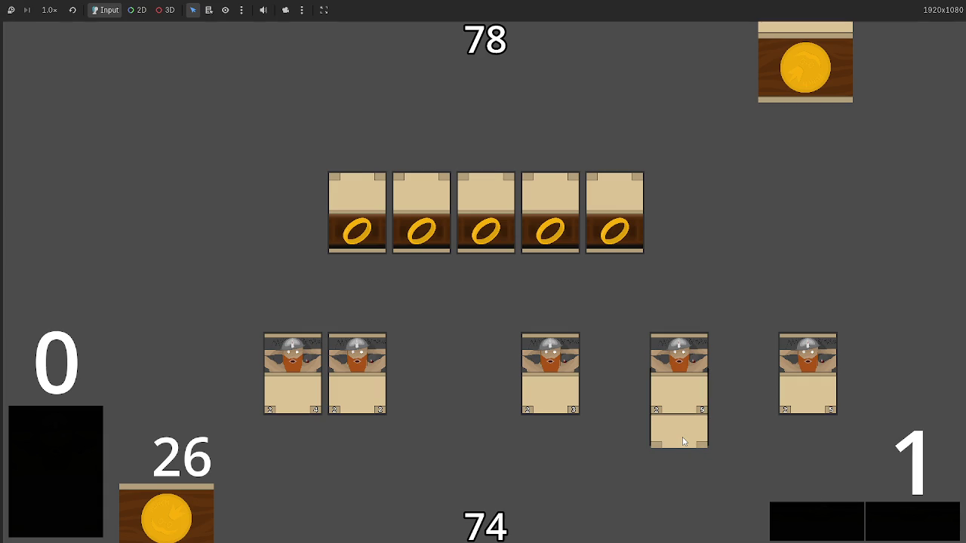
# - Equip a ring onto the rightmost dwarf, then move it to the neighbouring dwarf
pyautogui.moveTo(787, 390); pyautogui.dragTo(806, 428)
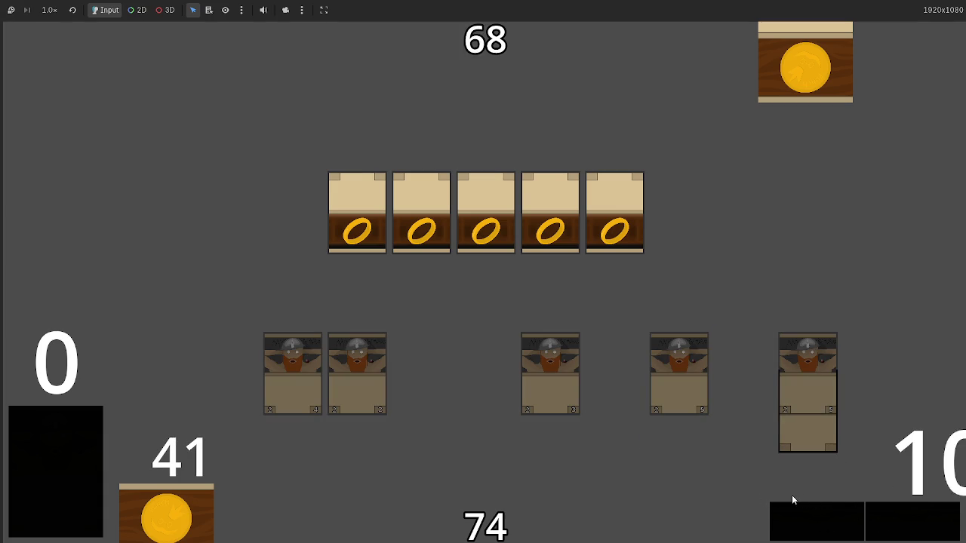
pyautogui.moveTo(786, 450)
pyautogui.mouseDown()
pyautogui.moveTo(794, 435)
pyautogui.moveTo(685, 391)
pyautogui.mouseUp()
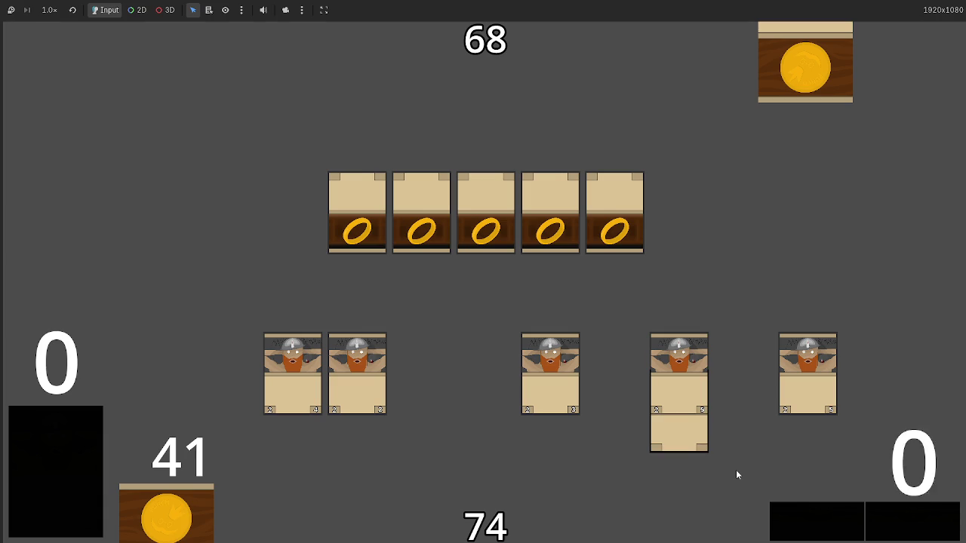
pyautogui.click(674, 429)
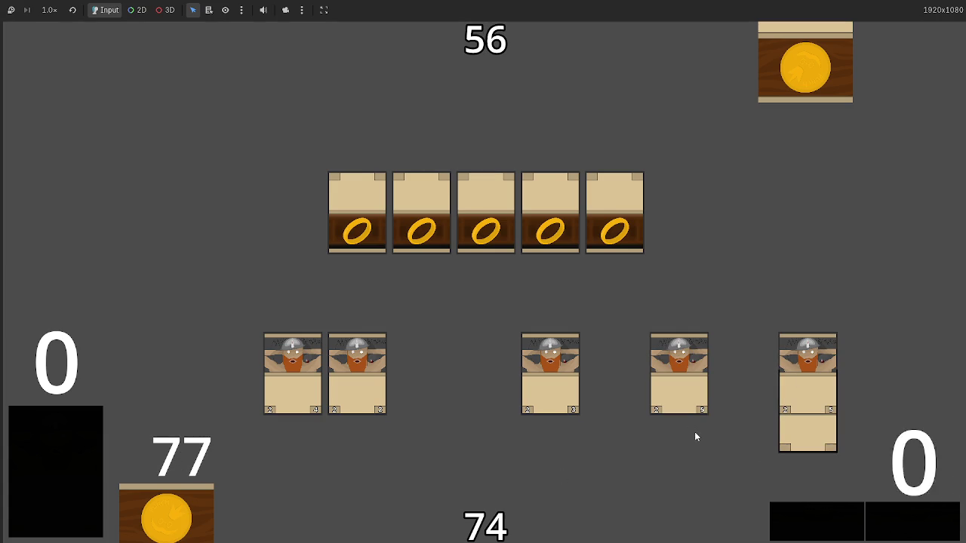
# - Move the ring under the middle dwarf, pass the turn, then shift it onto the second dwarf
pyautogui.click(810, 449)
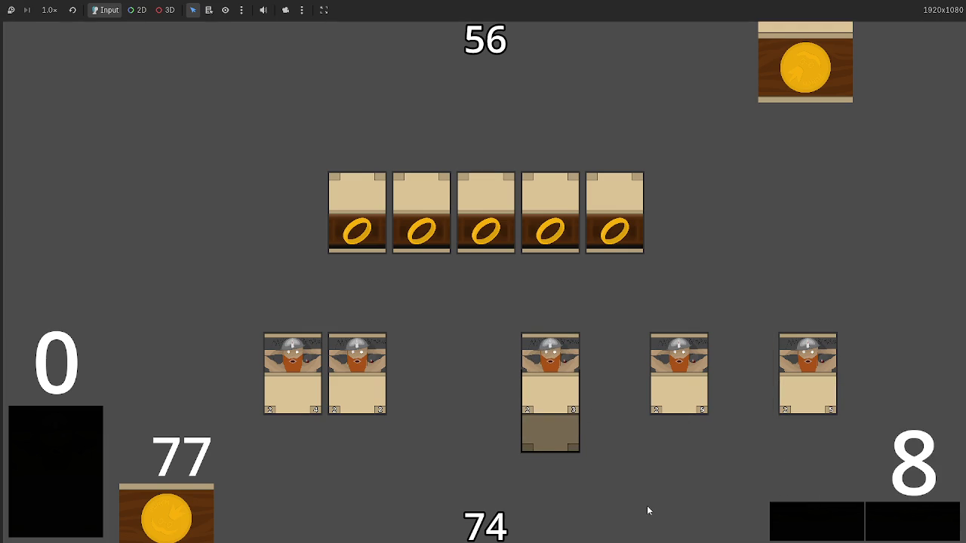
pyautogui.click(782, 521)
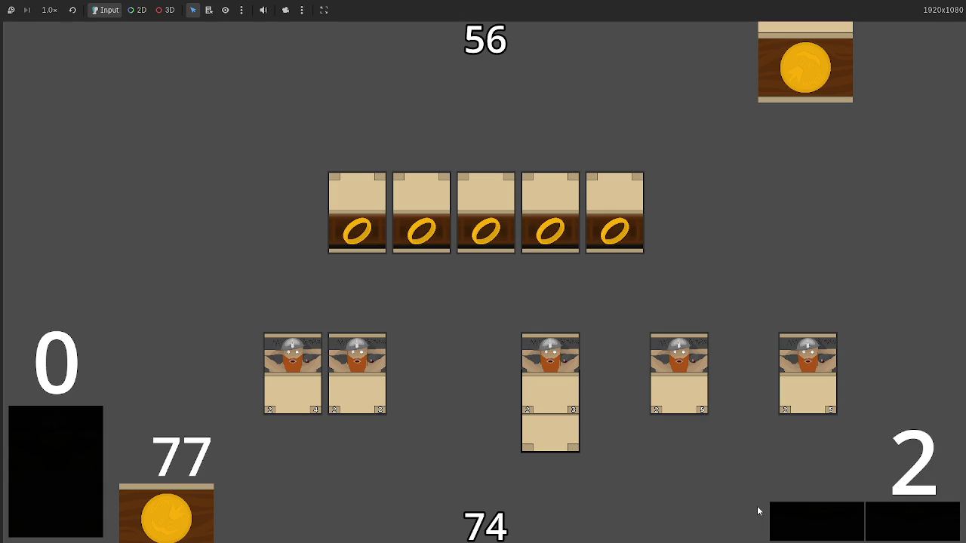
pyautogui.click(571, 447)
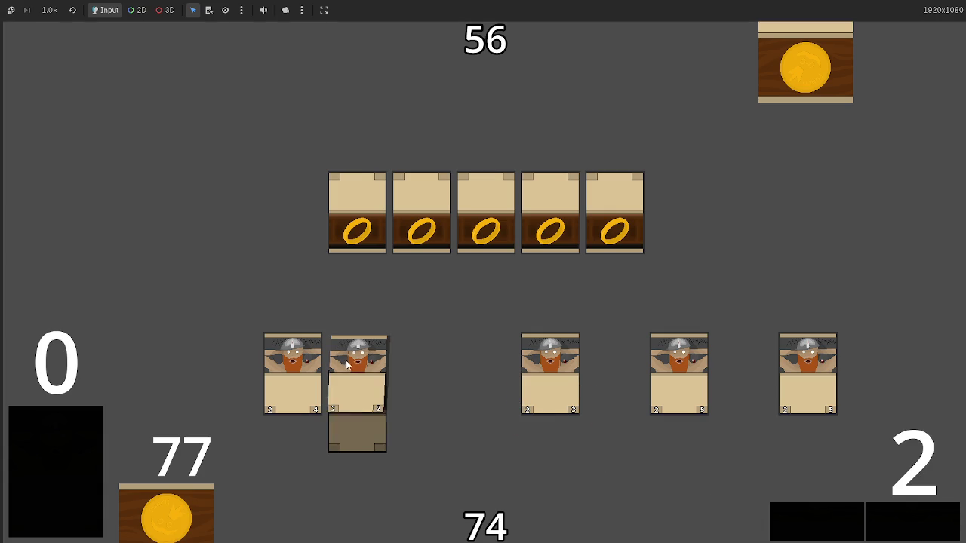
# - Play combat rounds until opponent health reaches 26, then move the ring to the fourth dwarf
pyautogui.click(919, 520)
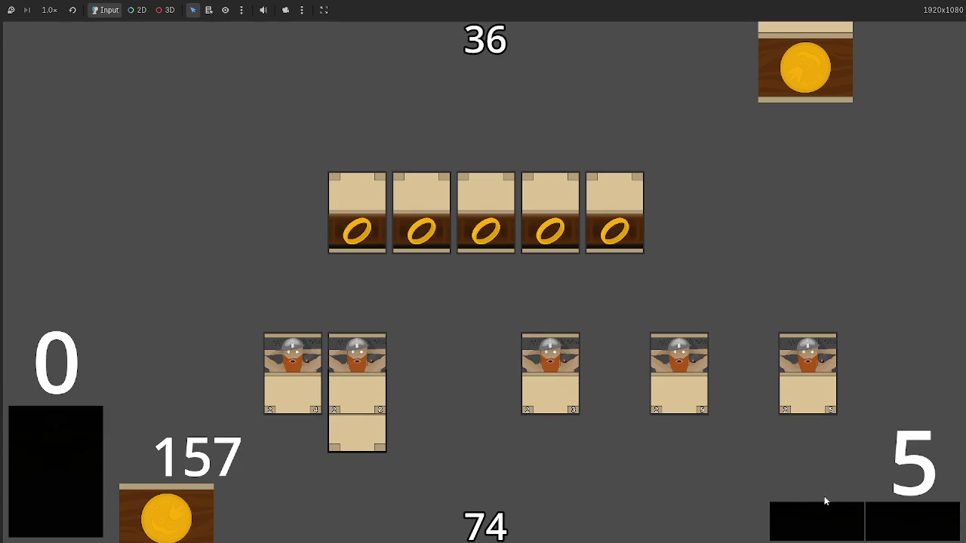
pyautogui.click(929, 528)
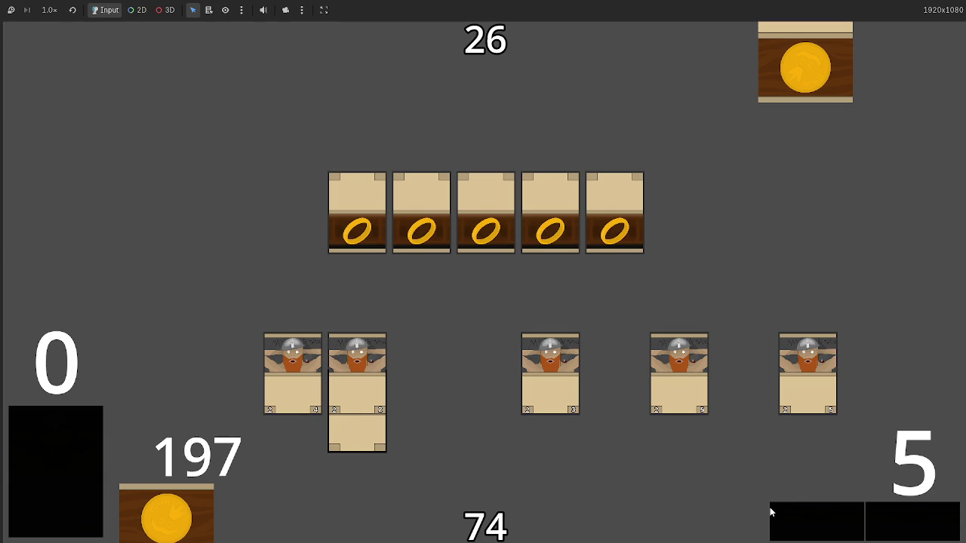
pyautogui.click(917, 526)
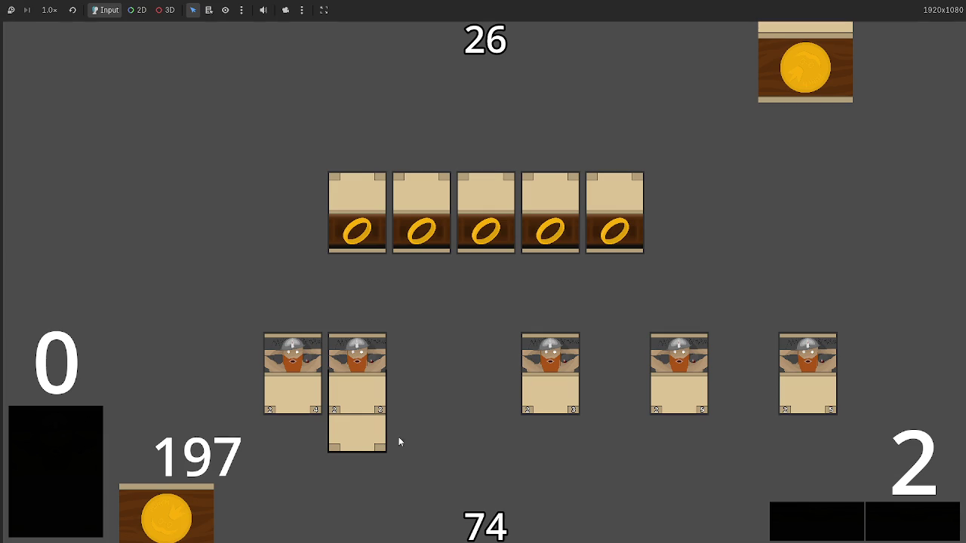
pyautogui.click(362, 417)
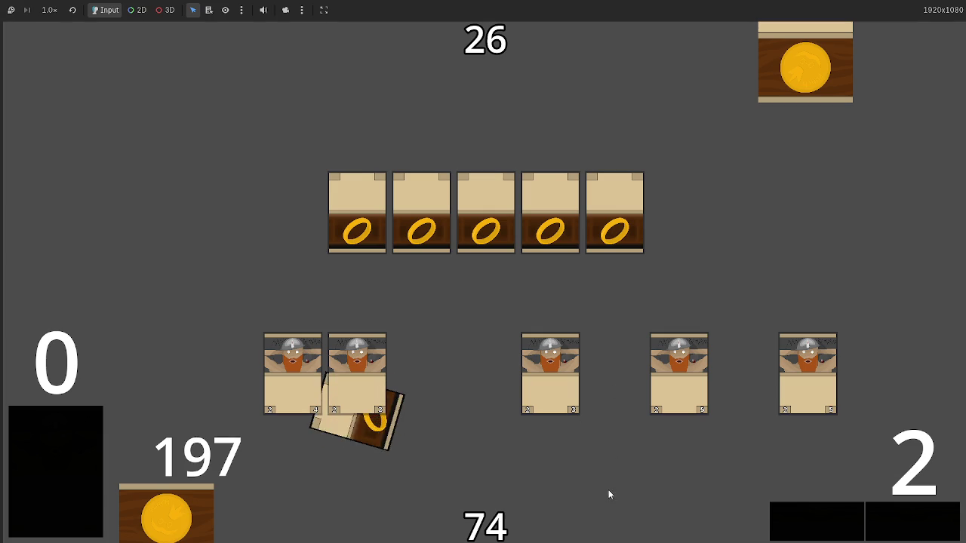
pyautogui.click(674, 363)
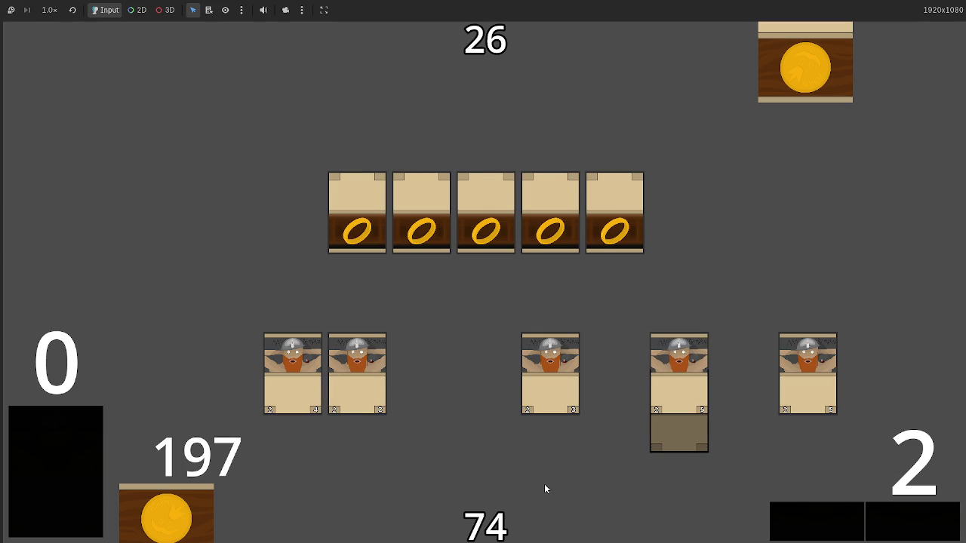
# - Advance two phases so combat drops the opponent to 16 and tokens to 242, then return to the editor
pyautogui.hotkey('alt', 'Tab')
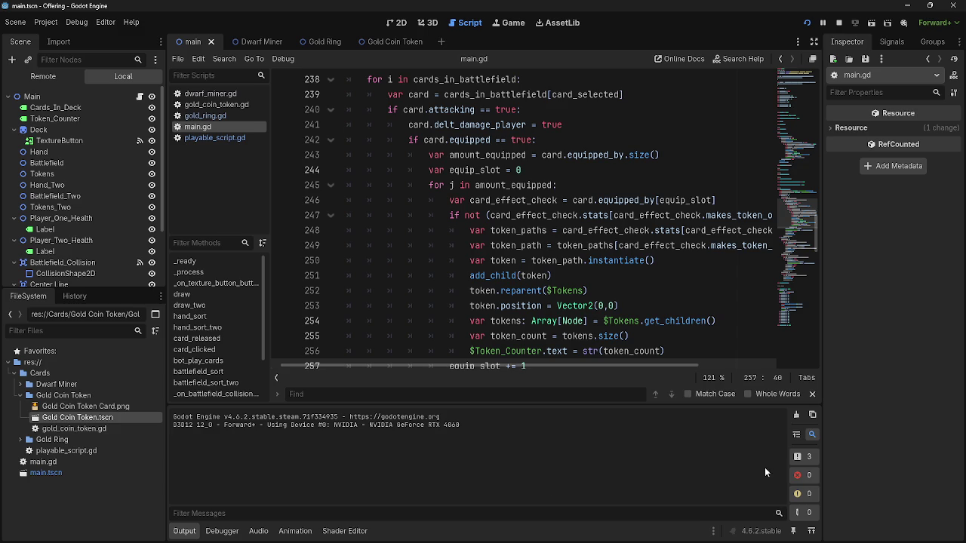
pyautogui.hotkey('alt', 'Tab')
pyautogui.hotkey('alt', 'Tab')
pyautogui.click(222, 531)
pyautogui.hotkey('alt', 'Tab')
pyautogui.hotkey('alt', 'Tab')
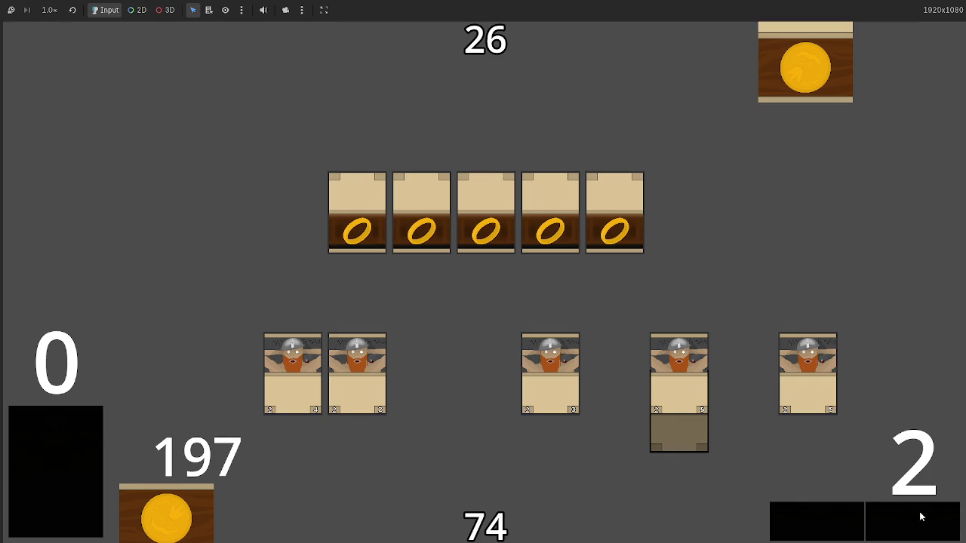
pyautogui.click(862, 518)
pyautogui.click(860, 518)
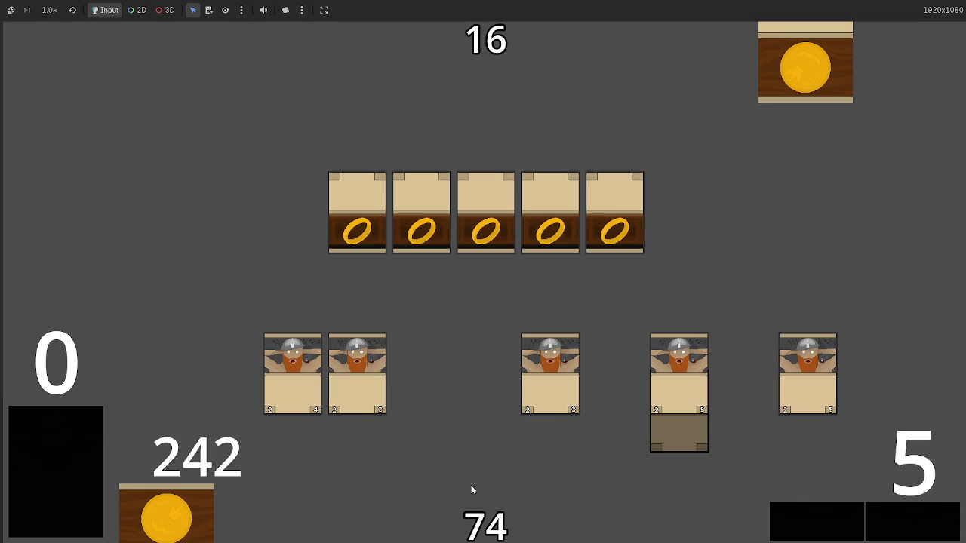
pyautogui.press('F8')
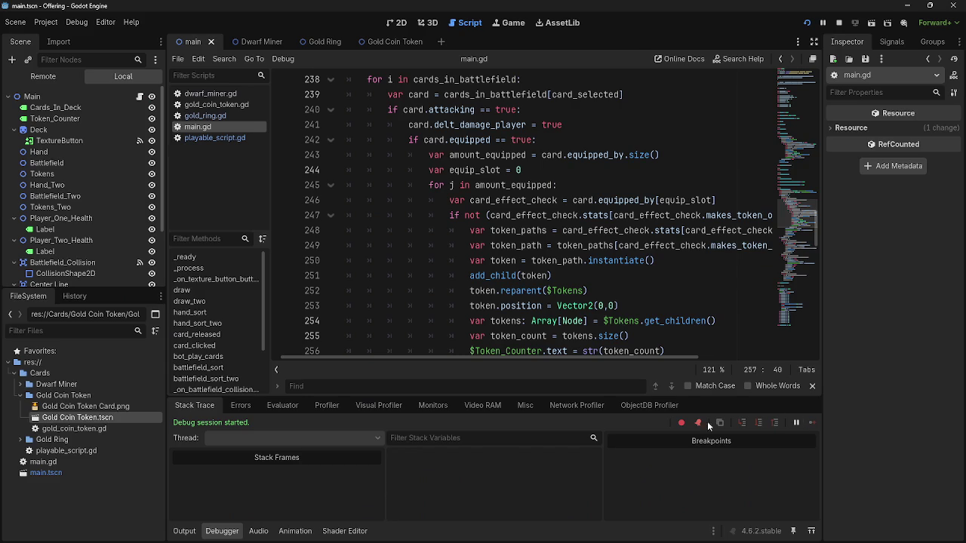
# - Show the Output log and review the deal_combat_damage call inside main.gd's game_phase == 5 block
pyautogui.click(184, 530)
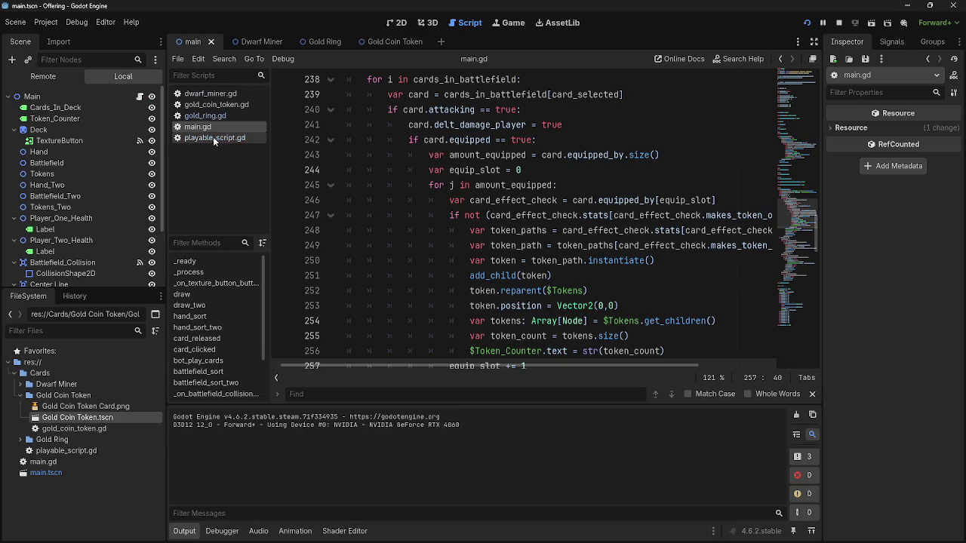
pyautogui.click(212, 139)
pyautogui.click(217, 124)
pyautogui.scroll(-10, 451, 345)
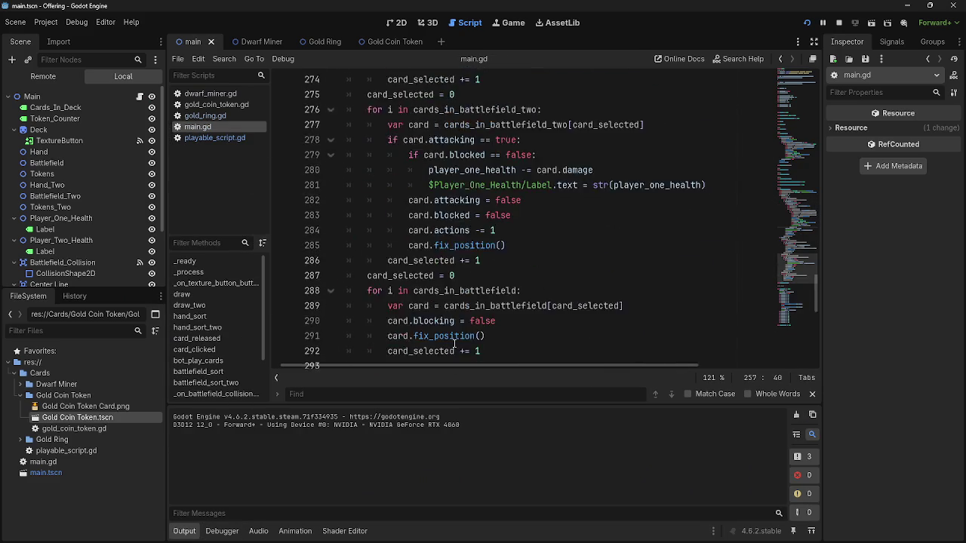
pyautogui.scroll(-5, 451, 345)
pyautogui.scroll(2, 451, 345)
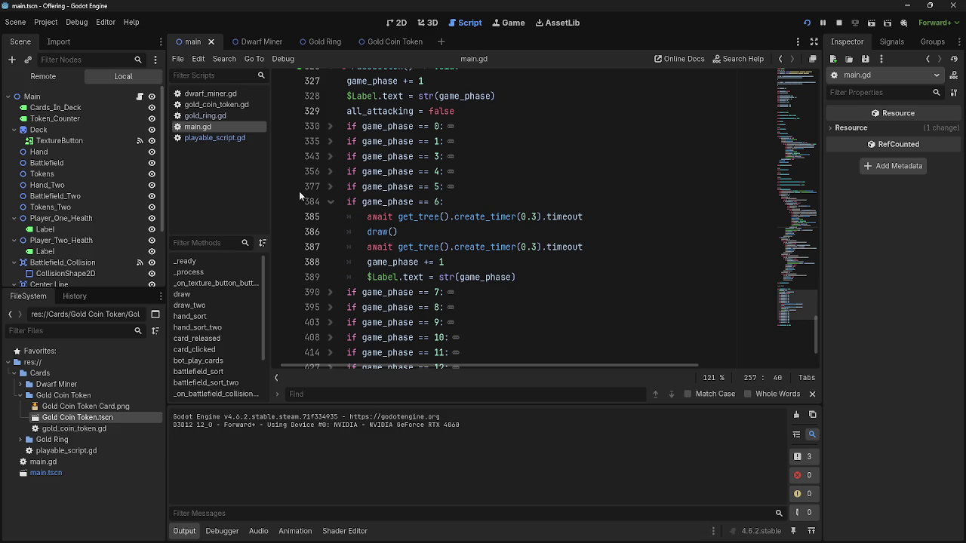
pyautogui.click(341, 188)
pyautogui.click(381, 217)
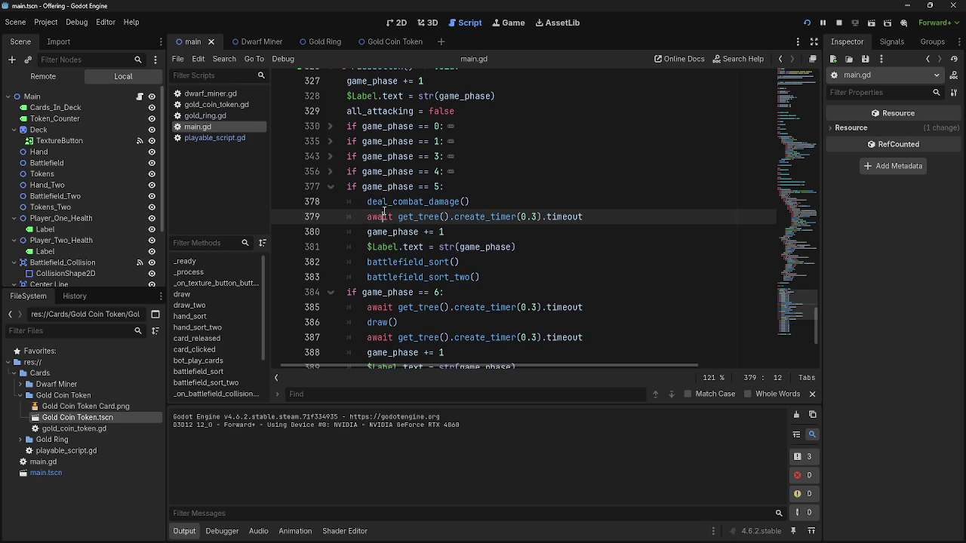
pyautogui.doubleClick(386, 203)
pyautogui.click(323, 192)
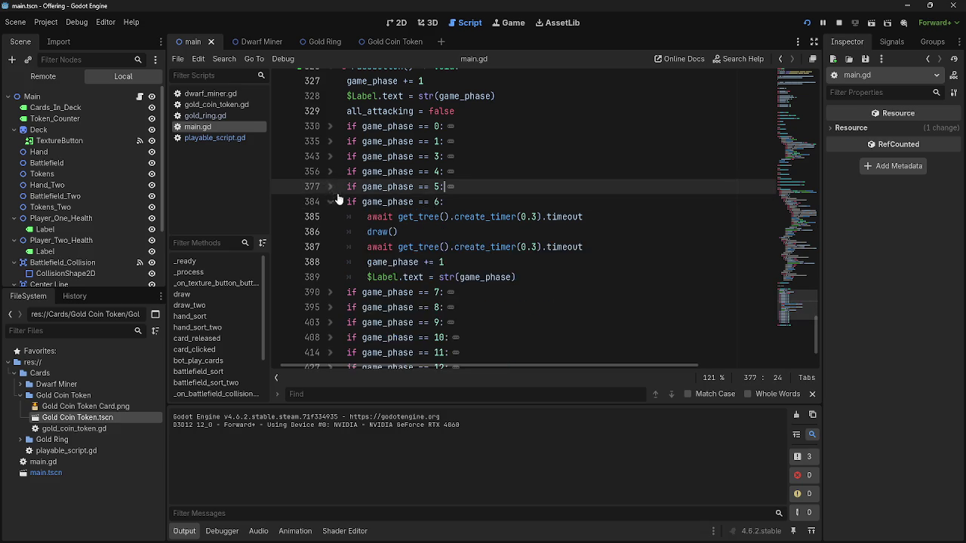
# - Look over line 225 and the output log, then bring the running game back
pyautogui.scroll(6, 485, 302)
pyautogui.scroll(9, 485, 302)
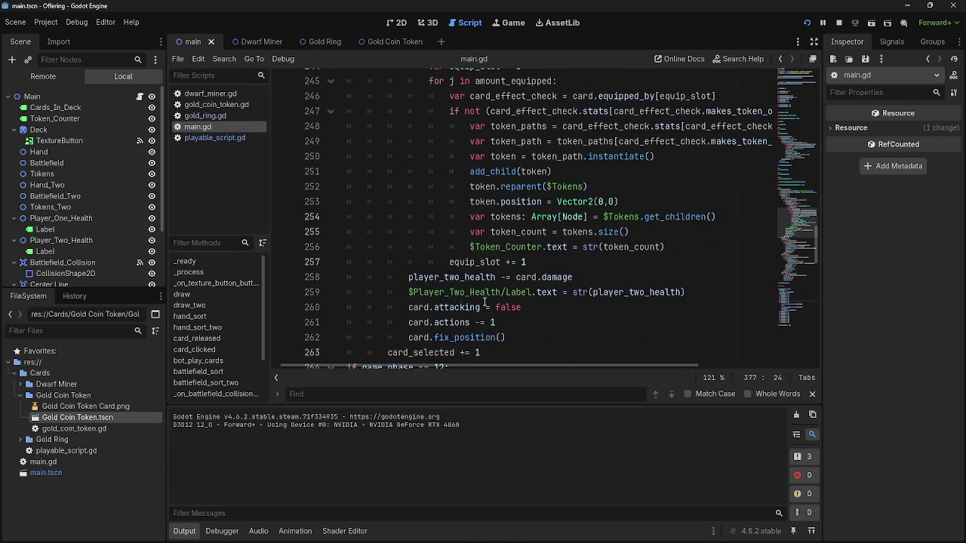
pyautogui.scroll(-2, 485, 301)
pyautogui.scroll(5, 485, 302)
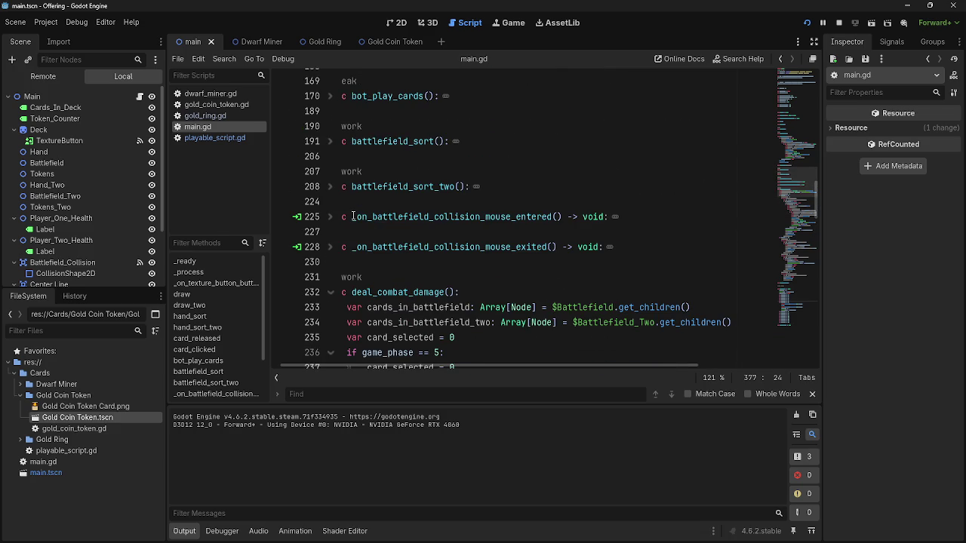
pyautogui.click(352, 216)
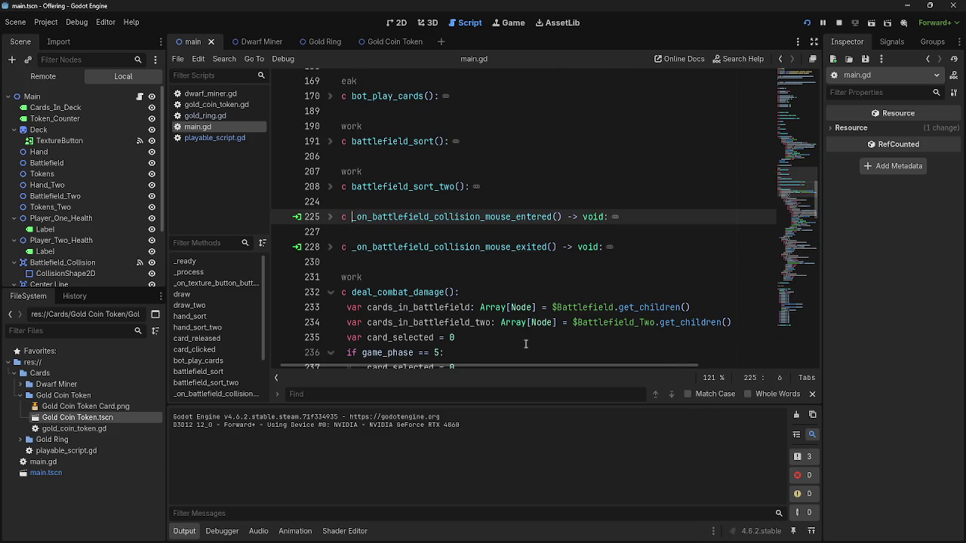
pyautogui.click(222, 531)
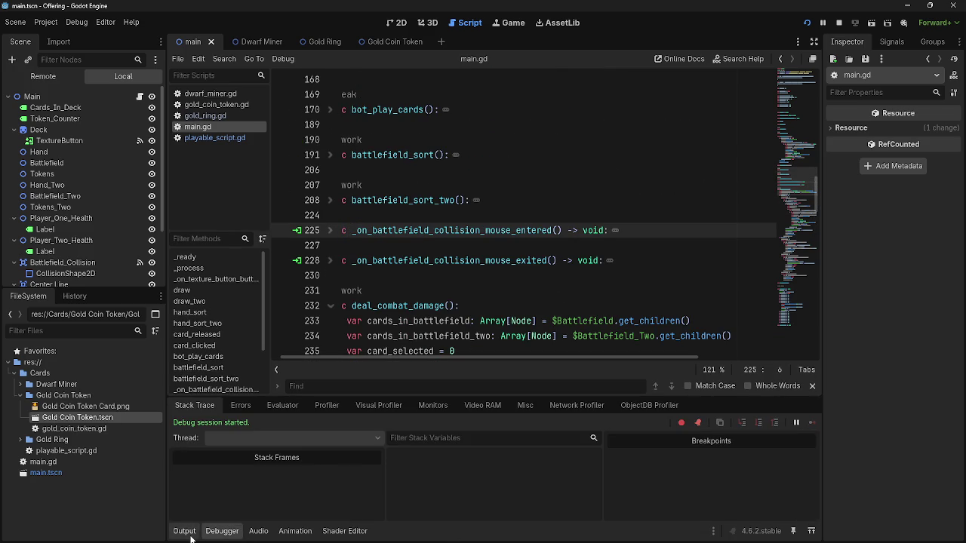
pyautogui.click(189, 534)
pyautogui.scroll(-1, 287, 365)
pyautogui.hscroll(-1, 287, 366)
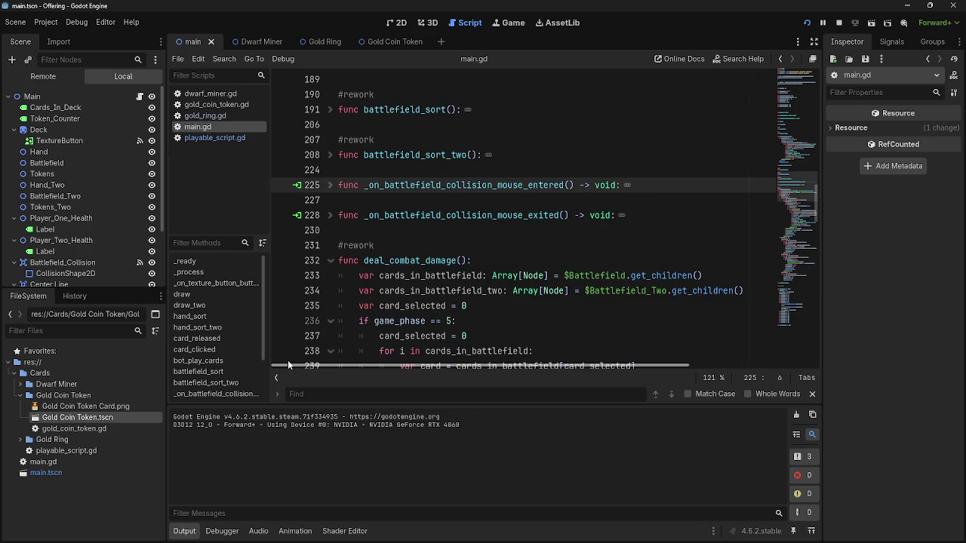
pyautogui.hscroll(2, 339, 367)
pyautogui.hscroll(-2, 332, 370)
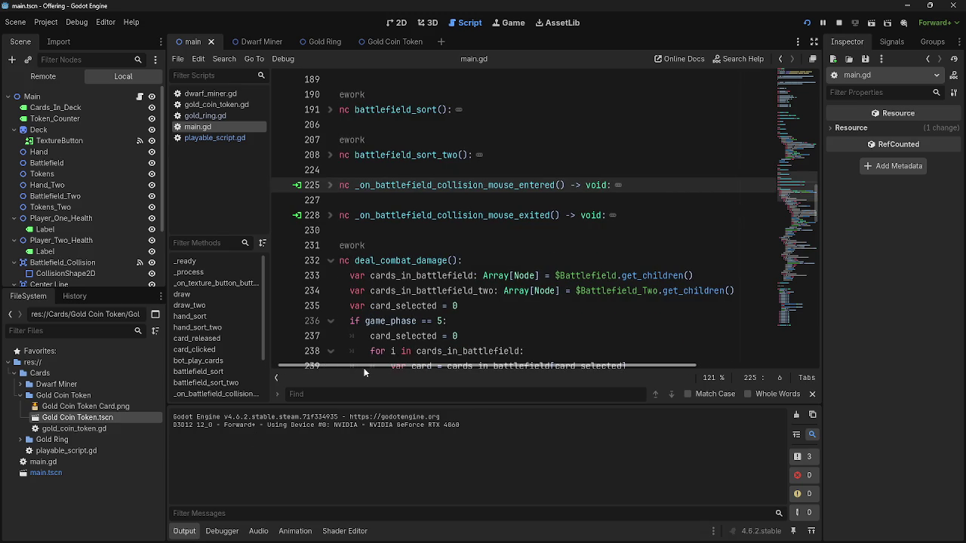
pyautogui.scroll(-3, 324, 373)
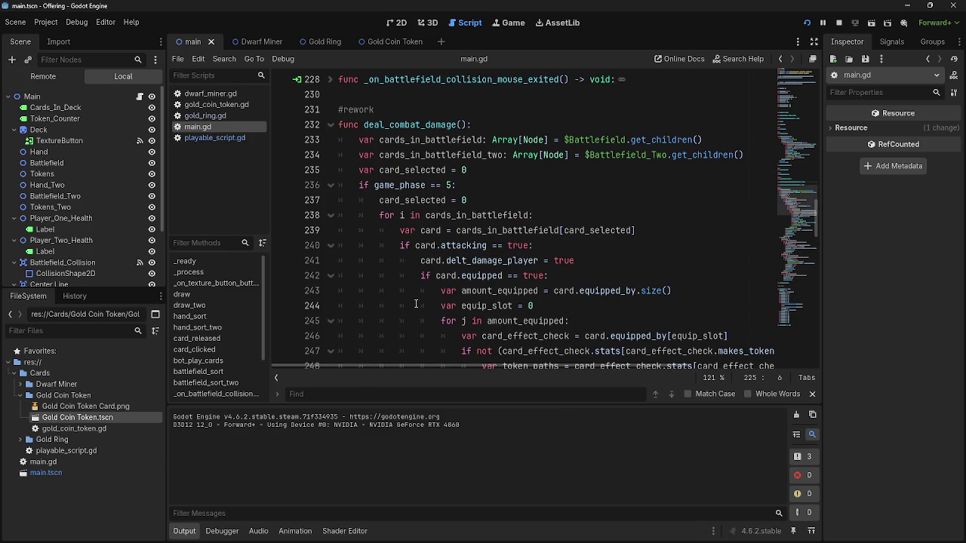
pyautogui.press('F5')
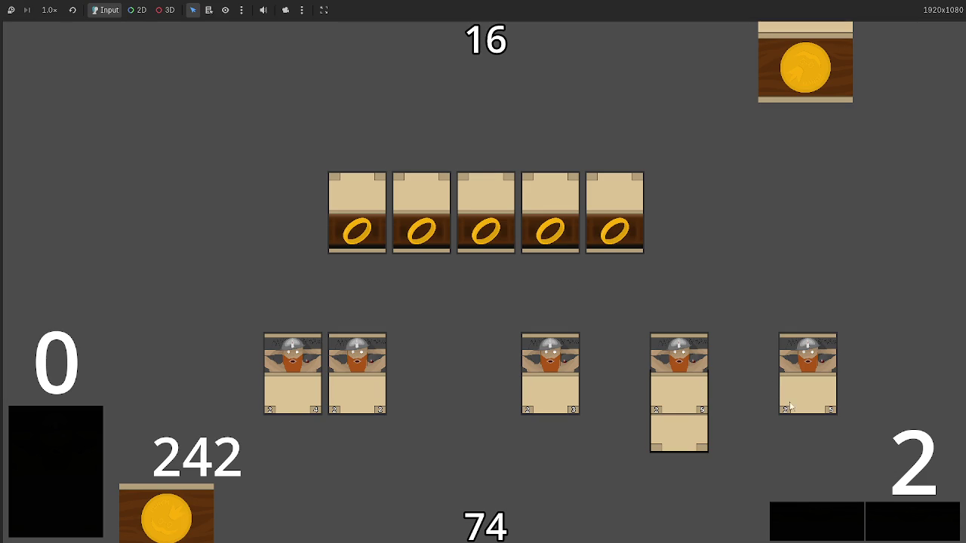
# - Attack again to drop the opponent to 6 and tokens to 287, then return to the editor
pyautogui.click(849, 519)
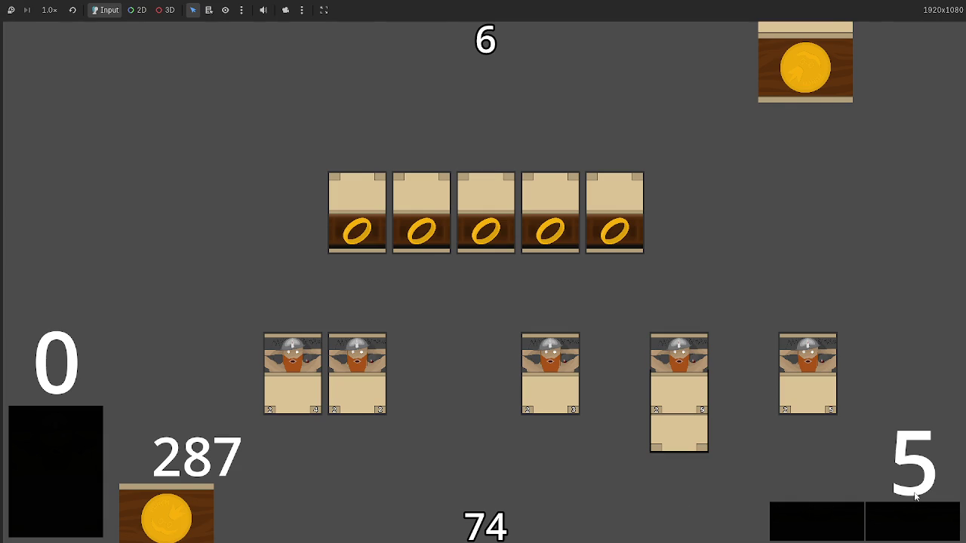
pyautogui.hotkey('alt', 'Tab')
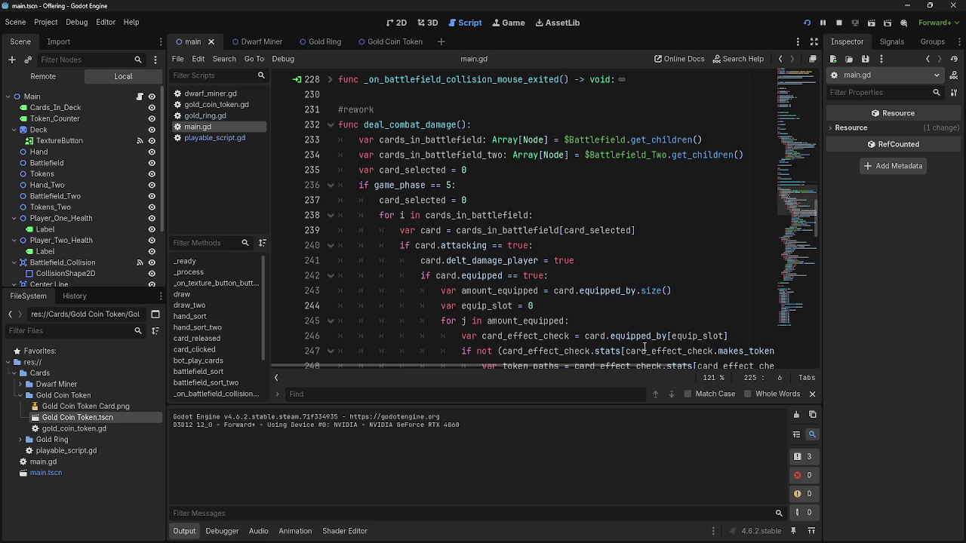
# - Select the token-spawning loop on lines 245–256 of main.gd, then bring the Offering game window forward
pyautogui.scroll(-5, 643, 311)
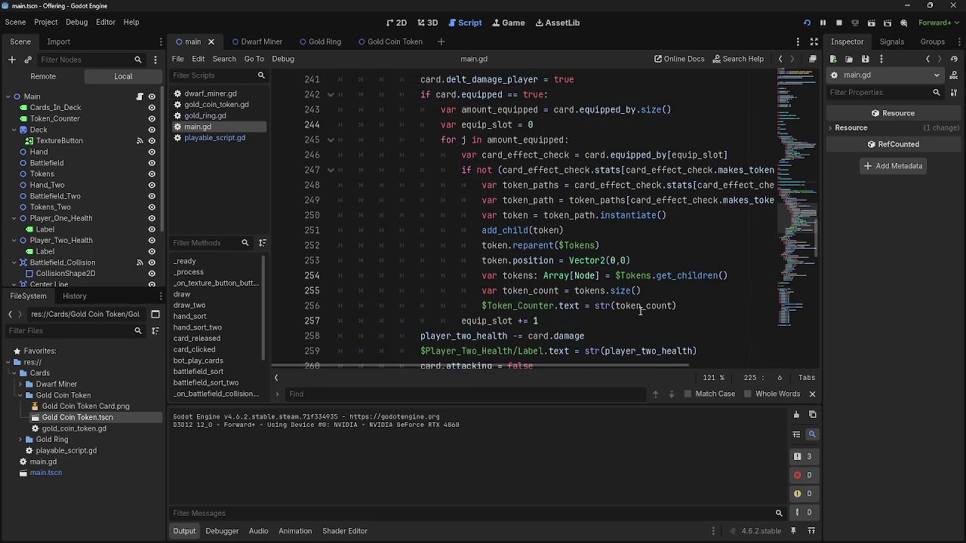
pyautogui.moveTo(689, 309)
pyautogui.mouseDown()
pyautogui.moveTo(574, 215)
pyautogui.moveTo(438, 155)
pyautogui.moveTo(441, 140)
pyautogui.mouseUp()
pyautogui.click(646, 215)
pyautogui.scroll(2, 612, 306)
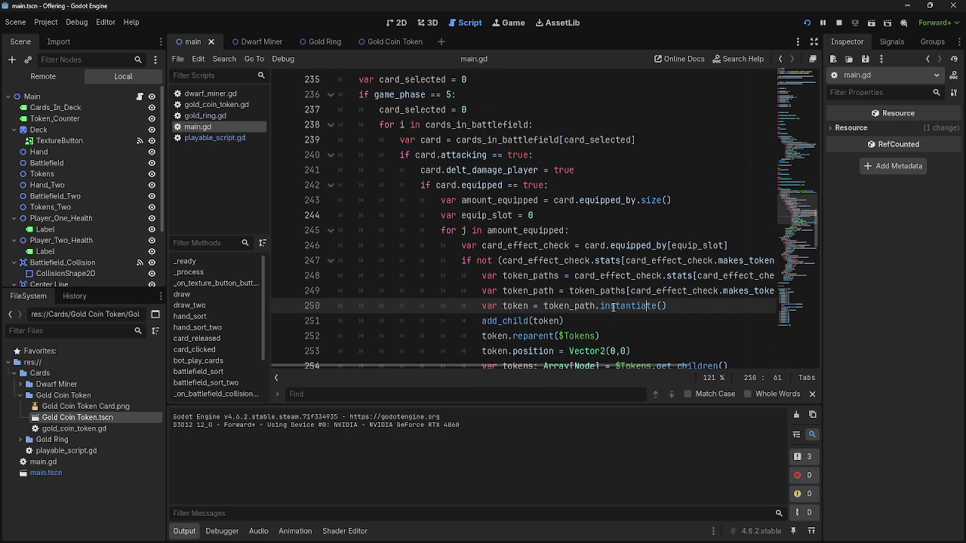
pyautogui.scroll(-1, 613, 305)
pyautogui.hotkey('alt', 'Tab')
pyautogui.hotkey('alt', 'Tab')
pyautogui.hotkey('alt', 'shift', 'Tab')
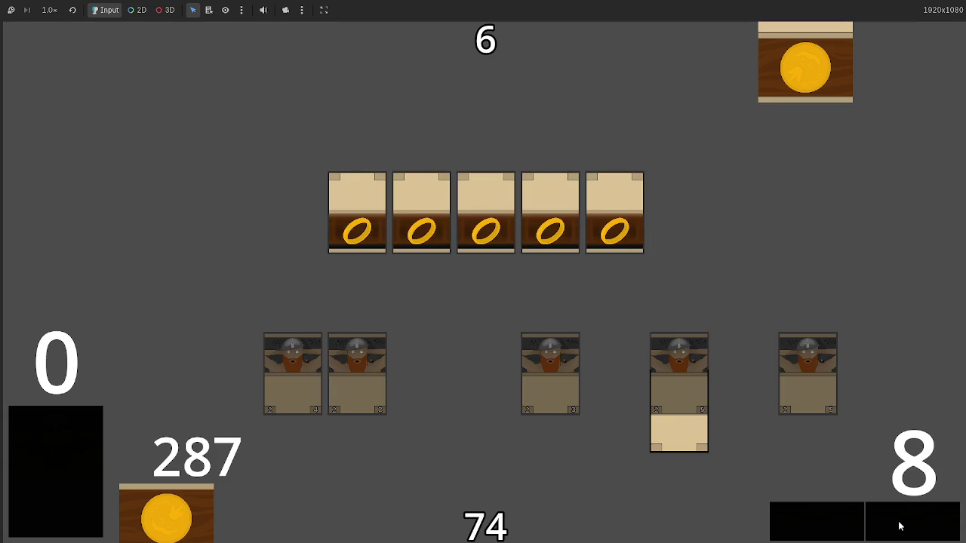
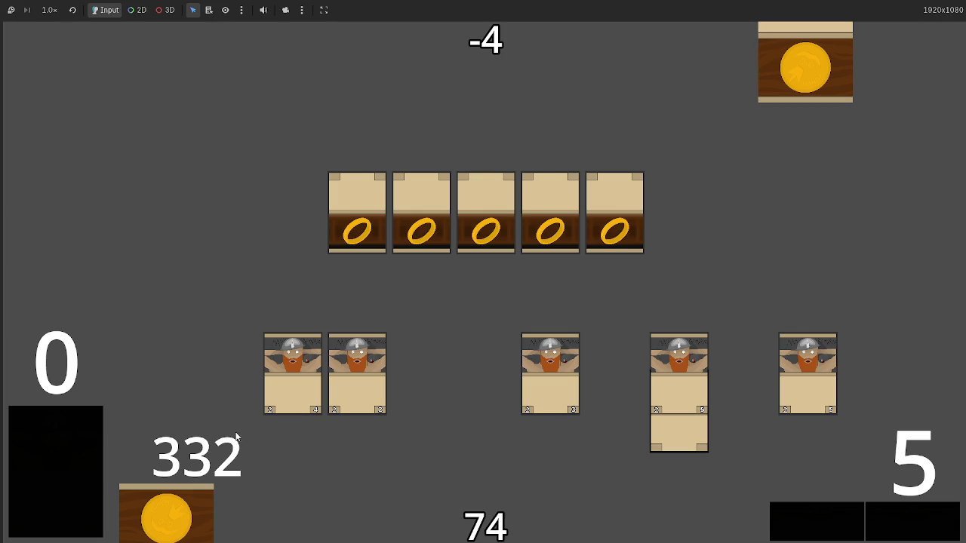
# - Return from the game to the editor, view the Gold Coin Token scene, then reopen the main scene
pyautogui.hotkey('alt', 'Tab')
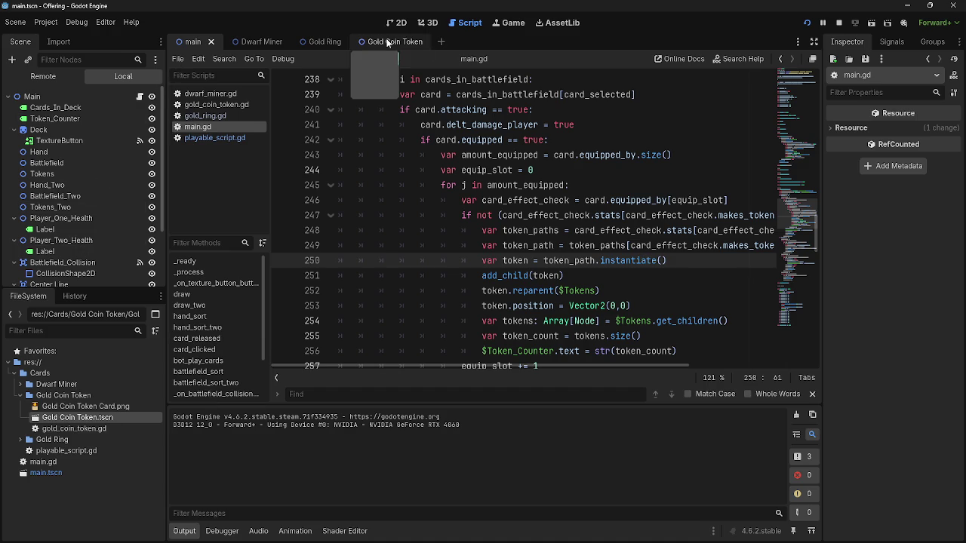
pyautogui.click(384, 43)
pyautogui.click(183, 46)
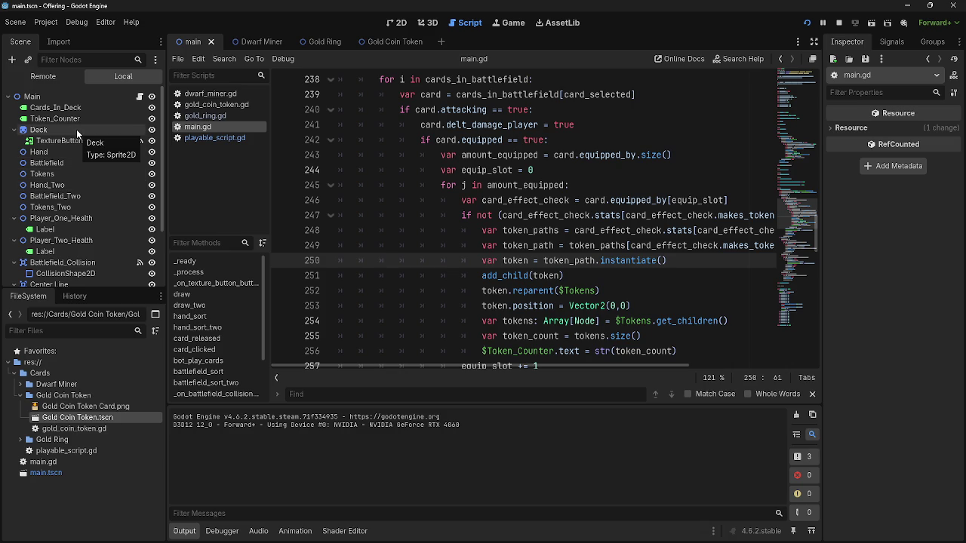
pyautogui.scroll(-3, 116, 218)
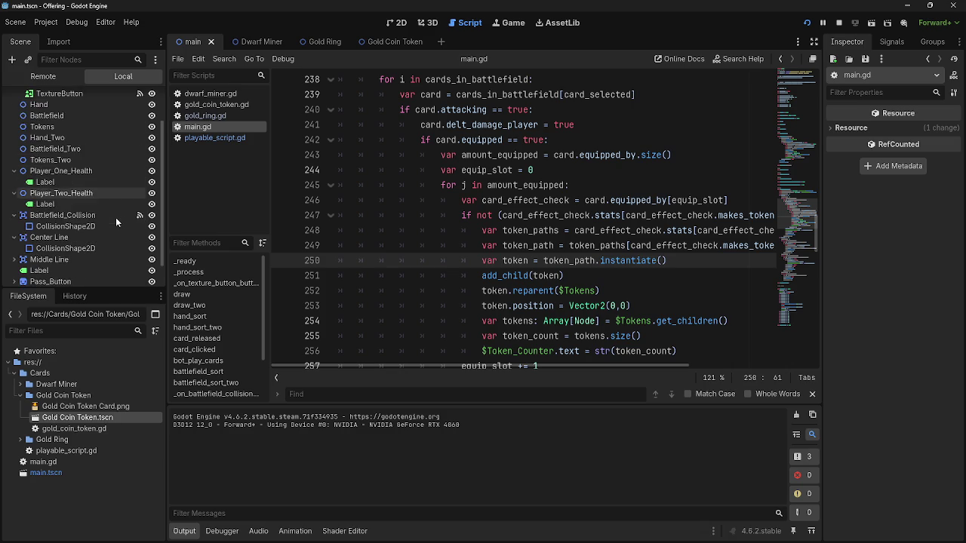
pyautogui.scroll(3, 121, 216)
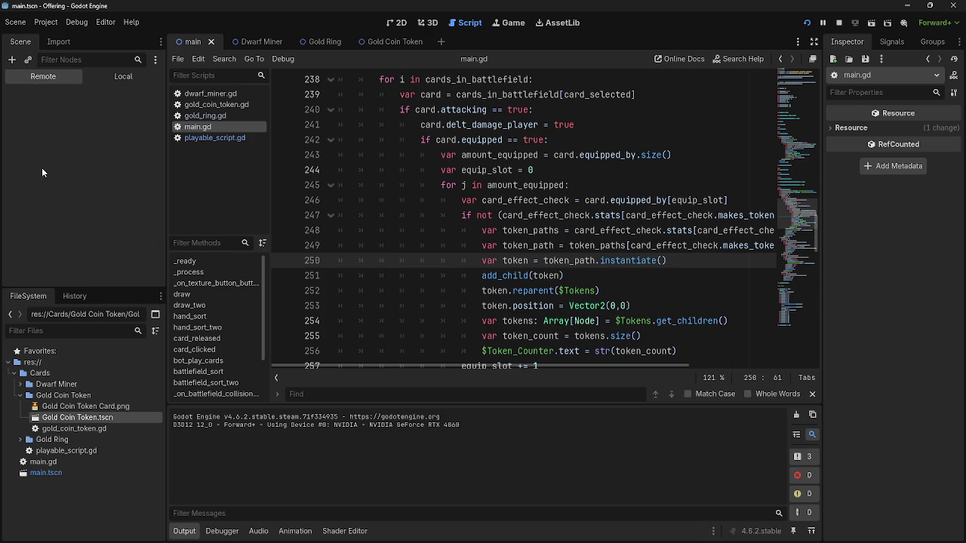
pyautogui.click(16, 108)
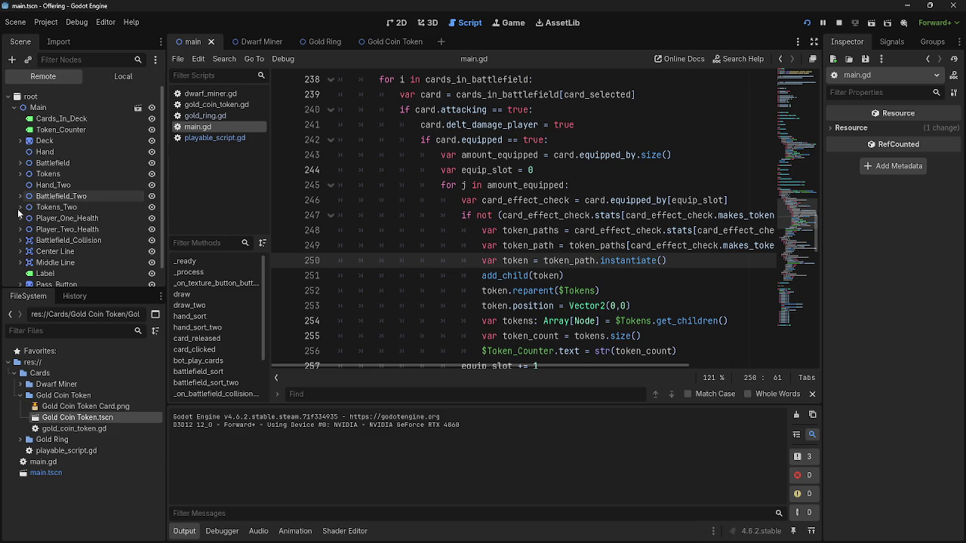
pyautogui.click(21, 174)
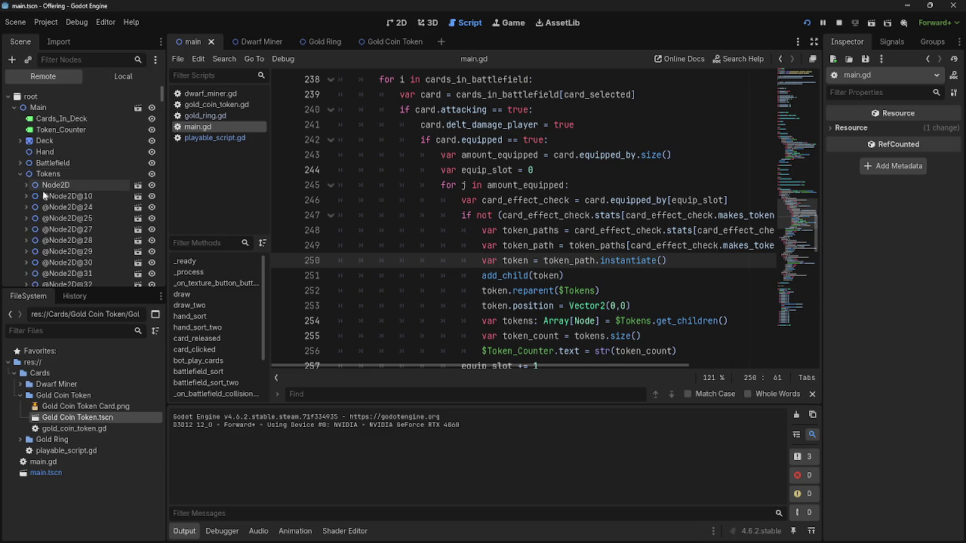
pyautogui.scroll(-10, 103, 207)
pyautogui.scroll(-20, 110, 206)
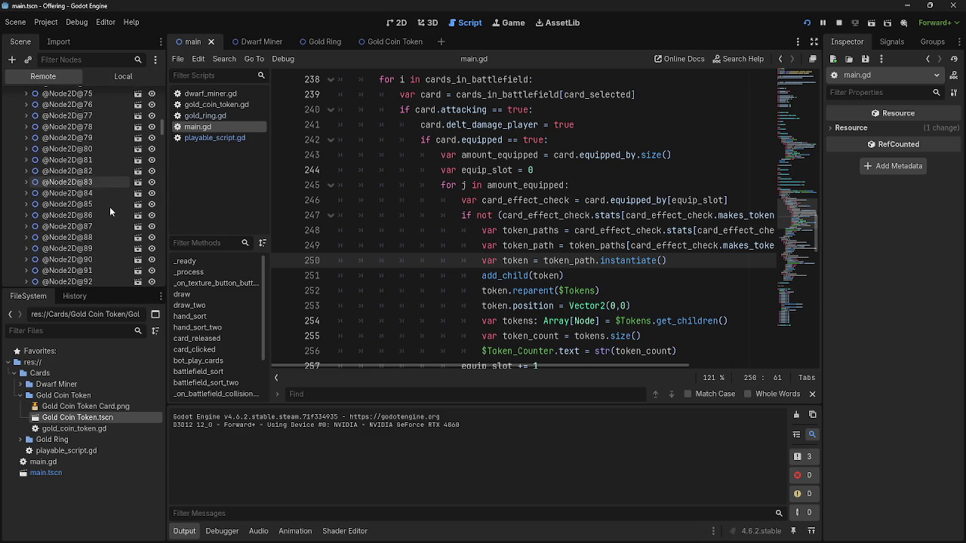
pyautogui.scroll(-20, 109, 207)
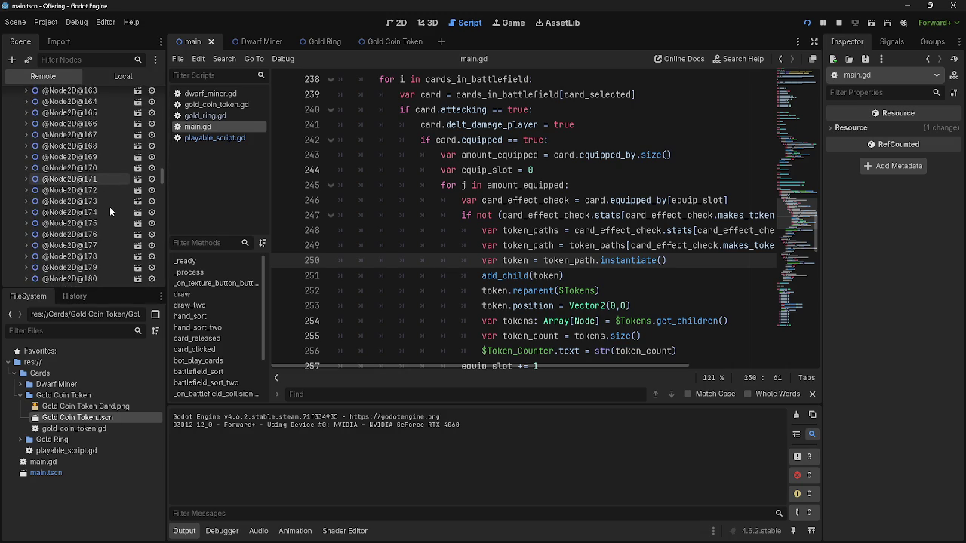
pyautogui.scroll(-20, 109, 207)
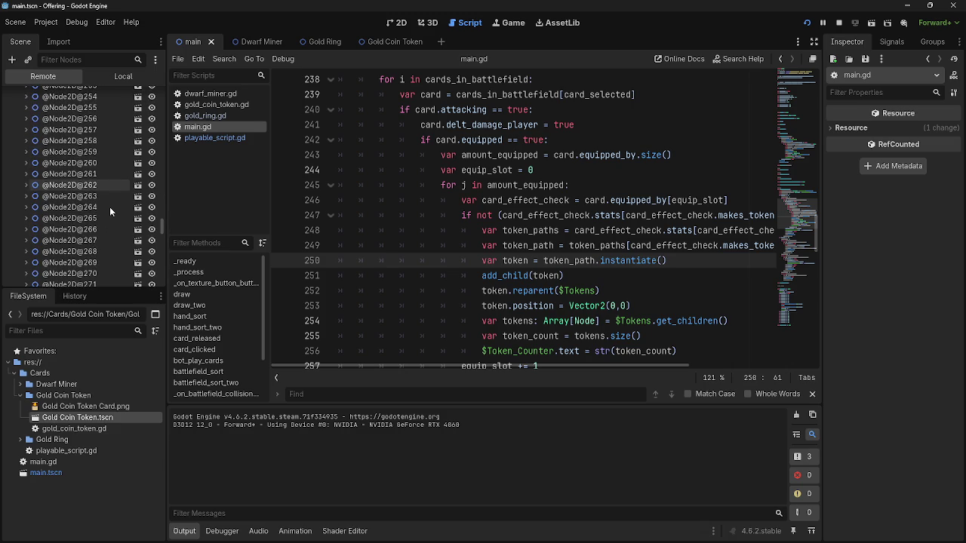
pyautogui.scroll(-10, 109, 206)
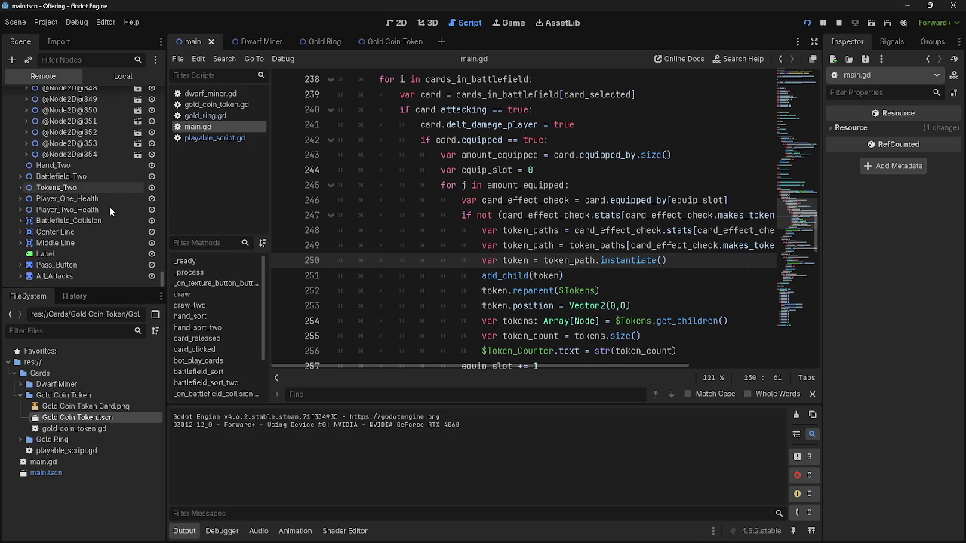
pyautogui.moveTo(161, 270); pyautogui.dragTo(151, 93)
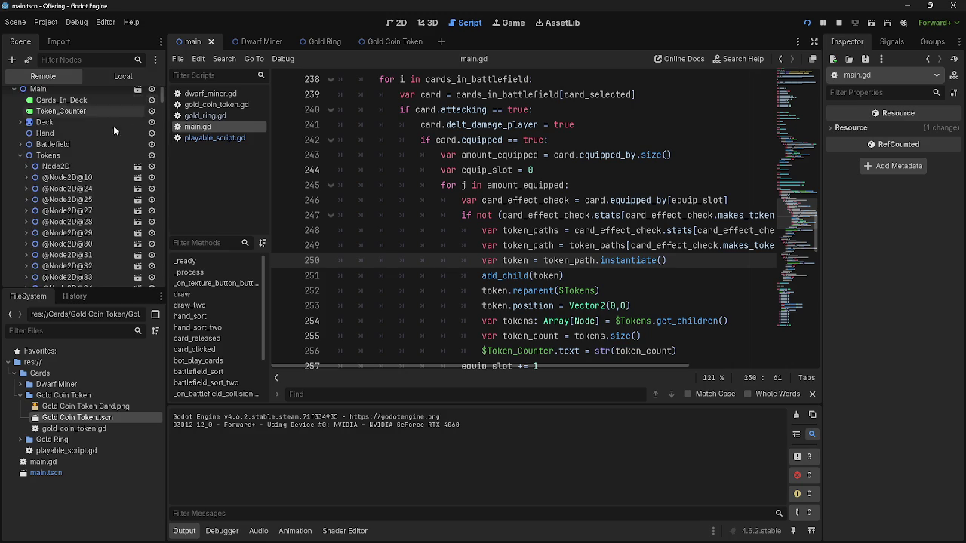
pyautogui.hotkey('alt', 'Tab')
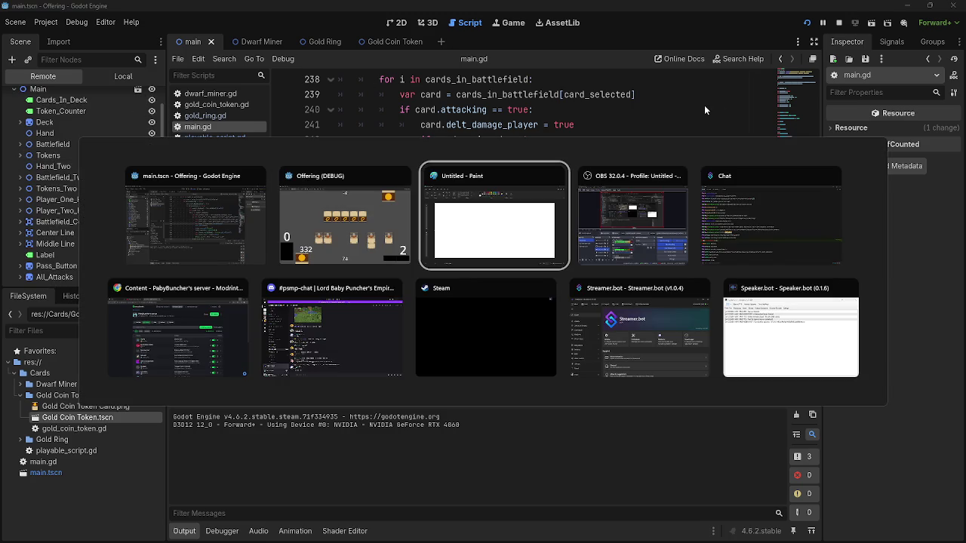
# - Check the running game window, then return to the Godot editor
pyautogui.press('Escape')
pyautogui.hotkey('alt', 'Tab')
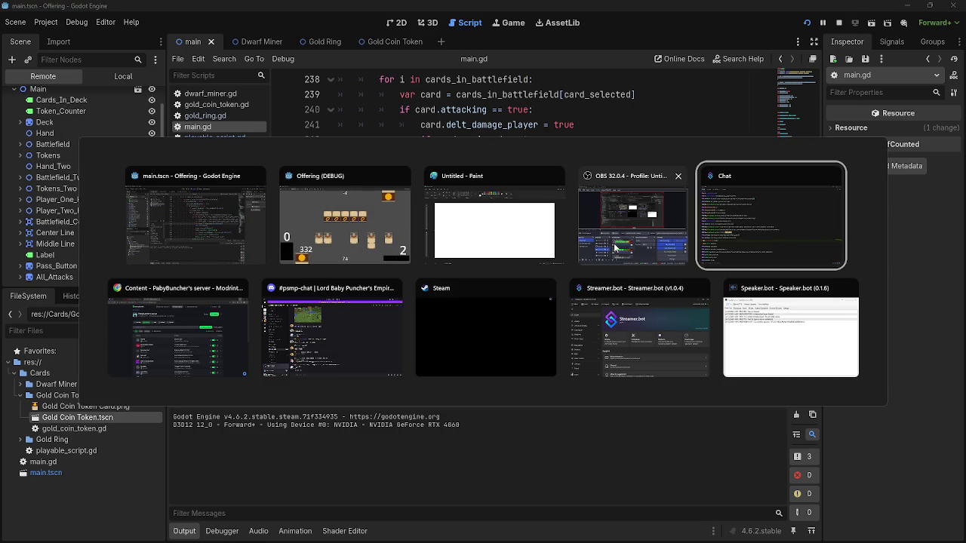
pyautogui.press('Escape')
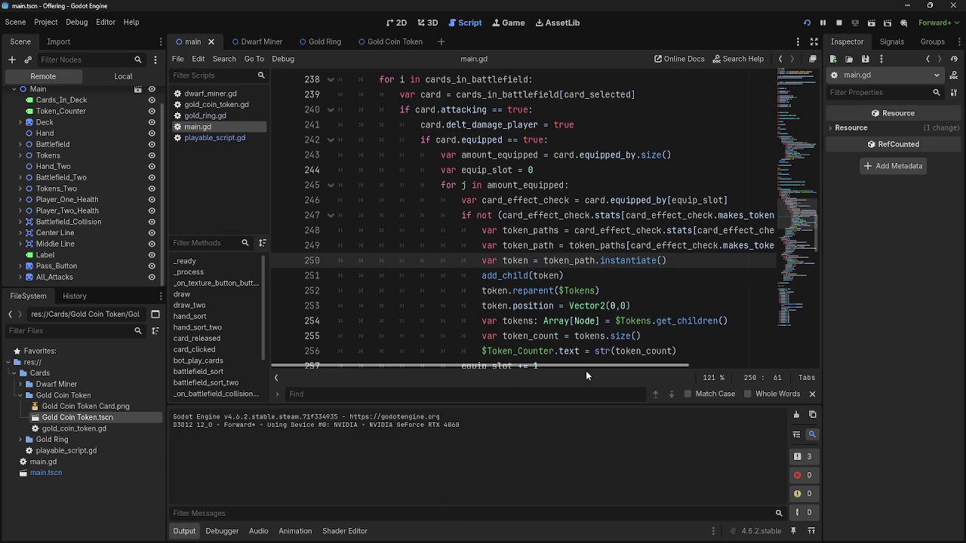
pyautogui.hotkey('alt', 'Tab')
pyautogui.hotkey('alt', 'Tab')
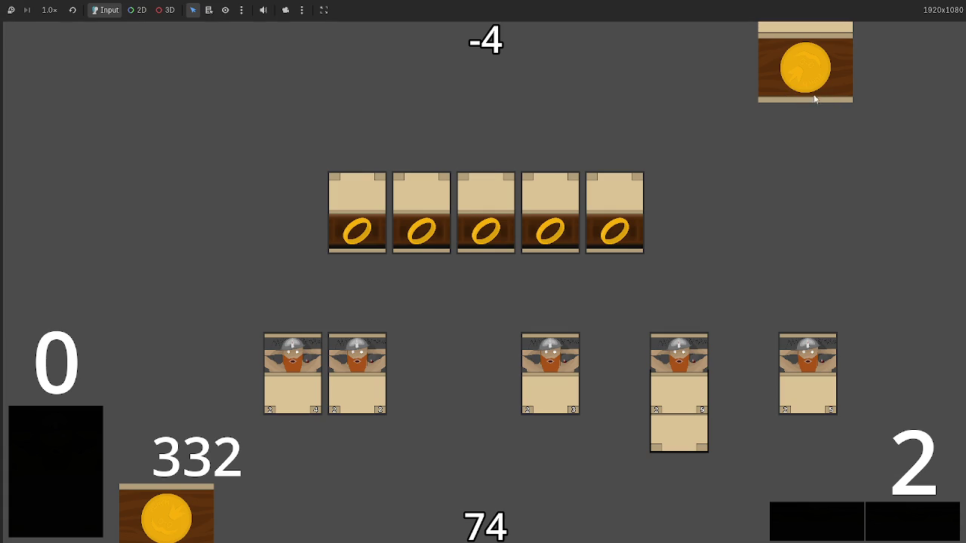
pyautogui.hotkey('alt', 'Tab')
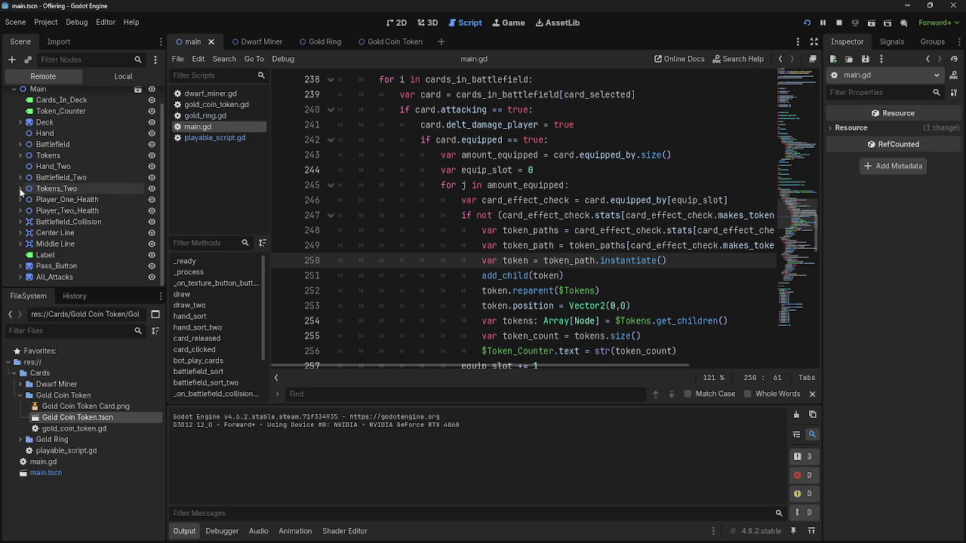
# - Expand and collapse Tokens_Two in the Remote tree, then stop the running game
pyautogui.click(21, 190)
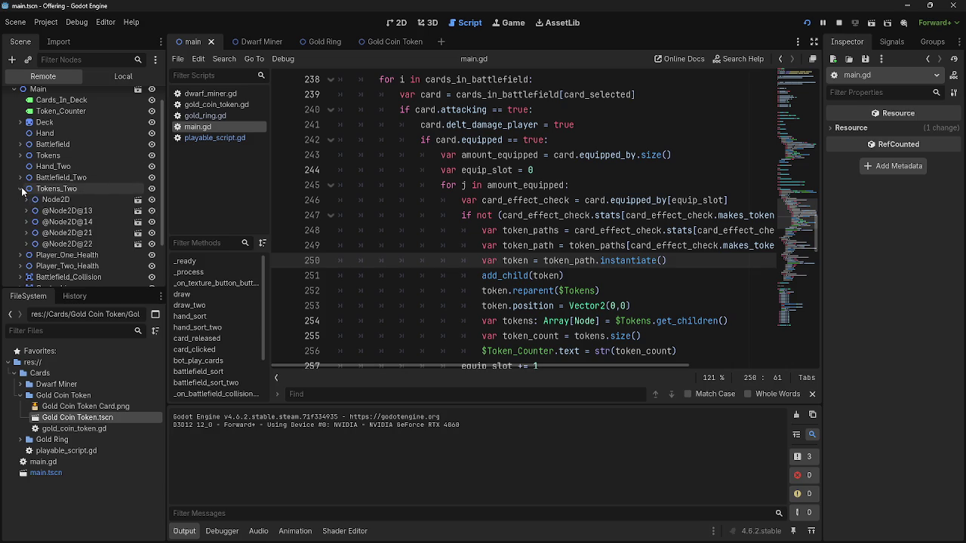
pyautogui.click(21, 190)
pyautogui.click(839, 22)
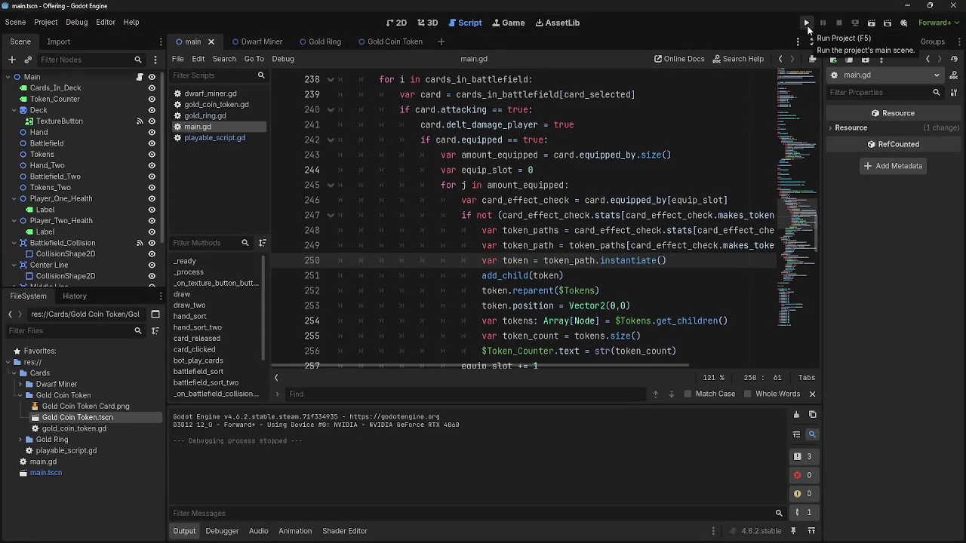
pyautogui.scroll(6, 639, 264)
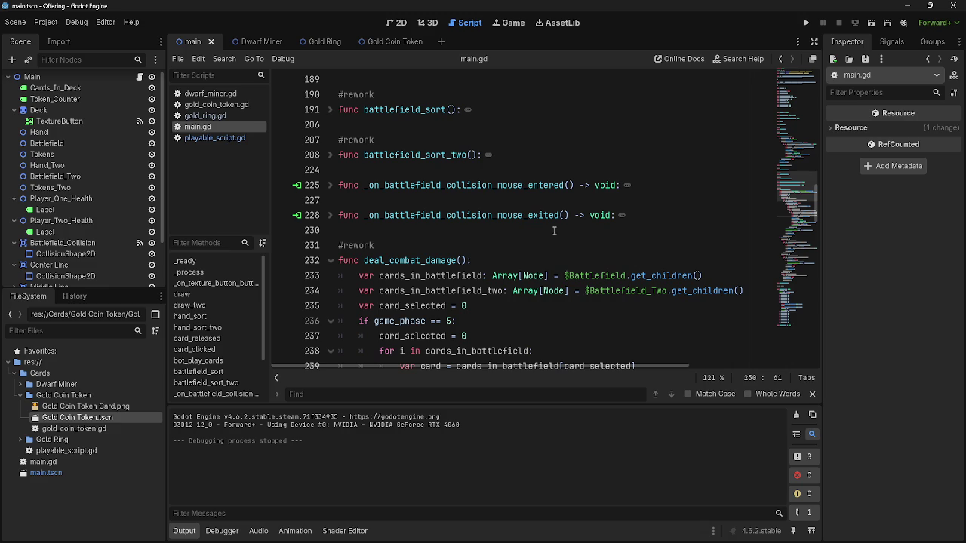
pyautogui.scroll(-1, 521, 242)
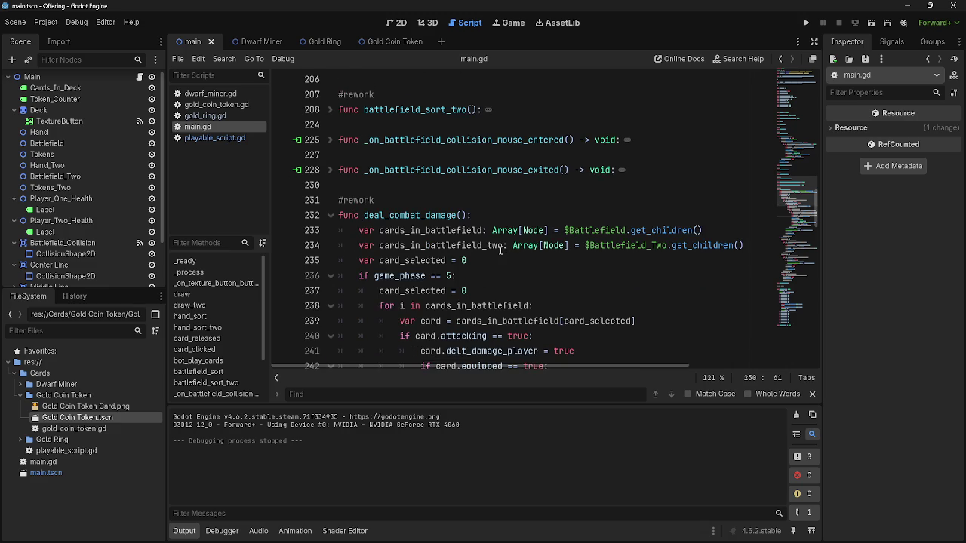
pyautogui.scroll(-6, 502, 257)
pyautogui.scroll(10, 500, 251)
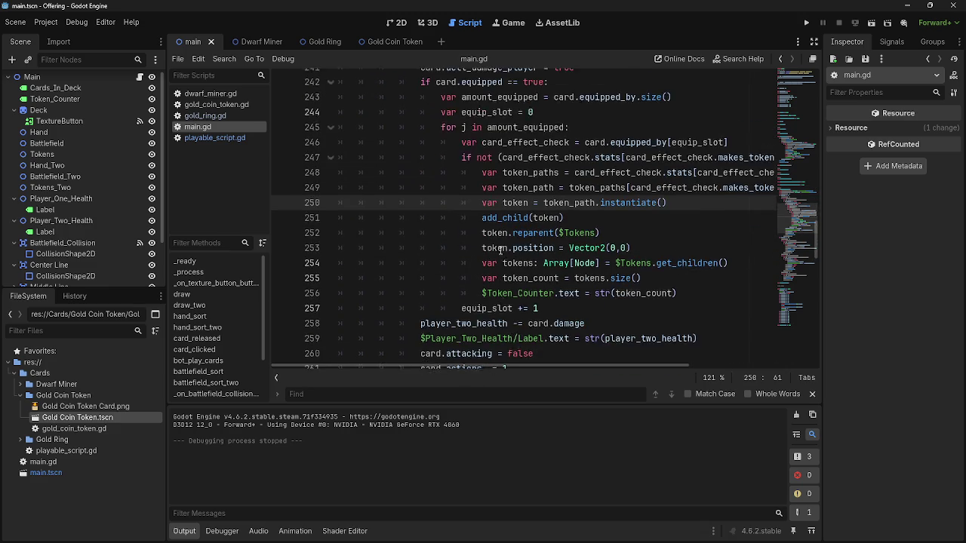
pyautogui.scroll(20, 500, 251)
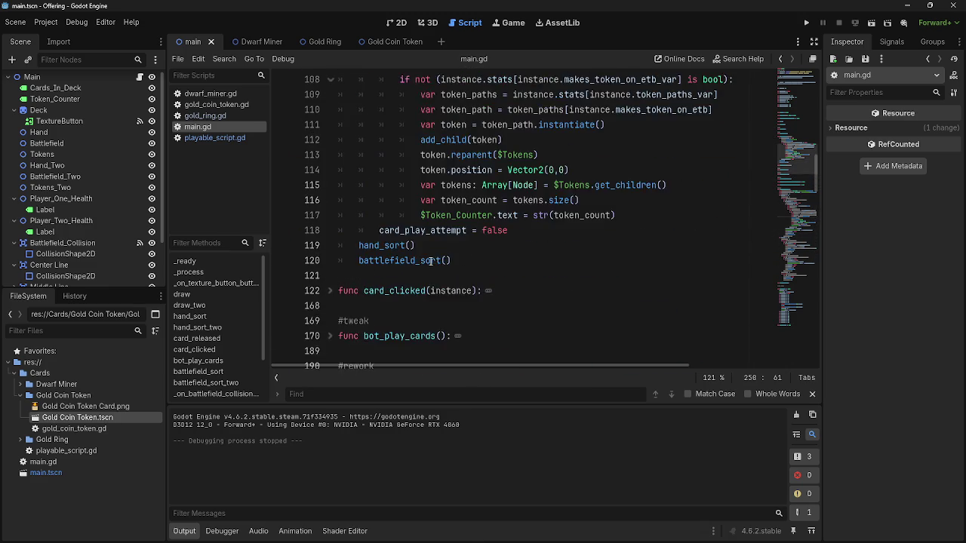
pyautogui.scroll(2, 408, 258)
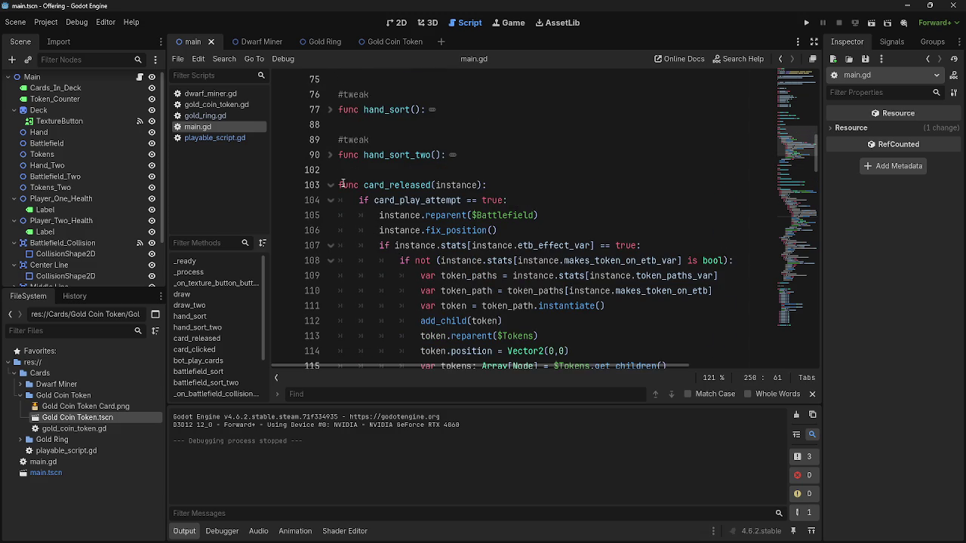
pyautogui.click(331, 185)
pyautogui.scroll(-6, 332, 217)
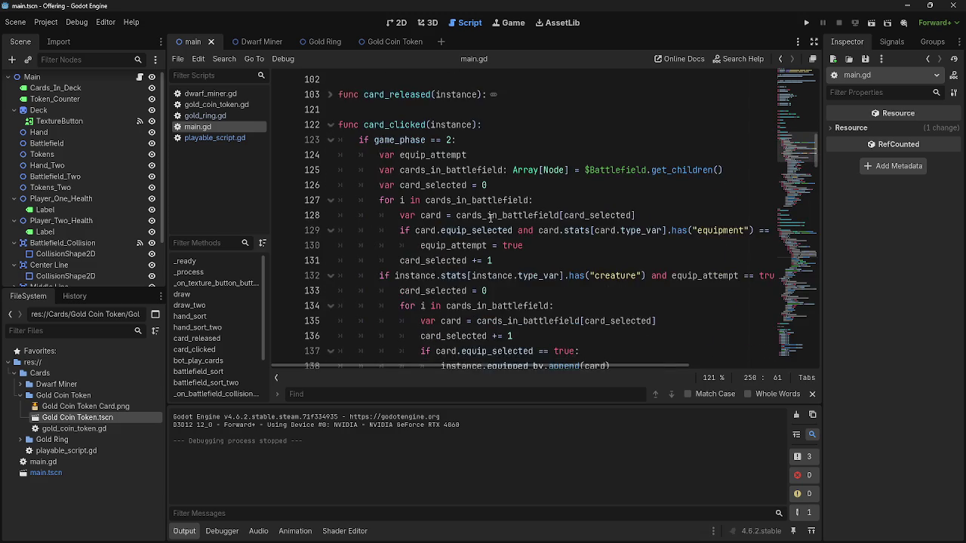
pyautogui.scroll(-5, 490, 218)
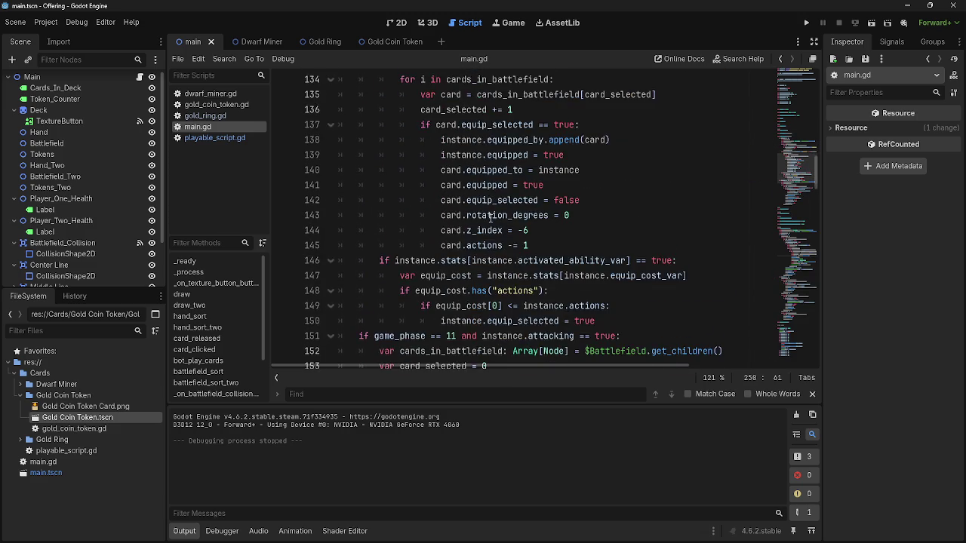
pyautogui.scroll(-2, 489, 218)
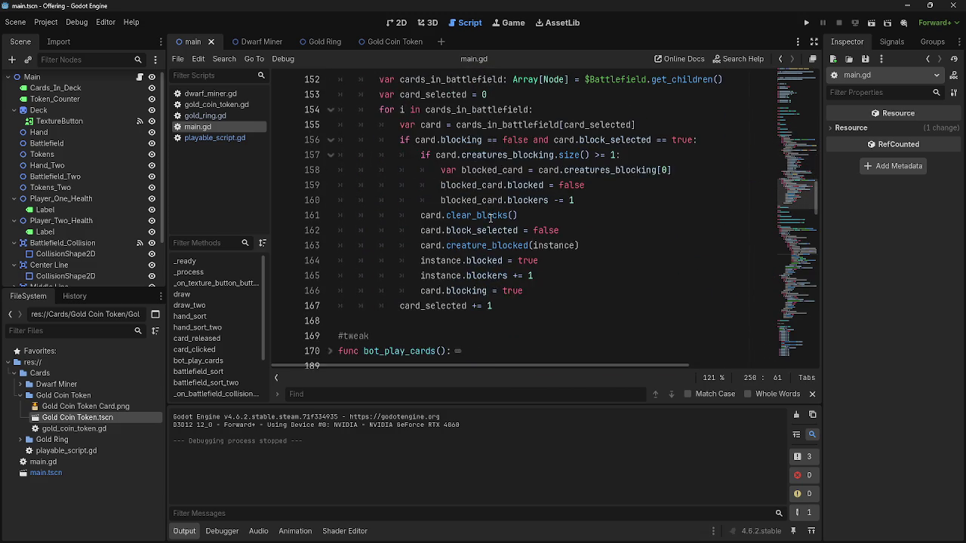
pyautogui.scroll(1, 490, 218)
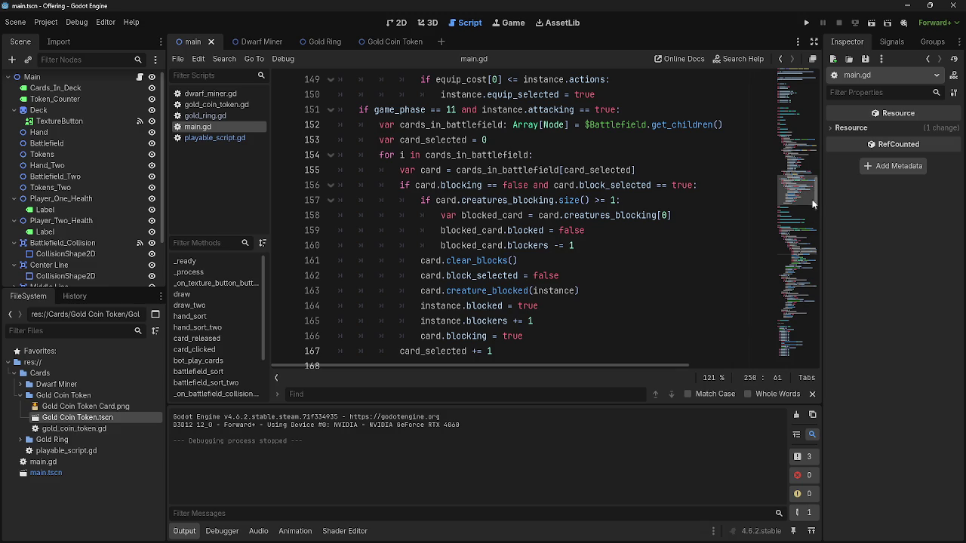
pyautogui.scroll(-1, 817, 205)
pyautogui.scroll(1, 817, 204)
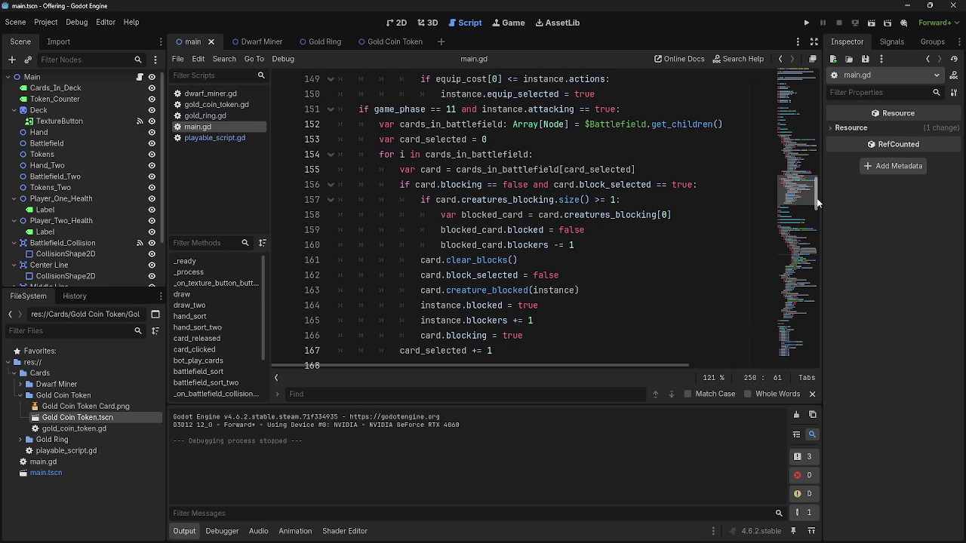
pyautogui.scroll(-1, 818, 199)
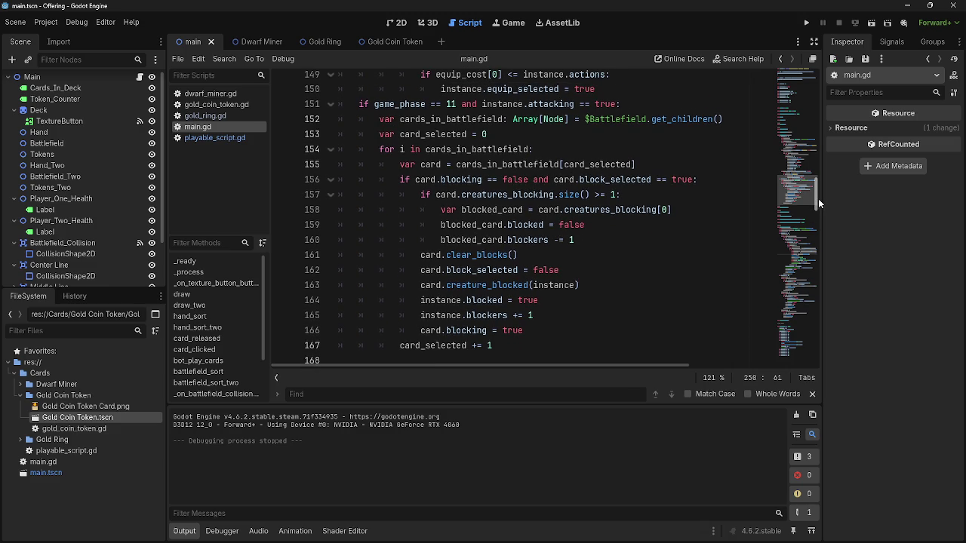
pyautogui.click(482, 355)
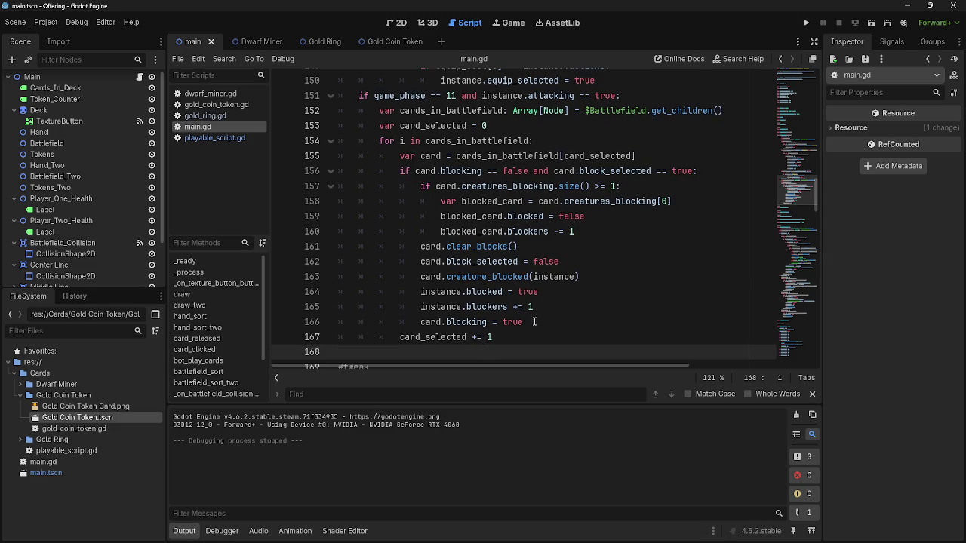
pyautogui.click(657, 295)
pyautogui.scroll(1, 680, 279)
pyautogui.scroll(-1, 689, 269)
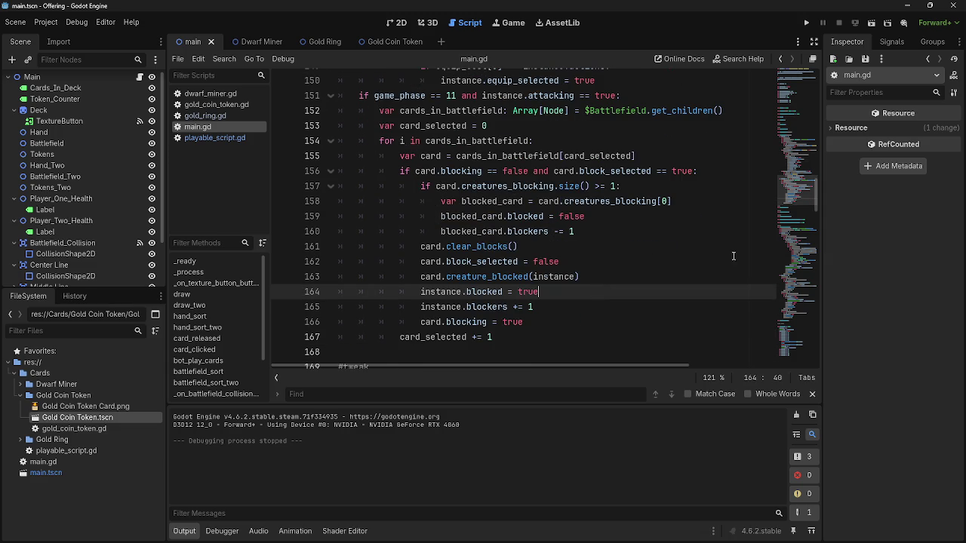
pyautogui.scroll(1, 818, 200)
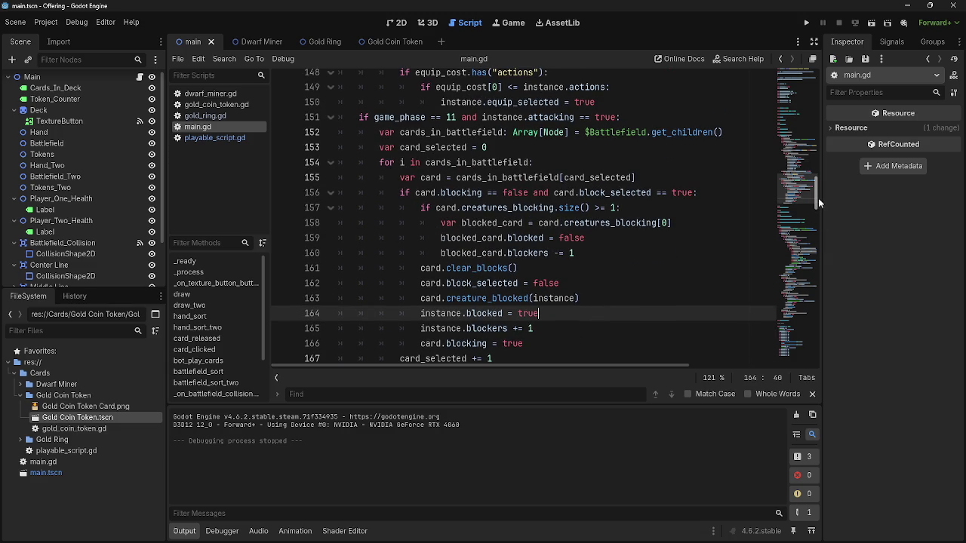
pyautogui.scroll(-1, 818, 197)
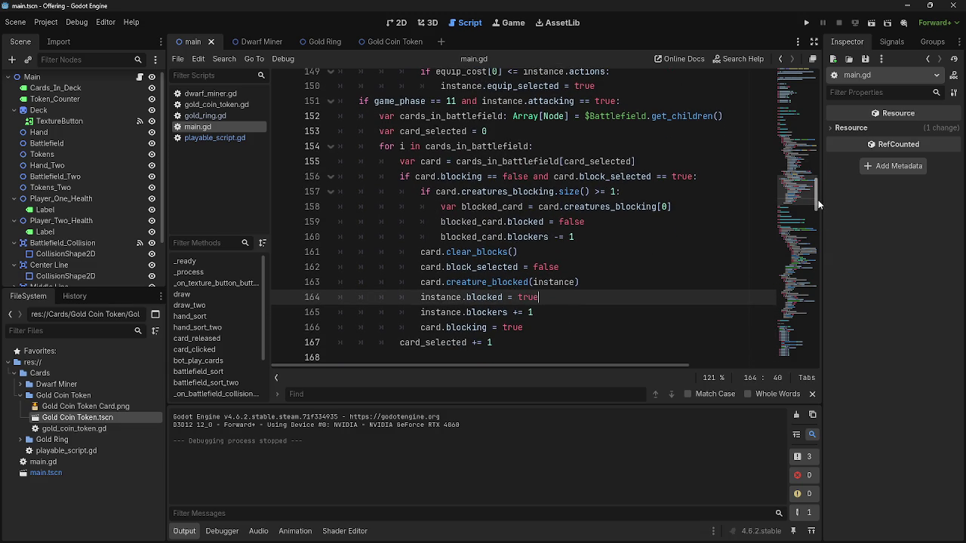
pyautogui.scroll(1, 818, 200)
pyautogui.scroll(-1, 817, 198)
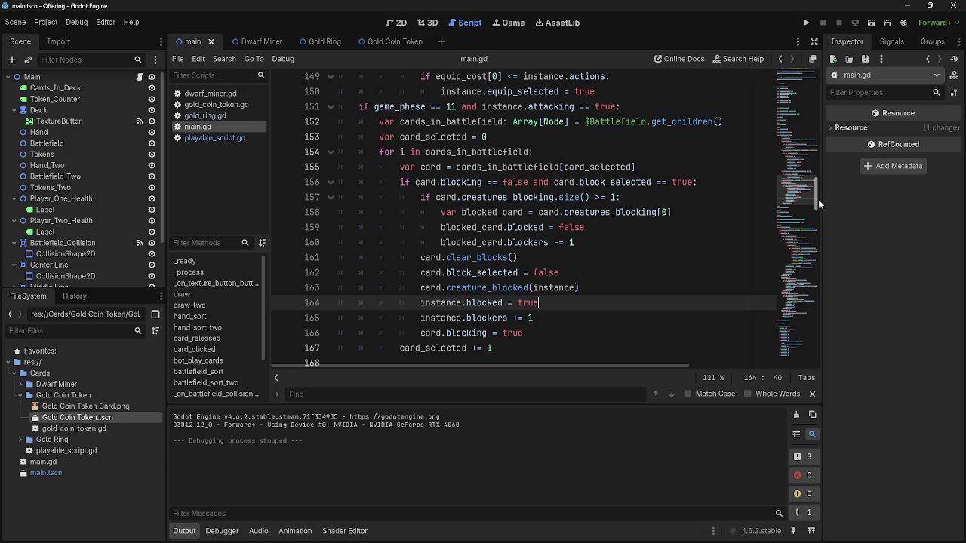
pyautogui.click(649, 229)
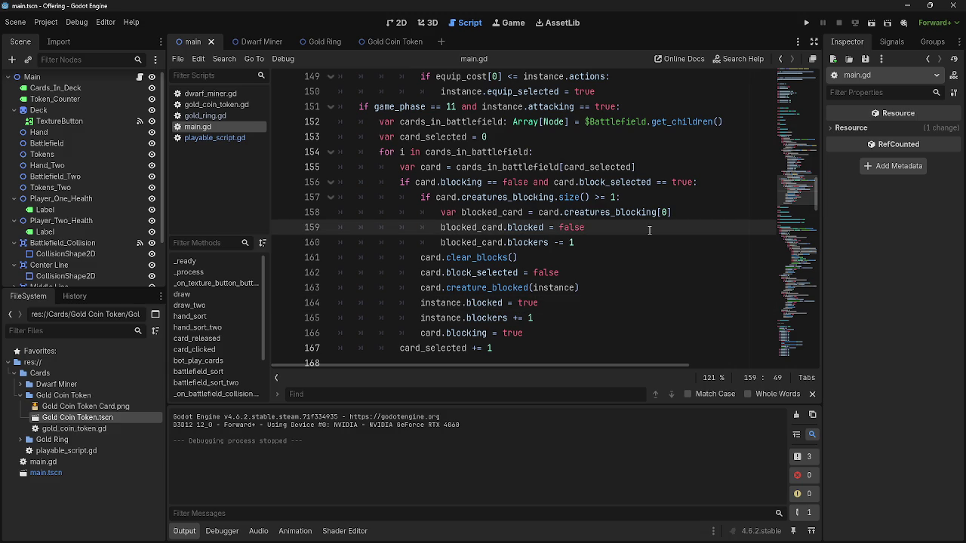
pyautogui.click(677, 213)
pyautogui.click(687, 225)
pyautogui.click(693, 215)
pyautogui.click(686, 225)
pyautogui.click(683, 214)
pyautogui.click(684, 225)
pyautogui.click(679, 215)
pyautogui.click(676, 223)
pyautogui.click(676, 215)
pyautogui.click(675, 225)
pyautogui.moveTo(668, 225); pyautogui.dragTo(318, 213)
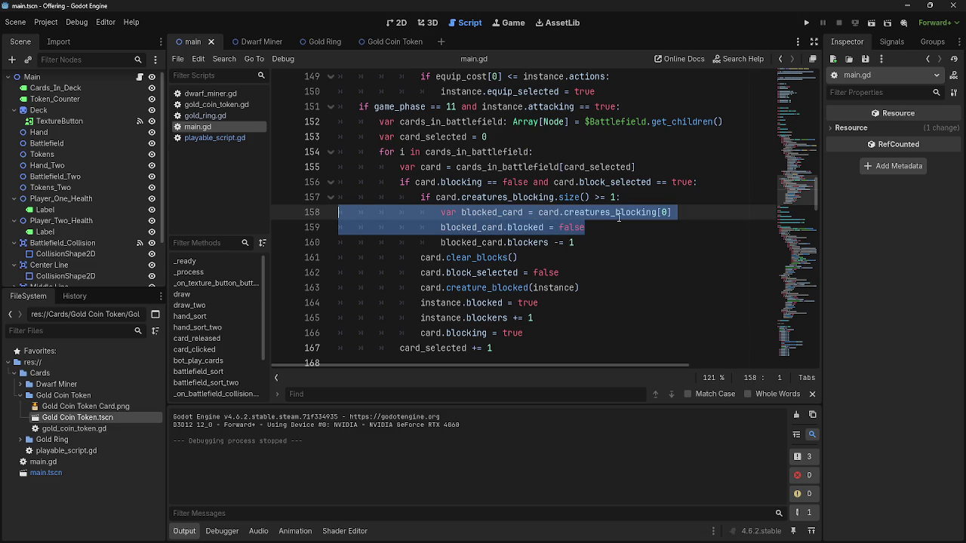
pyautogui.moveTo(568, 227); pyautogui.dragTo(586, 227)
pyautogui.moveTo(484, 224); pyautogui.dragTo(318, 213)
pyautogui.click(591, 227)
pyautogui.moveTo(591, 226); pyautogui.dragTo(324, 212)
pyautogui.click(593, 226)
pyautogui.moveTo(637, 231)
pyautogui.mouseDown()
pyautogui.moveTo(324, 227)
pyautogui.moveTo(224, 214)
pyautogui.mouseUp()
pyautogui.click(617, 229)
pyautogui.moveTo(611, 226); pyautogui.dragTo(338, 212)
pyautogui.click(596, 226)
pyautogui.moveTo(585, 227)
pyautogui.mouseDown()
pyautogui.moveTo(338, 213)
pyautogui.moveTo(400, 213)
pyautogui.mouseUp()
pyautogui.click(626, 226)
pyautogui.moveTo(585, 226); pyautogui.dragTo(338, 213)
pyautogui.click(562, 226)
pyautogui.moveTo(615, 227); pyautogui.dragTo(338, 212)
pyautogui.click(585, 227)
pyautogui.moveTo(585, 227); pyautogui.dragTo(337, 214)
pyautogui.moveTo(617, 233); pyautogui.dragTo(307, 212)
pyautogui.moveTo(612, 229); pyautogui.dragTo(291, 213)
pyautogui.click(606, 226)
pyautogui.moveTo(605, 227); pyautogui.dragTo(404, 203)
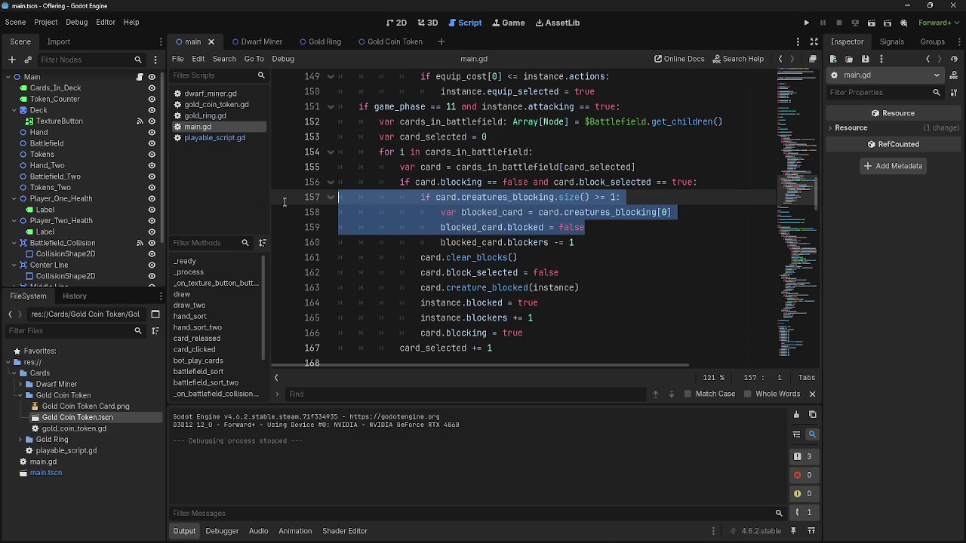
# - Clear the line selection and scroll main.gd back to the equip block
pyautogui.click(559, 212)
pyautogui.scroll(2, 682, 149)
pyautogui.scroll(-3, 682, 149)
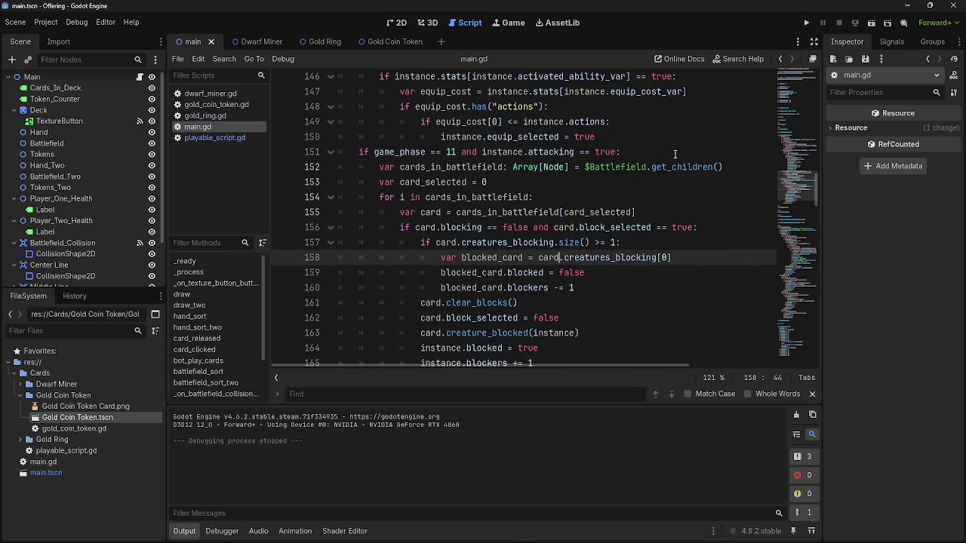
pyautogui.scroll(5, 626, 202)
pyautogui.scroll(2, 626, 202)
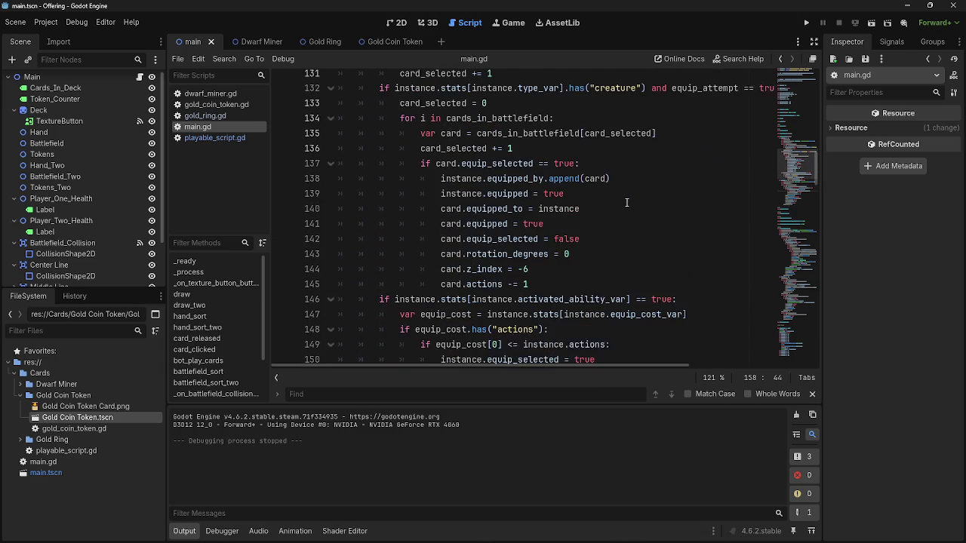
pyautogui.scroll(-2, 626, 202)
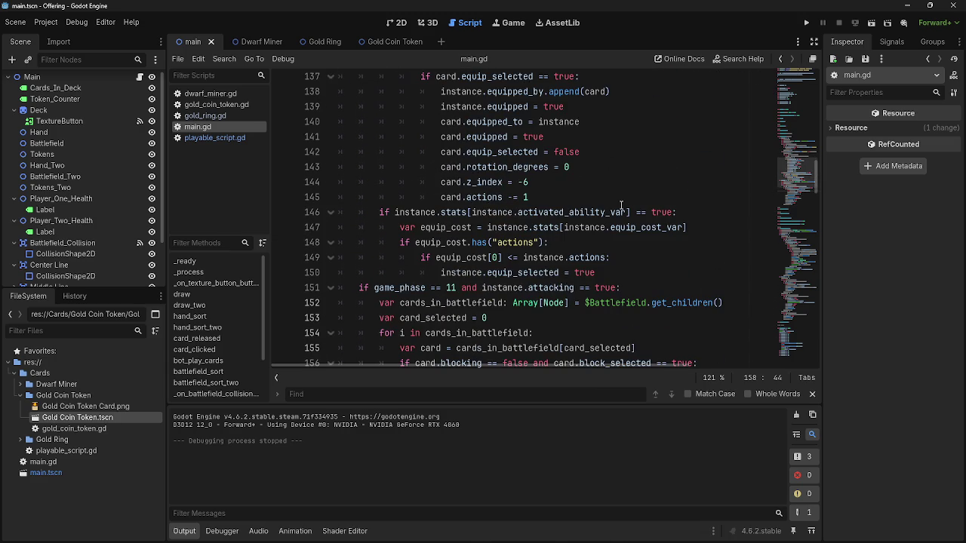
# - Highlight equip_cost, instance and actions on line 149, then switch to the blank Paint canvas
pyautogui.click(588, 271)
pyautogui.doubleClick(480, 258)
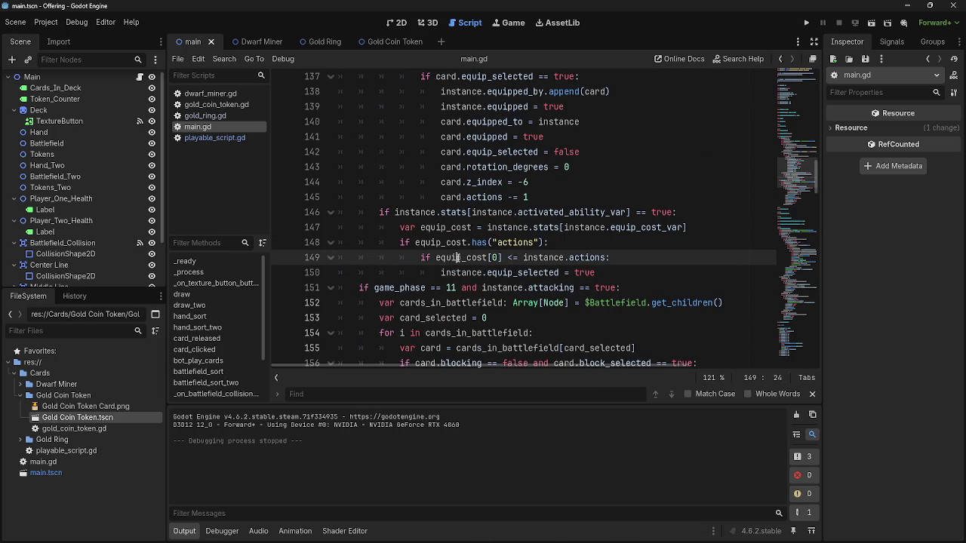
pyautogui.doubleClick(541, 257)
pyautogui.doubleClick(587, 257)
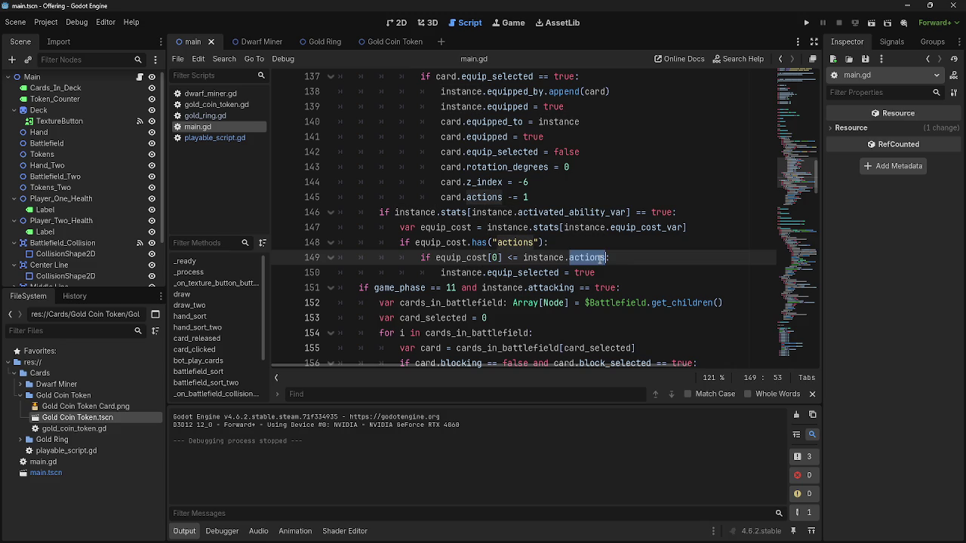
pyautogui.click(637, 268)
pyautogui.scroll(-1, 636, 264)
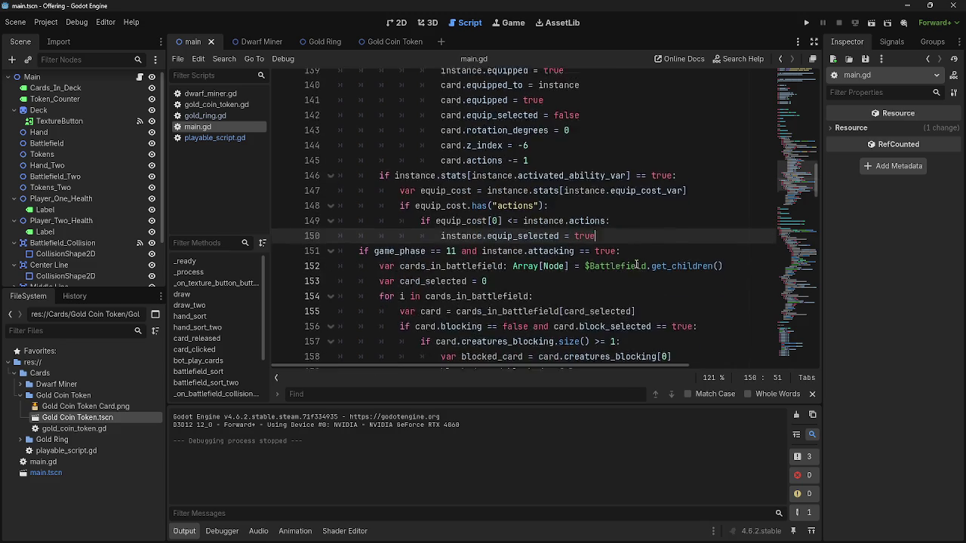
pyautogui.scroll(3, 636, 264)
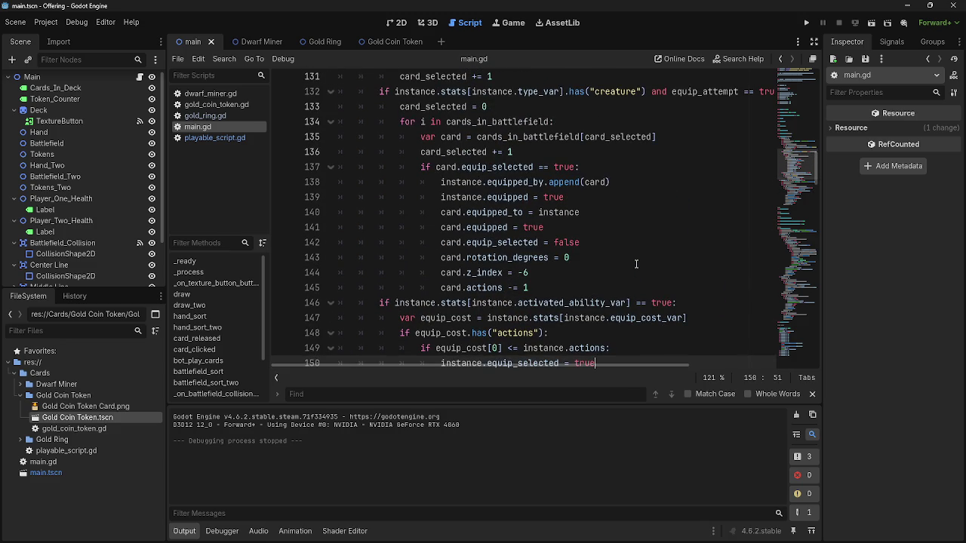
pyautogui.scroll(-1, 636, 264)
pyautogui.scroll(2, 636, 264)
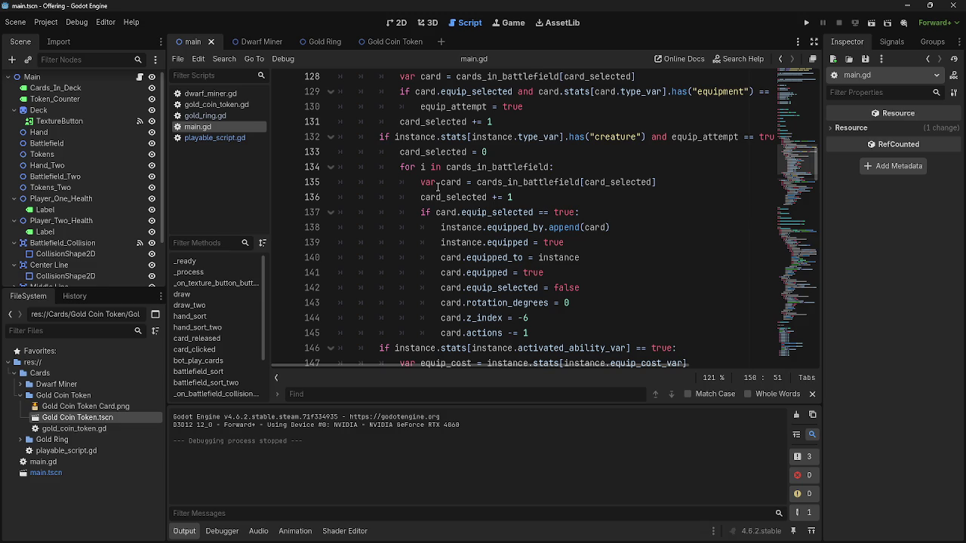
pyautogui.hotkey('alt', 'Tab')
pyautogui.hotkey('alt', 'Tab')
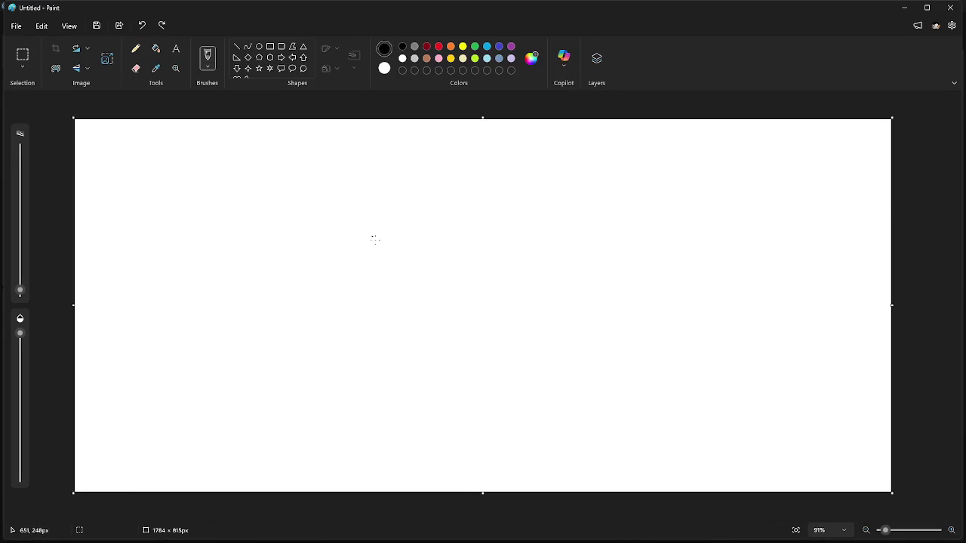
# - Sketch two C card boxes side by side and an E card box below them
pyautogui.moveTo(358, 154)
pyautogui.mouseDown()
pyautogui.moveTo(361, 289)
pyautogui.moveTo(410, 177)
pyautogui.moveTo(345, 156)
pyautogui.mouseUp()
pyautogui.moveTo(390, 197)
pyautogui.mouseDown()
pyautogui.moveTo(372, 204)
pyautogui.moveTo(407, 236)
pyautogui.mouseUp()
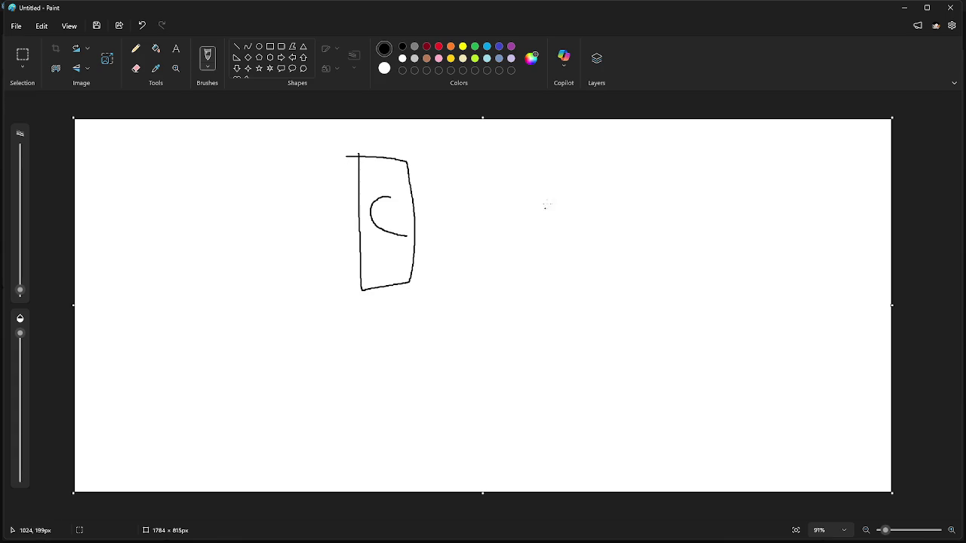
pyautogui.moveTo(520, 162)
pyautogui.mouseDown()
pyautogui.moveTo(533, 273)
pyautogui.moveTo(585, 160)
pyautogui.moveTo(518, 160)
pyautogui.moveTo(558, 225)
pyautogui.mouseUp()
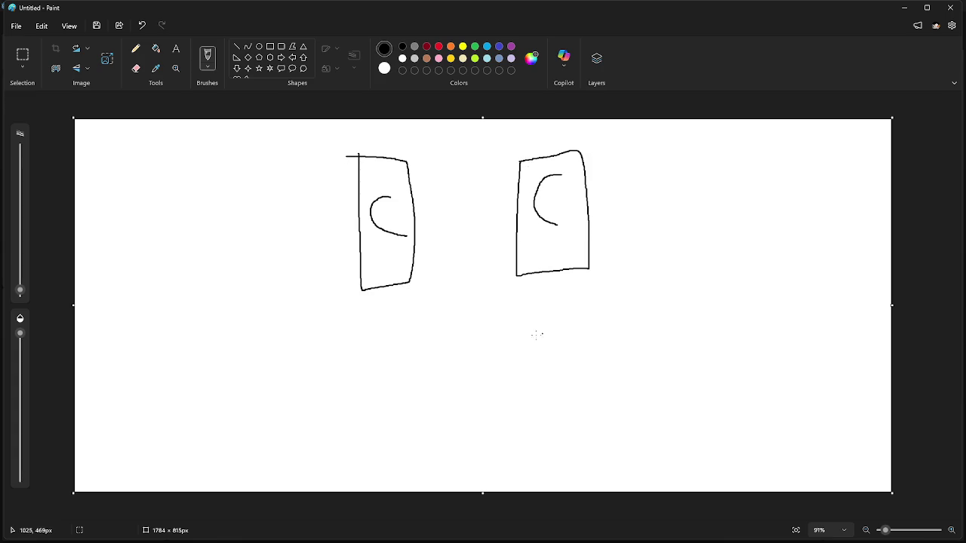
pyautogui.moveTo(431, 350)
pyautogui.mouseDown()
pyautogui.moveTo(494, 343)
pyautogui.moveTo(457, 459)
pyautogui.moveTo(430, 349)
pyautogui.moveTo(454, 429)
pyautogui.moveTo(473, 432)
pyautogui.mouseUp()
pyautogui.moveTo(451, 398)
pyautogui.mouseDown()
pyautogui.moveTo(468, 397)
pyautogui.moveTo(475, 371)
pyautogui.moveTo(399, 344)
pyautogui.moveTo(389, 298)
pyautogui.moveTo(412, 318)
pyautogui.moveTo(379, 320)
pyautogui.mouseUp()
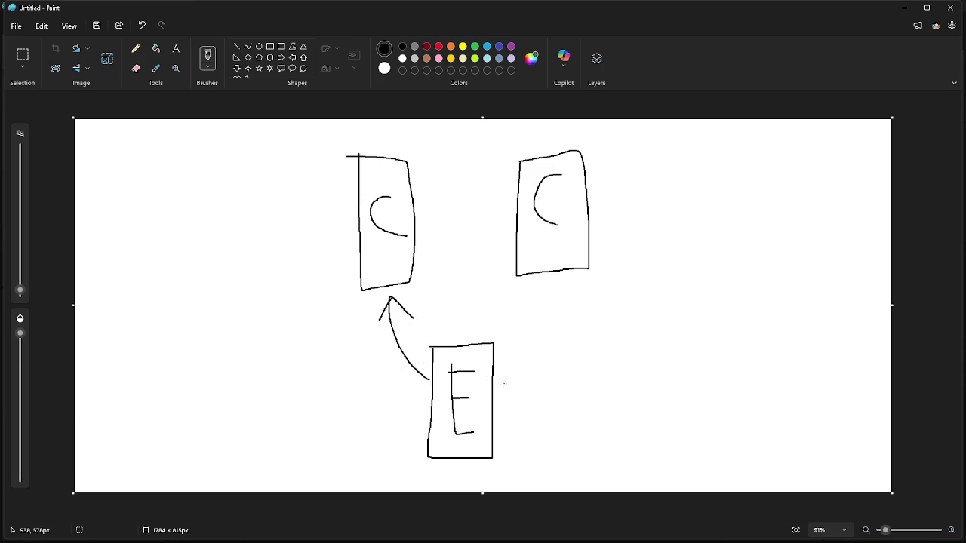
# - Draw arrows from the E box, cross out the one to the left box, and add two toward the right box
pyautogui.moveTo(500, 385)
pyautogui.mouseDown()
pyautogui.moveTo(525, 348)
pyautogui.moveTo(542, 280)
pyautogui.moveTo(556, 318)
pyautogui.mouseUp()
pyautogui.moveTo(542, 277); pyautogui.dragTo(513, 295)
pyautogui.moveTo(370, 301); pyautogui.dragTo(443, 333)
pyautogui.moveTo(423, 298); pyautogui.dragTo(372, 346)
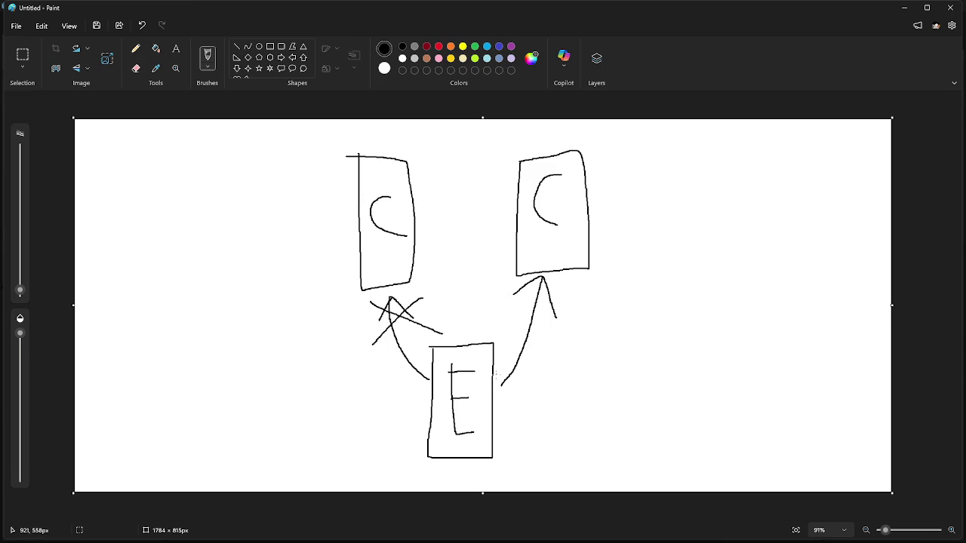
pyautogui.moveTo(497, 402)
pyautogui.mouseDown()
pyautogui.moveTo(525, 400)
pyautogui.moveTo(593, 282)
pyautogui.moveTo(614, 315)
pyautogui.mouseUp()
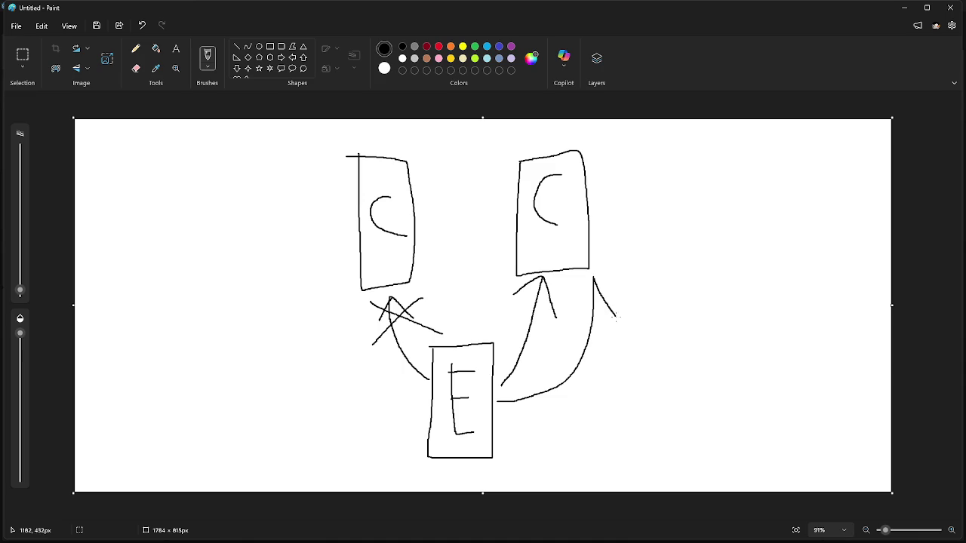
pyautogui.moveTo(593, 278); pyautogui.dragTo(577, 307)
# - Try cloud doodles beside the right box, undo them, and leave a small mark there
pyautogui.moveTo(677, 142)
pyautogui.mouseDown()
pyautogui.moveTo(643, 146)
pyautogui.moveTo(617, 167)
pyautogui.moveTo(668, 181)
pyautogui.moveTo(677, 145)
pyautogui.mouseUp()
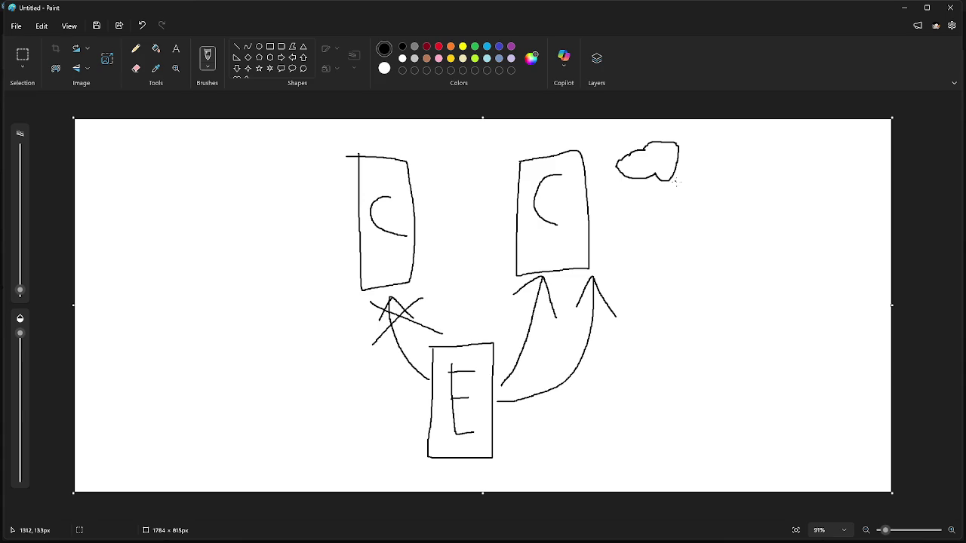
pyautogui.hotkey('ctrl', 'z')
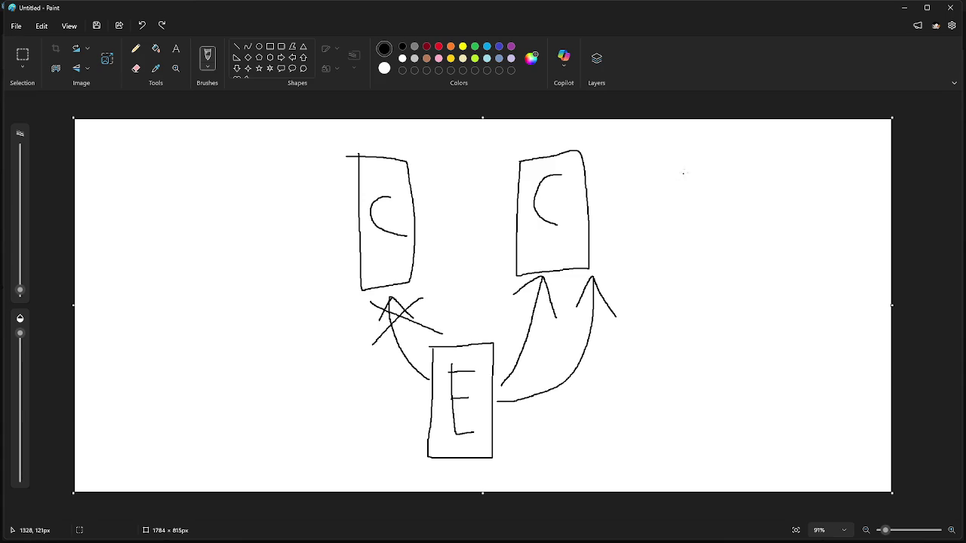
pyautogui.moveTo(679, 192)
pyautogui.mouseDown()
pyautogui.moveTo(692, 200)
pyautogui.moveTo(705, 168)
pyautogui.moveTo(684, 148)
pyautogui.moveTo(637, 157)
pyautogui.moveTo(625, 175)
pyautogui.moveTo(658, 196)
pyautogui.moveTo(680, 194)
pyautogui.mouseUp()
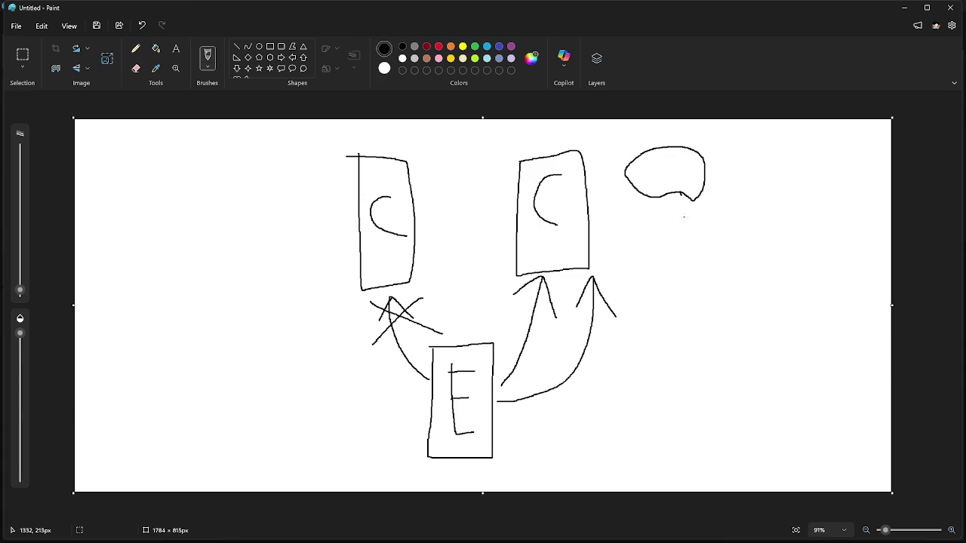
pyautogui.hotkey('ctrl', 'z')
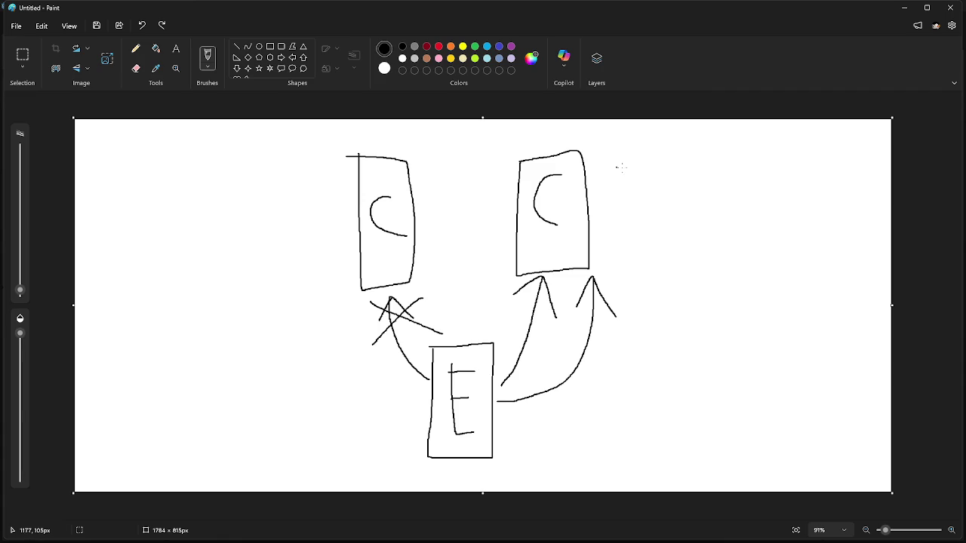
pyautogui.moveTo(610, 169); pyautogui.dragTo(617, 169)
# - Try a circle mark and new arrows from the E box, then undo the extra strokes and arrows
pyautogui.moveTo(619, 190); pyautogui.dragTo(623, 189)
pyautogui.hotkey('ctrl', 'z')
pyautogui.hotkey('ctrl', 'z')
pyautogui.hotkey('ctrl', 'z')
pyautogui.hotkey('ctrl', 'z')
pyautogui.hotkey('ctrl', 'z')
pyautogui.hotkey('ctrl', 'z')
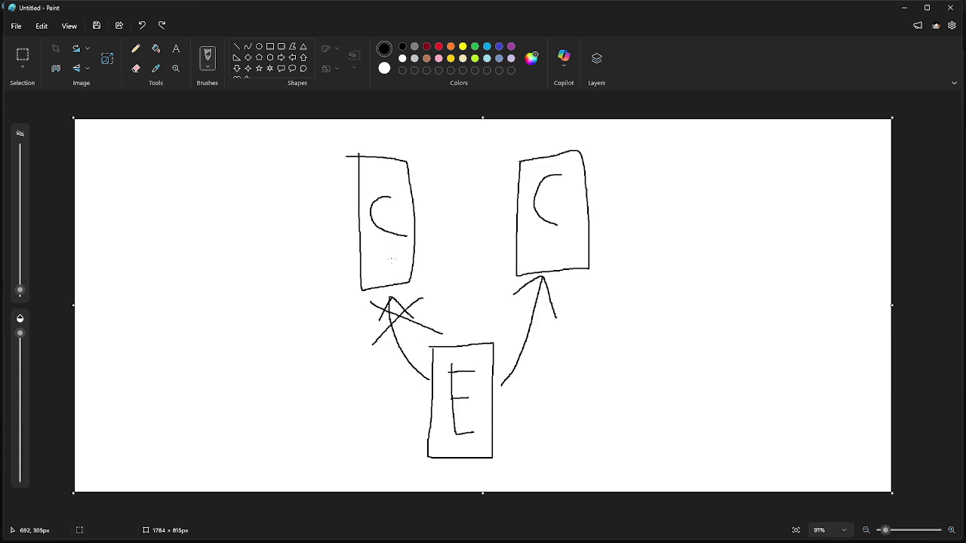
pyautogui.moveTo(519, 412)
pyautogui.mouseDown()
pyautogui.moveTo(596, 297)
pyautogui.moveTo(623, 324)
pyautogui.mouseUp()
pyautogui.moveTo(601, 271); pyautogui.dragTo(579, 306)
pyautogui.moveTo(423, 406)
pyautogui.mouseDown()
pyautogui.moveTo(349, 326)
pyautogui.moveTo(368, 313)
pyautogui.moveTo(335, 288)
pyautogui.moveTo(311, 296)
pyautogui.mouseUp()
pyautogui.moveTo(454, 338)
pyautogui.mouseDown()
pyautogui.moveTo(436, 261)
pyautogui.moveTo(462, 254)
pyautogui.moveTo(438, 299)
pyautogui.moveTo(475, 279)
pyautogui.moveTo(495, 251)
pyautogui.moveTo(497, 278)
pyautogui.moveTo(473, 242)
pyautogui.mouseUp()
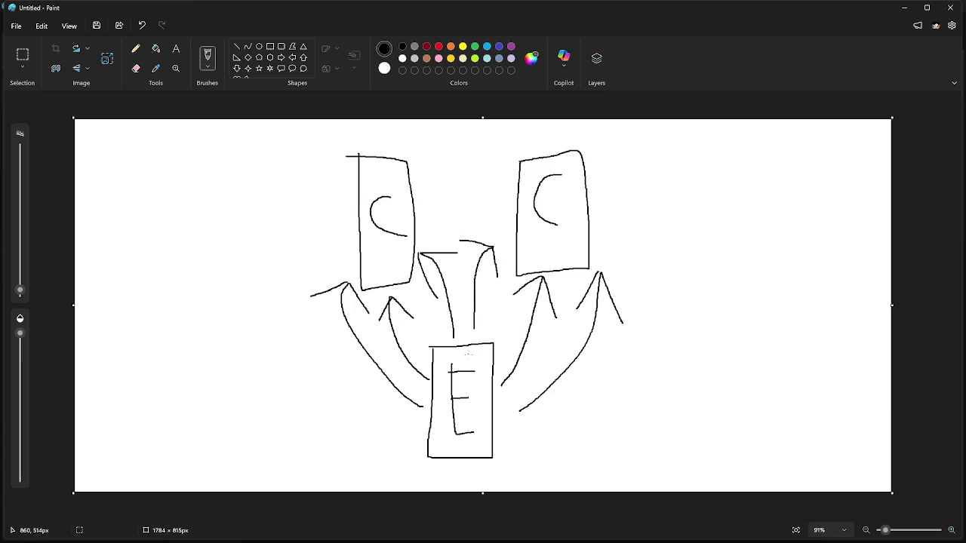
pyautogui.hotkey('ctrl', 'z')
pyautogui.hotkey('ctrl', 'z')
pyautogui.hotkey('ctrl', 'z')
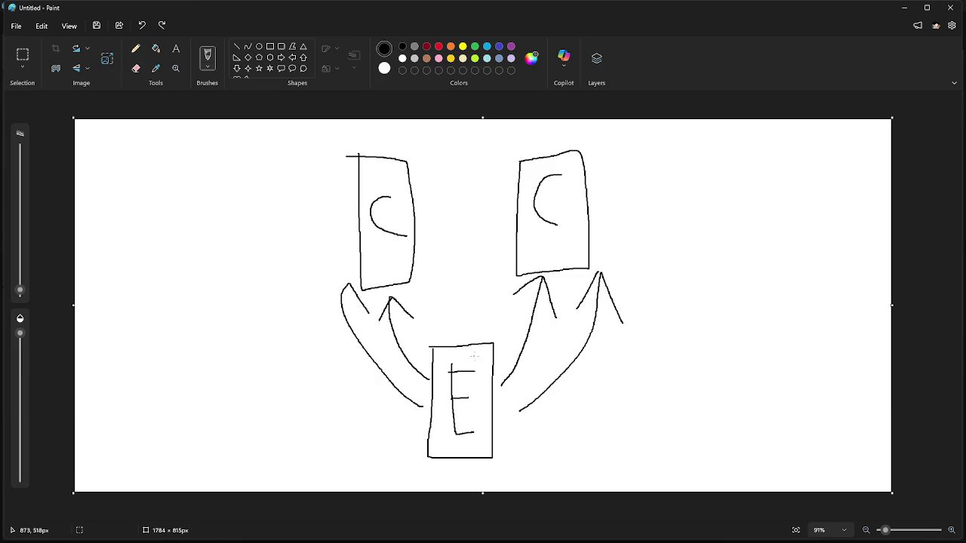
pyautogui.hotkey('ctrl', 'z')
pyautogui.hotkey('ctrl', 'z')
pyautogui.hotkey('ctrl', 'z')
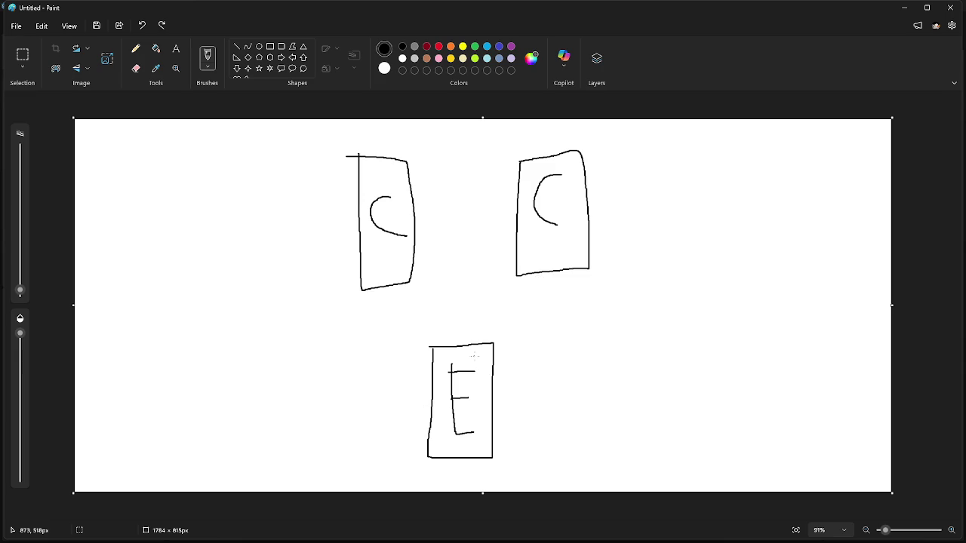
# - Draw a single line from the E card toward the right C card, undo the stray mark, and minimize Paint
pyautogui.moveTo(503, 380); pyautogui.dragTo(546, 329)
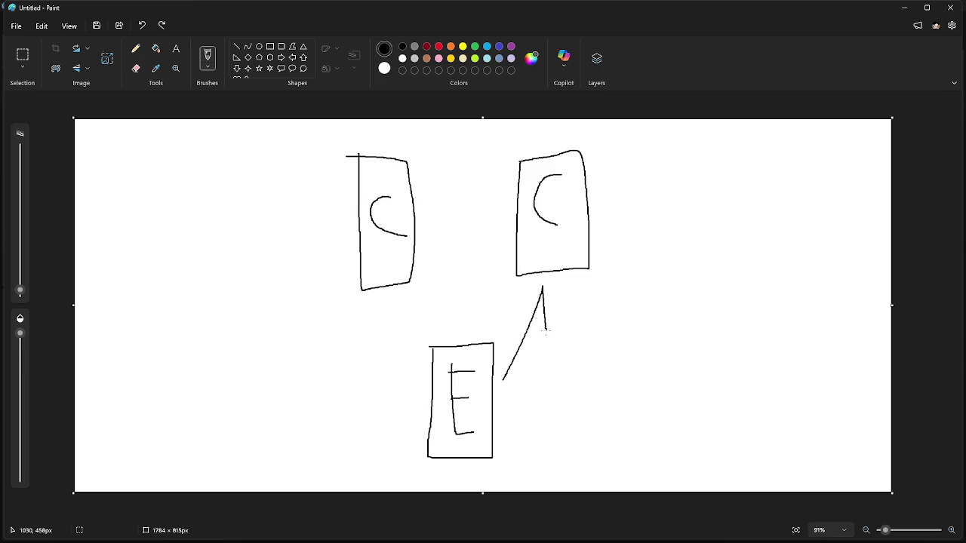
pyautogui.moveTo(542, 287); pyautogui.dragTo(520, 314)
pyautogui.moveTo(474, 299)
pyautogui.mouseDown()
pyautogui.moveTo(470, 326)
pyautogui.moveTo(476, 292)
pyautogui.moveTo(453, 311)
pyautogui.mouseUp()
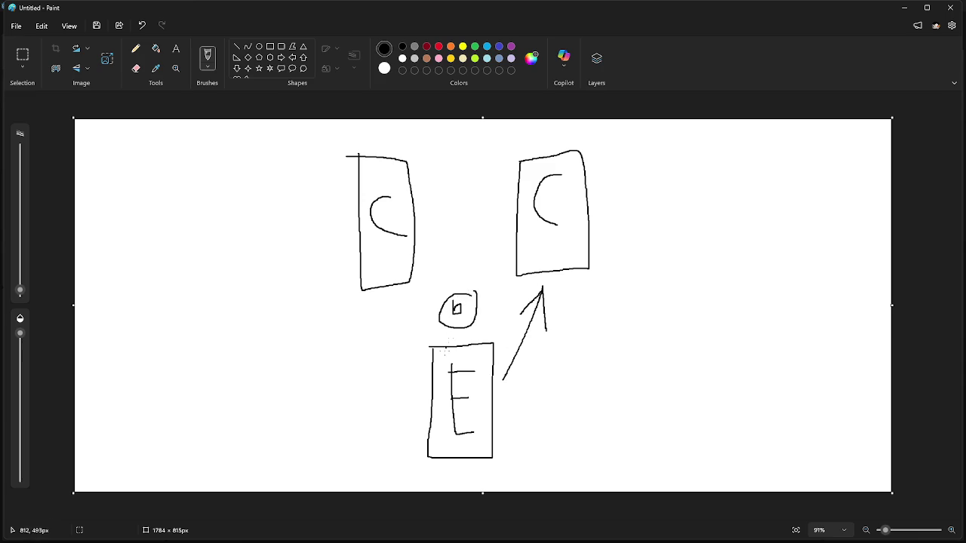
pyautogui.hotkey('ctrl', 'z')
pyautogui.hotkey('ctrl', 'z')
pyautogui.hotkey('ctrl', 'z')
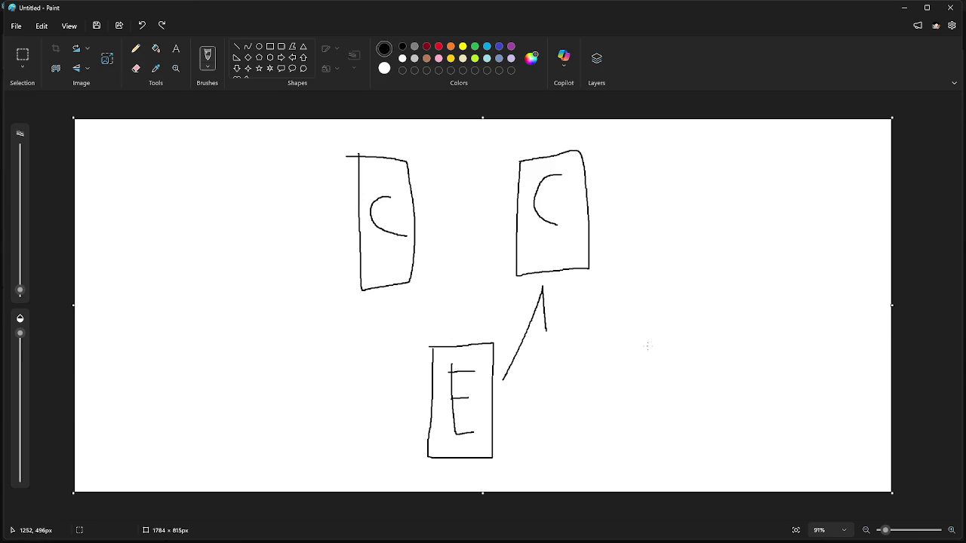
pyautogui.click(908, 13)
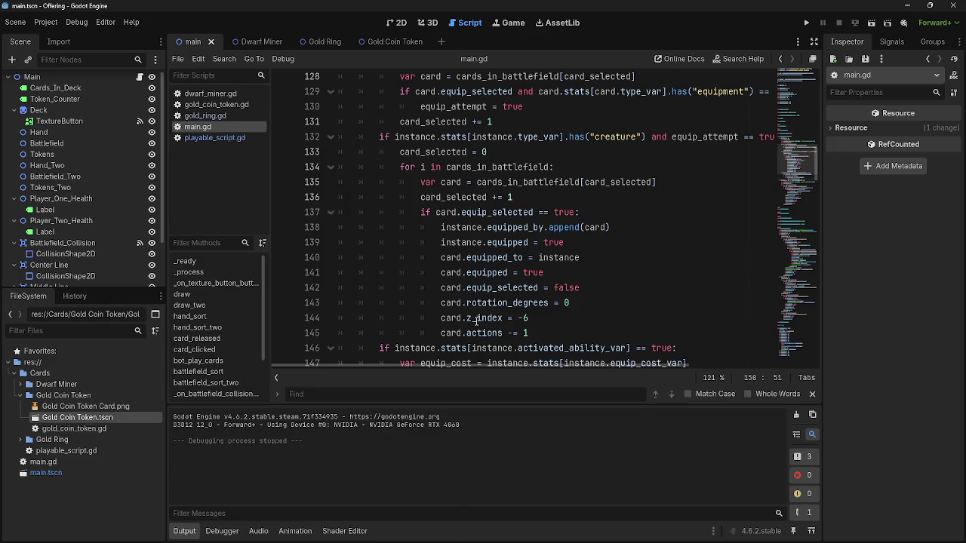
pyautogui.scroll(-1, 563, 294)
pyautogui.scroll(1, 563, 294)
pyautogui.scroll(-1, 563, 294)
pyautogui.moveTo(420, 198); pyautogui.dragTo(535, 197)
pyautogui.doubleClick(466, 198)
pyautogui.click(513, 198)
pyautogui.doubleClick(465, 197)
pyautogui.click(513, 198)
pyautogui.scroll(1, 514, 197)
pyautogui.scroll(-1, 514, 199)
pyautogui.scroll(1, 514, 200)
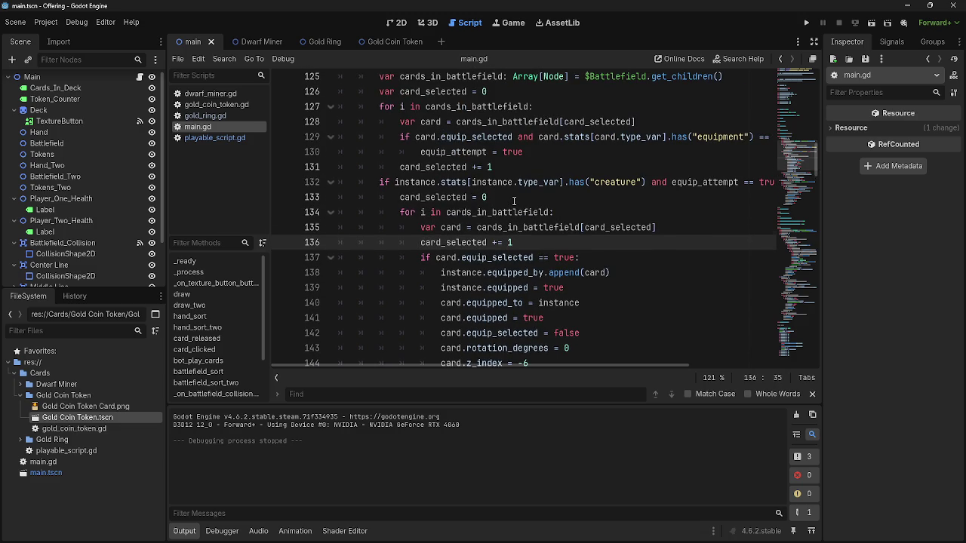
pyautogui.scroll(1, 514, 200)
pyautogui.scroll(-2, 516, 205)
pyautogui.click(607, 214)
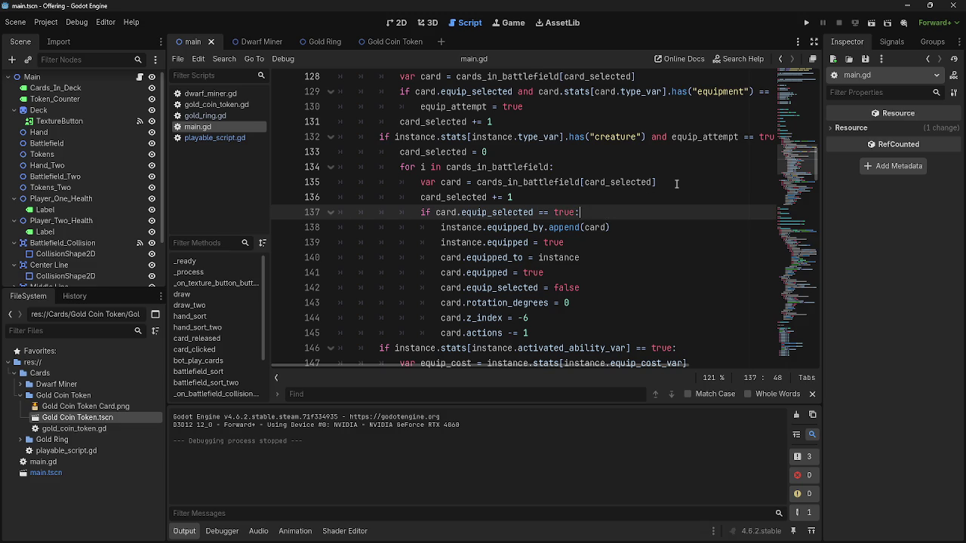
pyautogui.scroll(3, 631, 197)
pyautogui.scroll(-3, 631, 197)
pyautogui.doubleClick(513, 212)
pyautogui.click(606, 218)
# - Below line 137, add 'if equipped = true:' with an indented 'pass' and a blank line above it
pyautogui.press('Return')
pyautogui.write('if equipe')
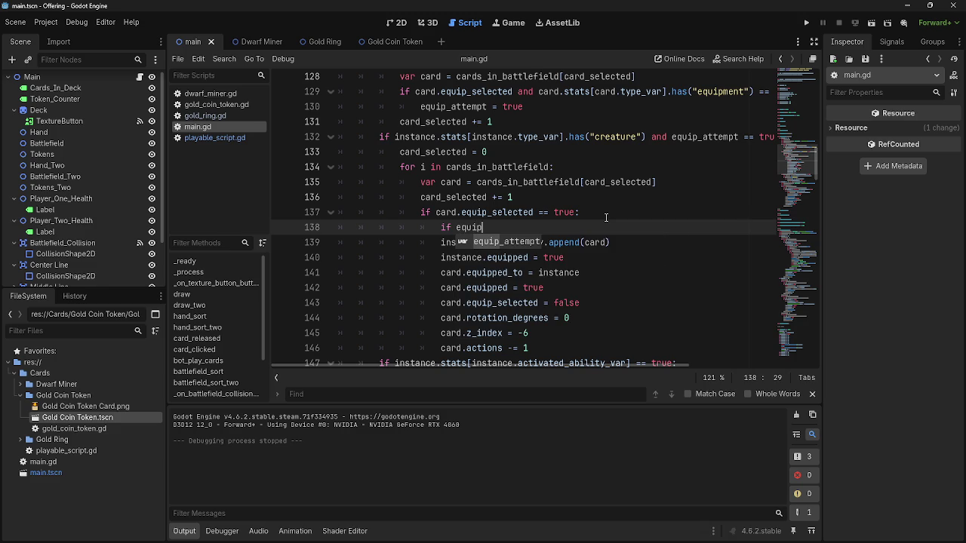
pyautogui.press('BackSpace')
pyautogui.write('pped ')
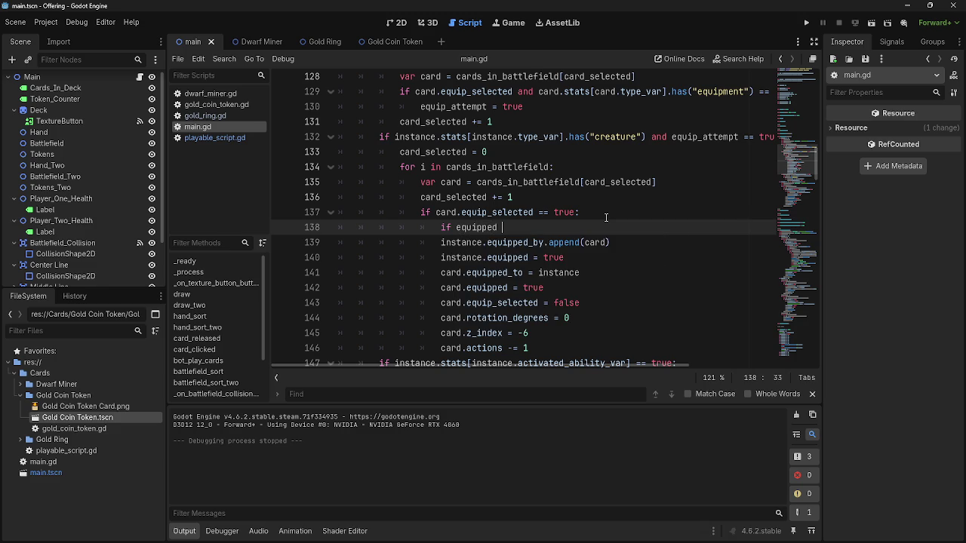
pyautogui.write('= true:')
pyautogui.press('Return')
pyautogui.write('pass')
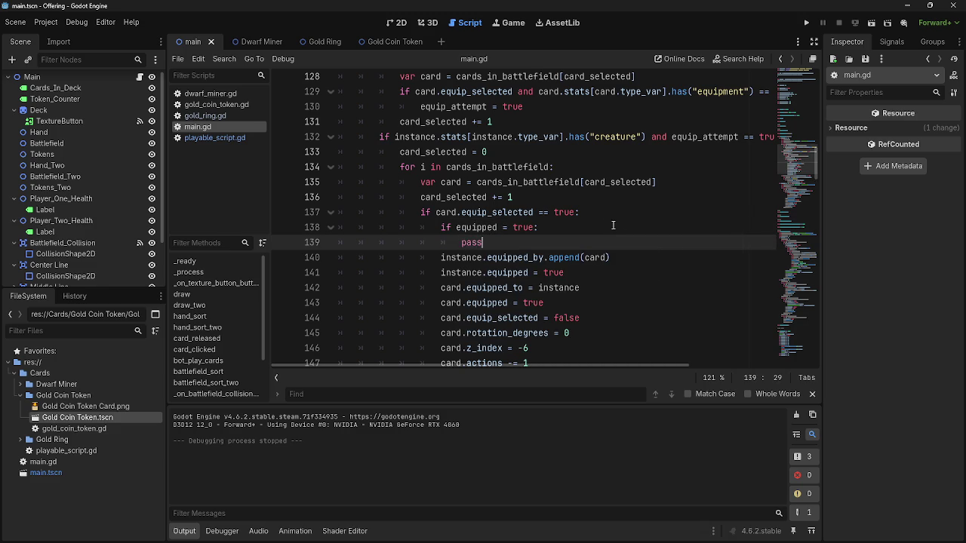
pyautogui.hotkey('ctrl', 'shift', 'Return')
# - Correct line 138 to 'if card.equipped == true:' by adding '=' and the 'card.' prefix
pyautogui.scroll(8, 599, 220)
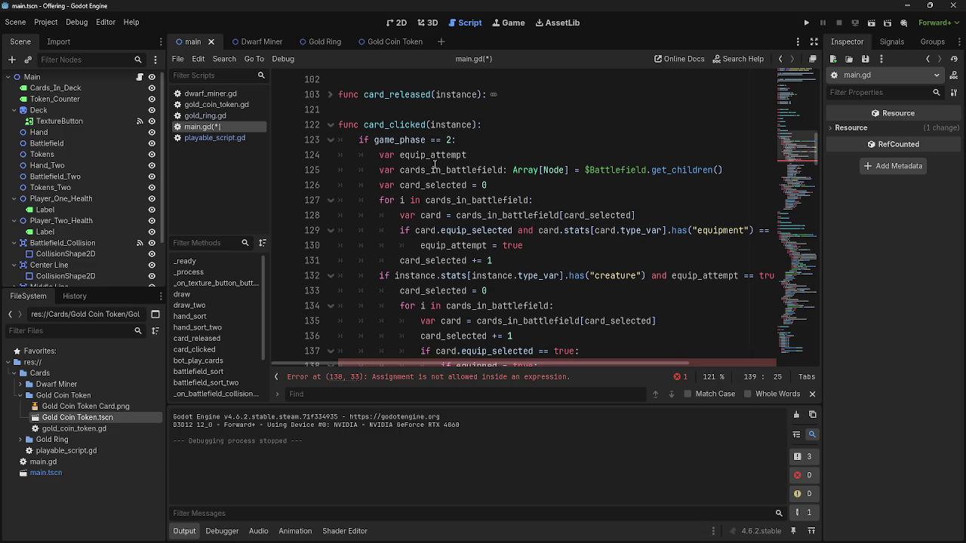
pyautogui.scroll(-9, 423, 200)
pyautogui.scroll(1, 527, 246)
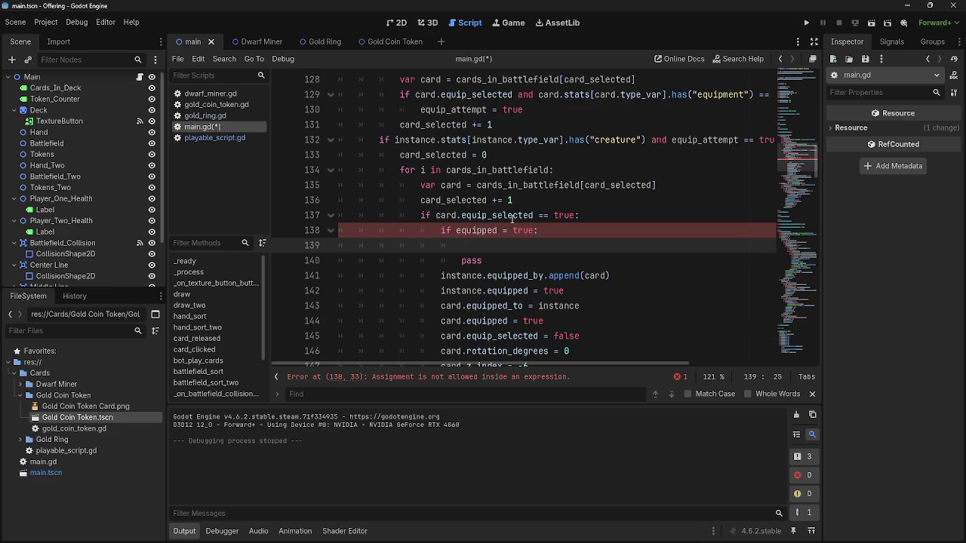
pyautogui.click(495, 230)
pyautogui.click(504, 230)
pyautogui.write('=')
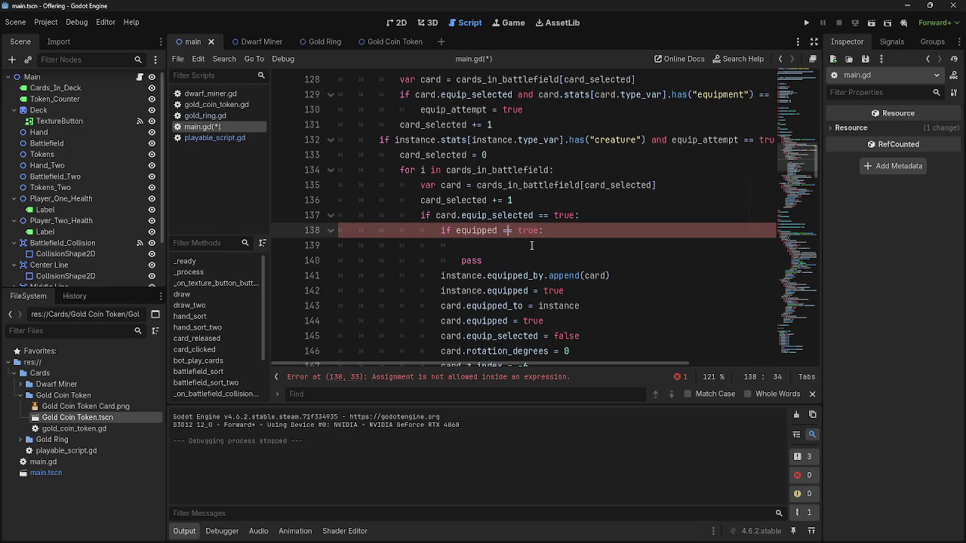
pyautogui.click(532, 245)
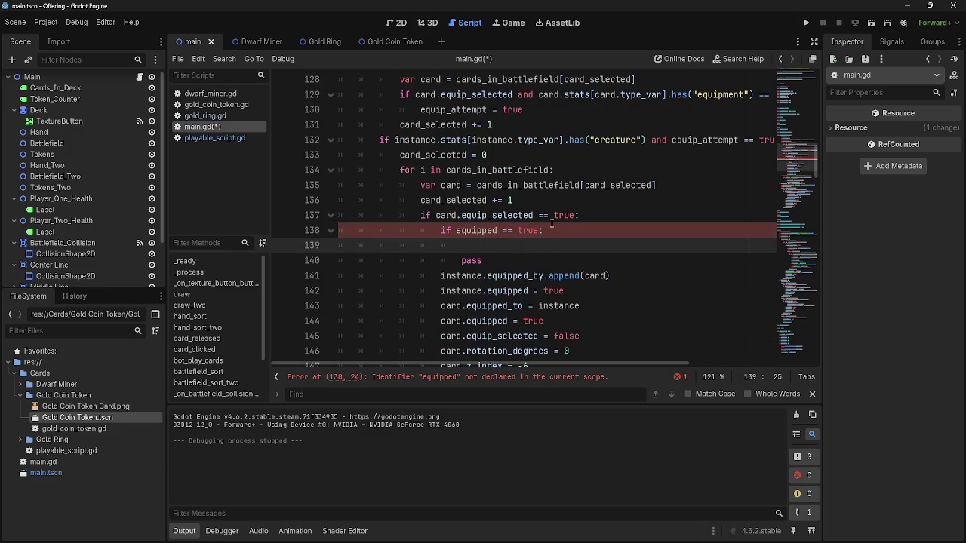
pyautogui.click(456, 230)
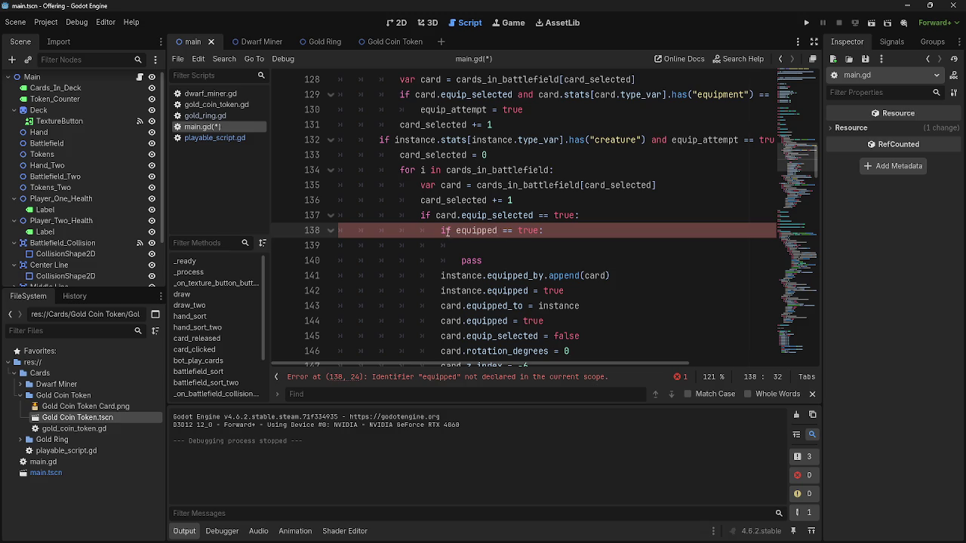
pyautogui.write('card.')
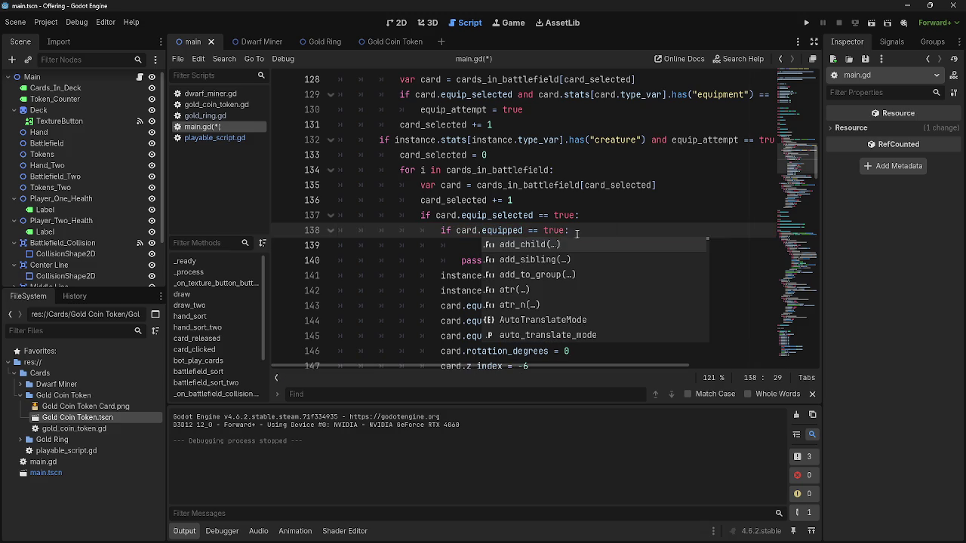
pyautogui.click(472, 247)
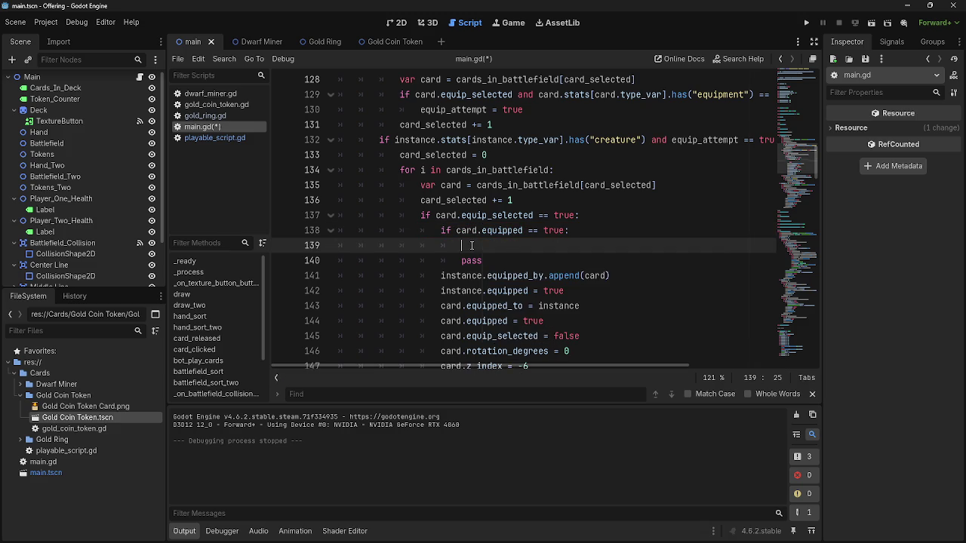
pyautogui.click(218, 138)
pyautogui.click(209, 128)
pyautogui.scroll(-1, 405, 220)
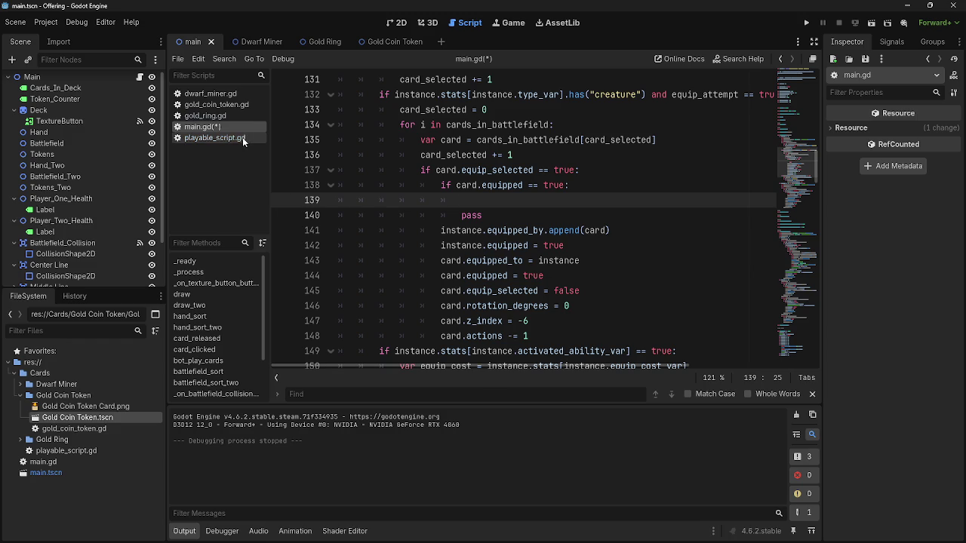
# - In playable_script.gd, select and review the stat index variables on lines 25–38
pyautogui.click(219, 137)
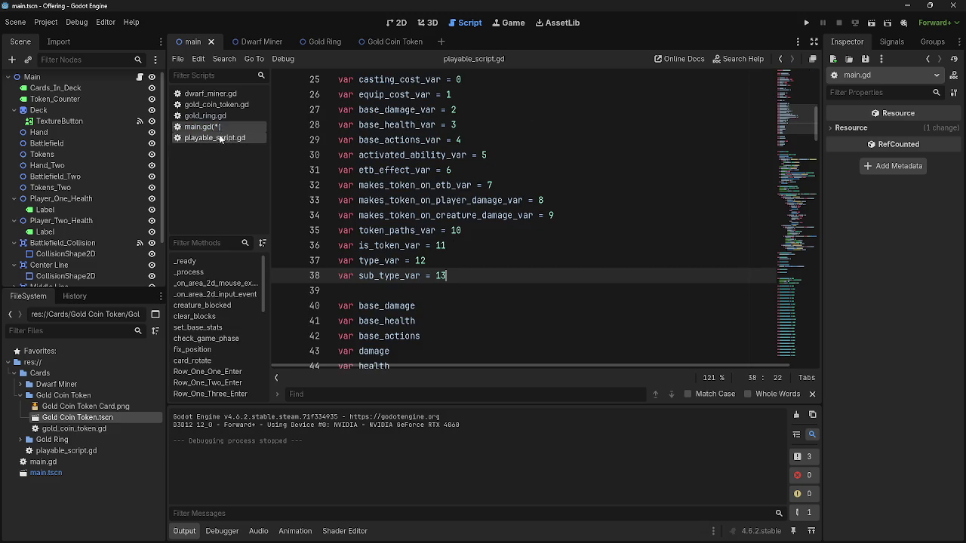
pyautogui.scroll(1, 453, 317)
pyautogui.moveTo(453, 321); pyautogui.dragTo(311, 123)
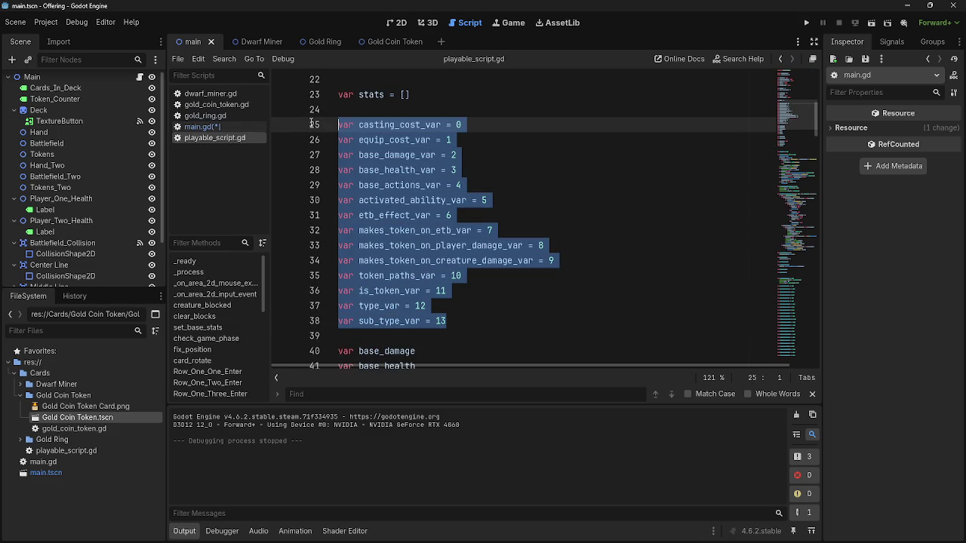
pyautogui.click(463, 326)
pyautogui.moveTo(463, 326); pyautogui.dragTo(312, 123)
pyautogui.click(465, 323)
pyautogui.moveTo(464, 323); pyautogui.dragTo(330, 119)
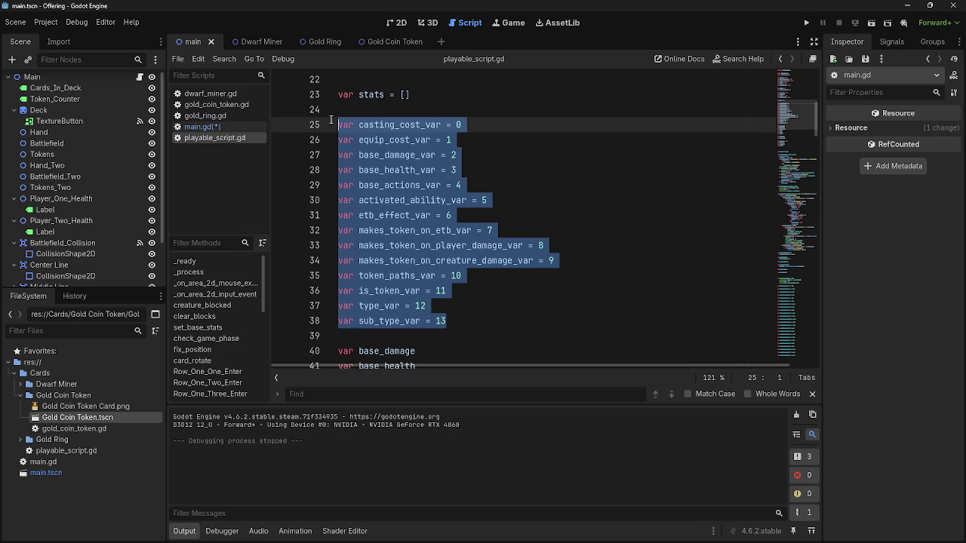
pyautogui.click(462, 320)
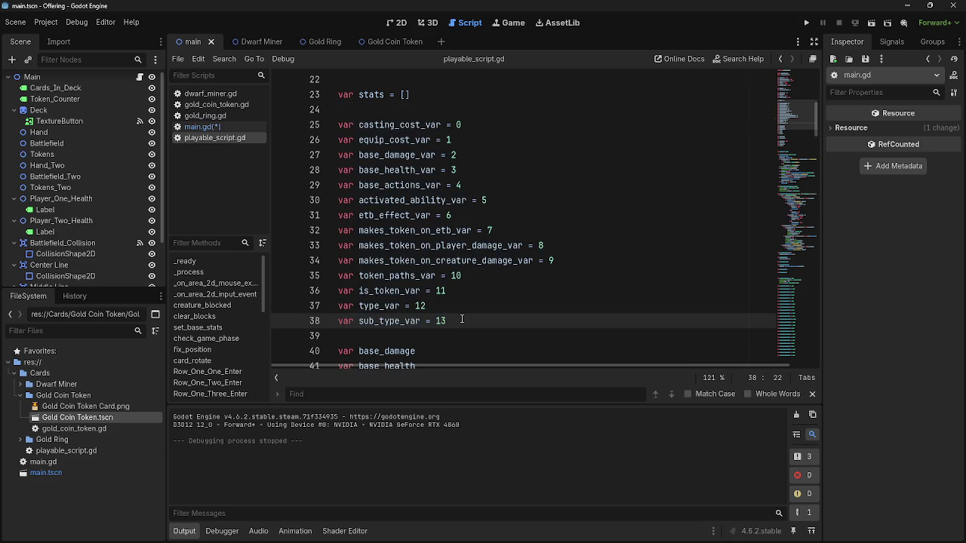
# - Scroll through the rest of playable_script.gd's variable declarations
pyautogui.scroll(-7, 462, 319)
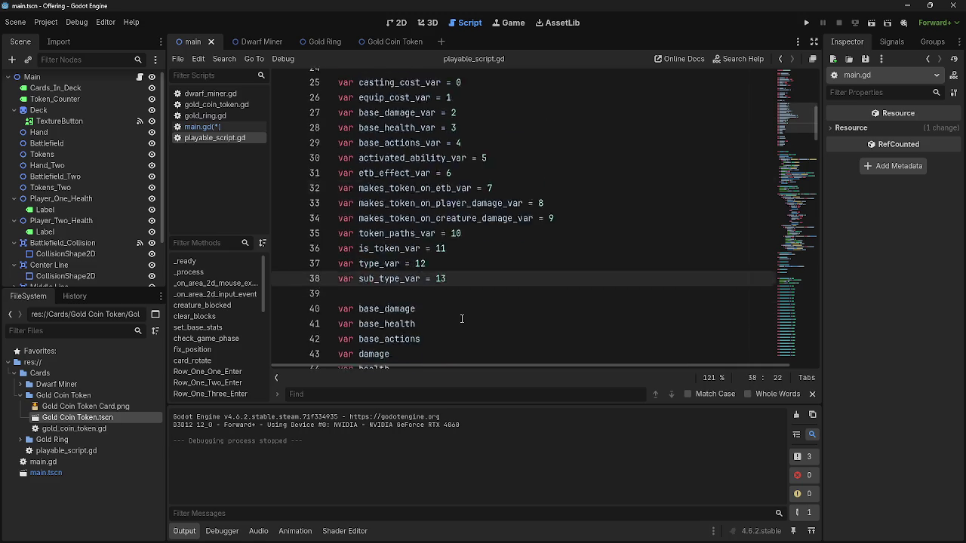
pyautogui.scroll(-2, 462, 320)
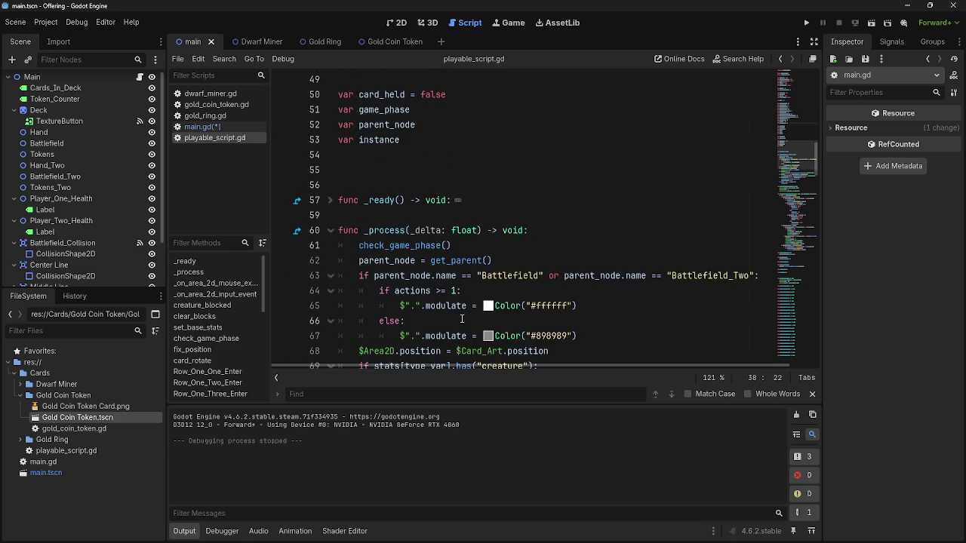
pyautogui.scroll(-3, 462, 319)
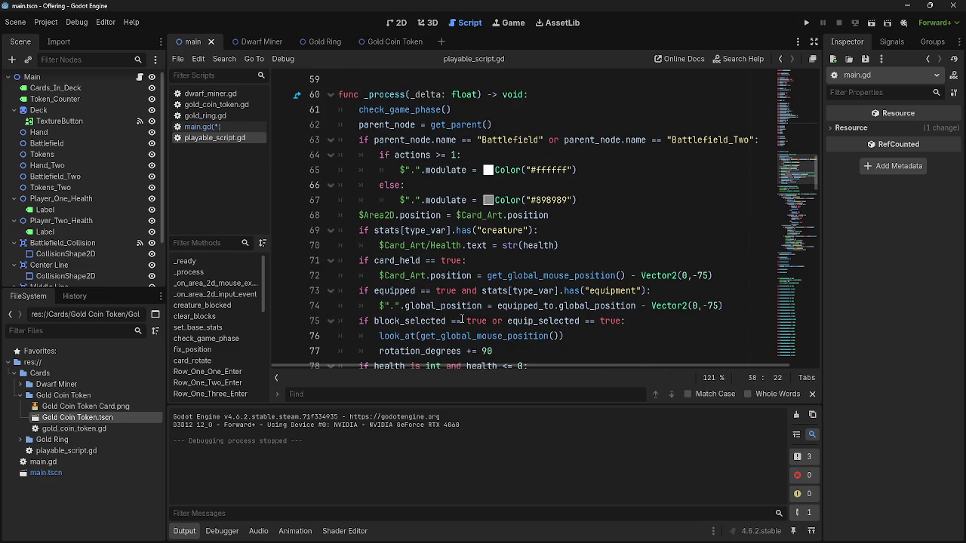
pyautogui.scroll(-1, 462, 320)
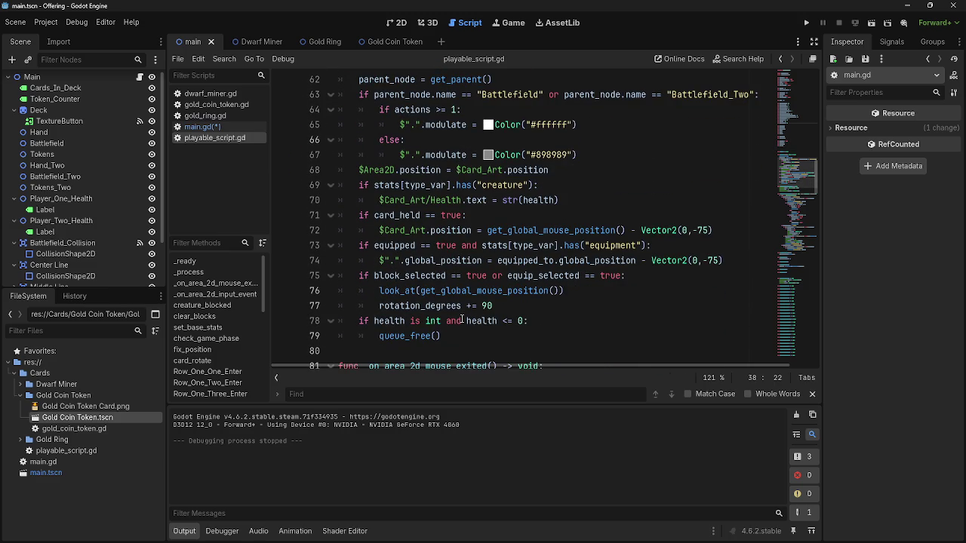
pyautogui.scroll(-3, 461, 320)
pyautogui.scroll(-5, 462, 319)
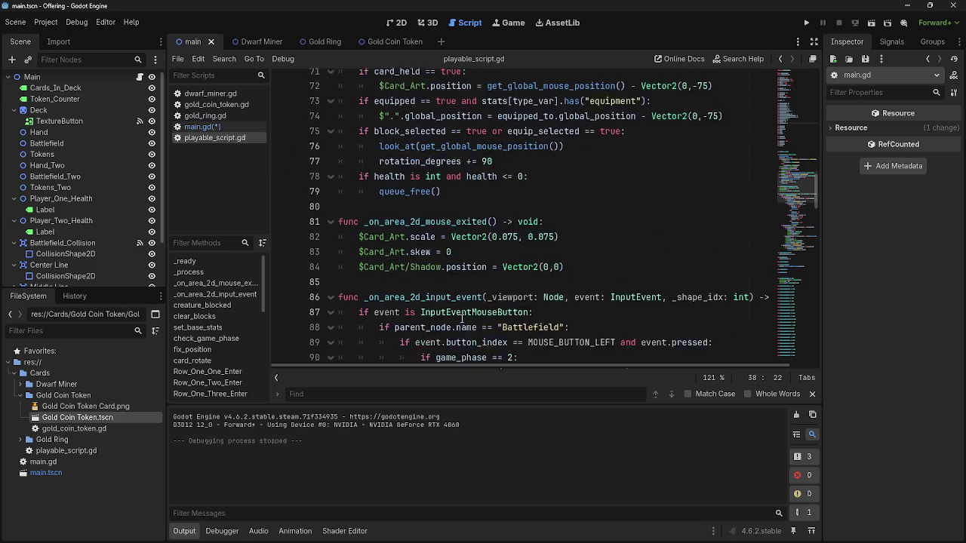
pyautogui.scroll(1, 462, 319)
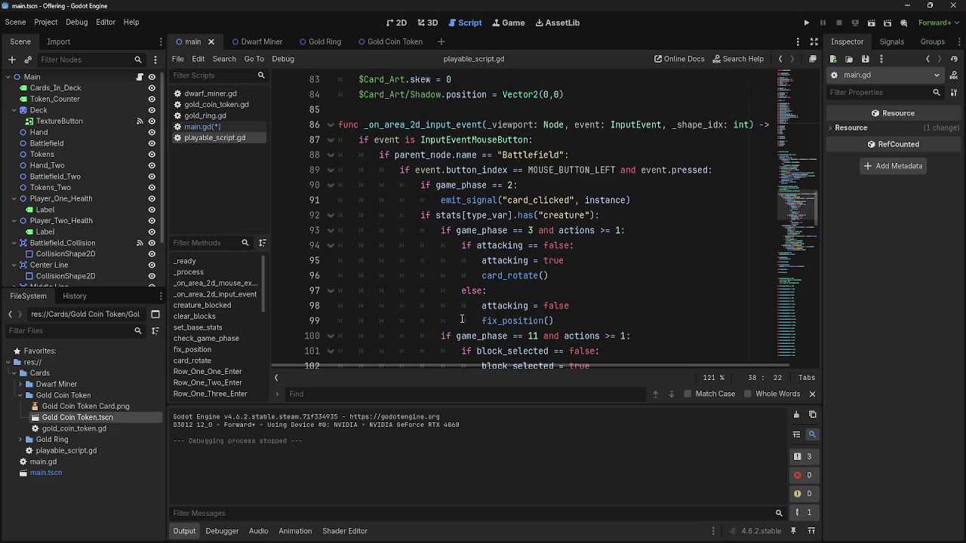
pyautogui.scroll(20, 461, 319)
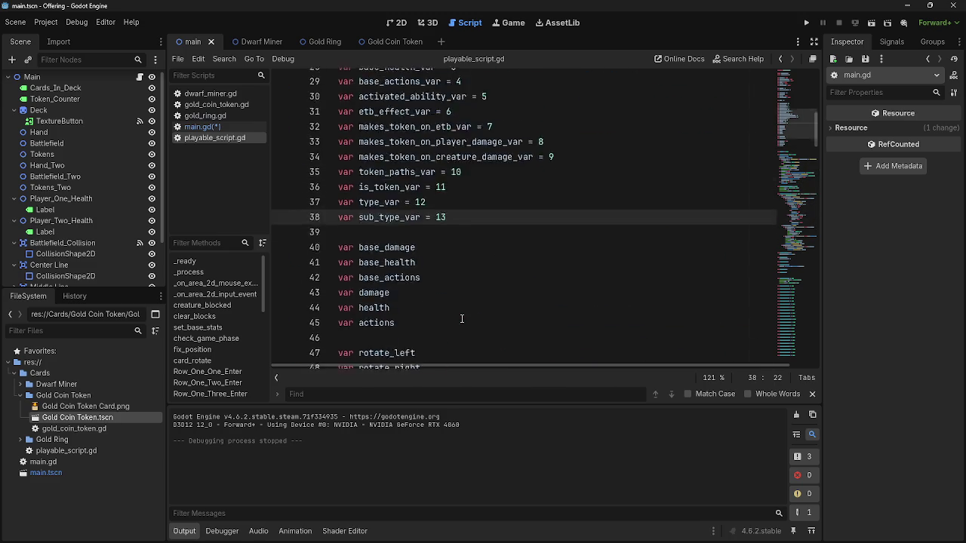
pyautogui.scroll(2, 462, 320)
pyautogui.scroll(-2, 462, 320)
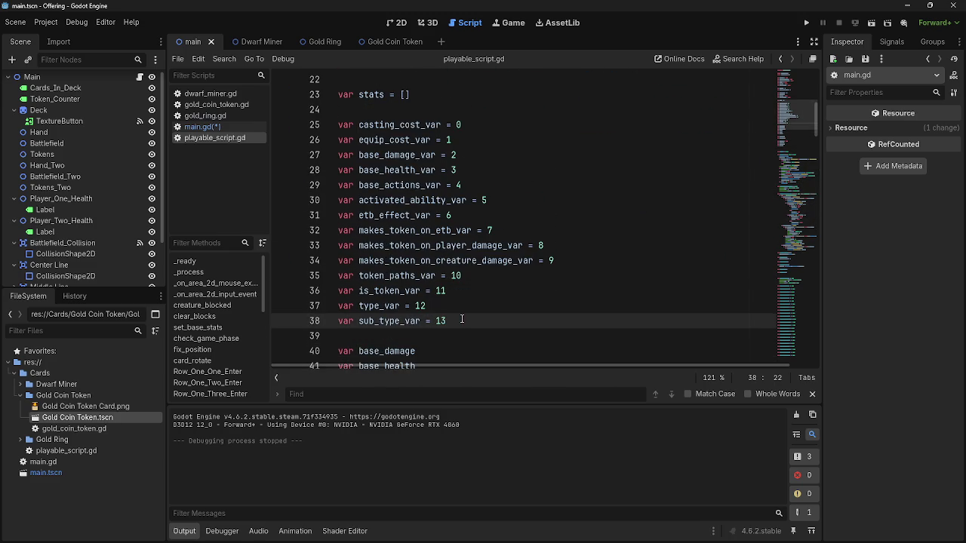
pyautogui.moveTo(462, 319); pyautogui.dragTo(473, 124)
pyautogui.click(473, 124)
# - Inspect the equipped_by and creatures_blocking declarations, then return to main.gd
pyautogui.scroll(4, 473, 275)
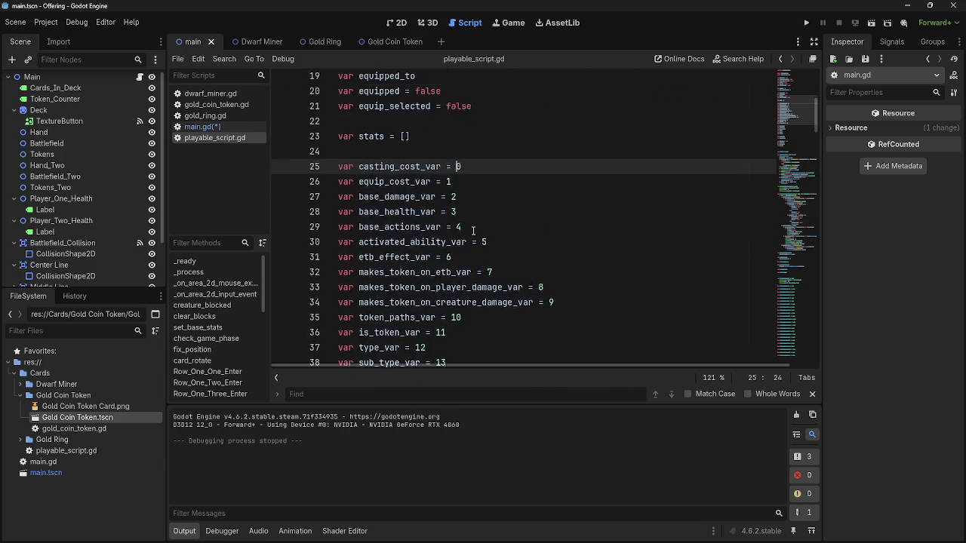
pyautogui.click(473, 276)
pyautogui.click(481, 259)
pyautogui.scroll(2, 477, 272)
pyautogui.click(472, 288)
pyautogui.click(483, 260)
pyautogui.scroll(1, 487, 289)
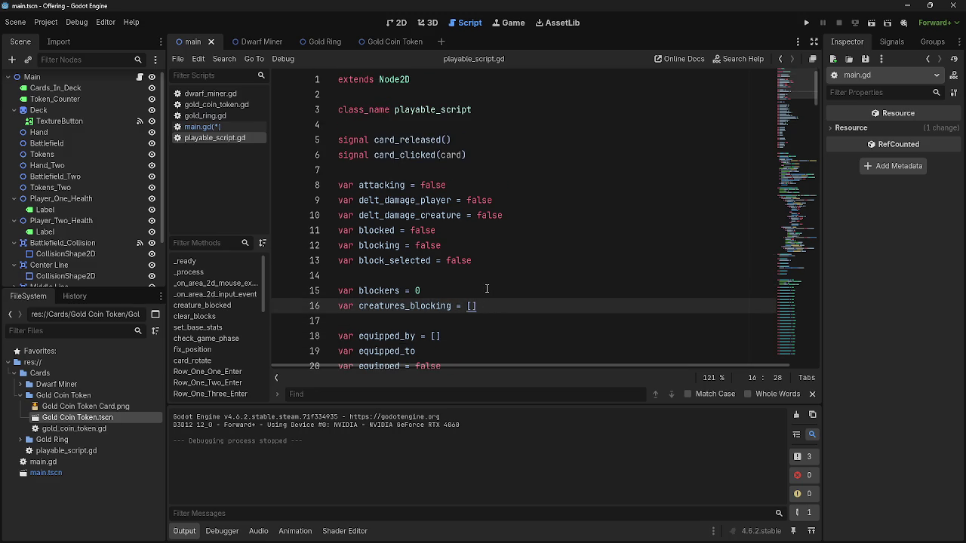
pyautogui.click(481, 280)
pyautogui.click(460, 307)
pyautogui.press('Down')
pyautogui.click(451, 274)
pyautogui.click(443, 314)
pyautogui.click(450, 274)
pyautogui.click(442, 305)
pyautogui.scroll(-2, 442, 317)
pyautogui.scroll(-1, 442, 318)
pyautogui.click(386, 246)
pyautogui.click(441, 245)
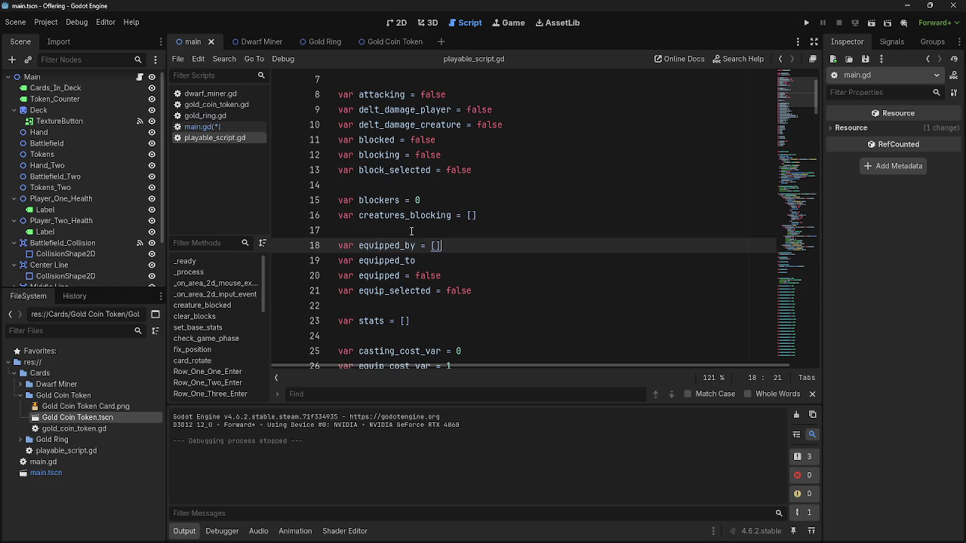
pyautogui.click(198, 130)
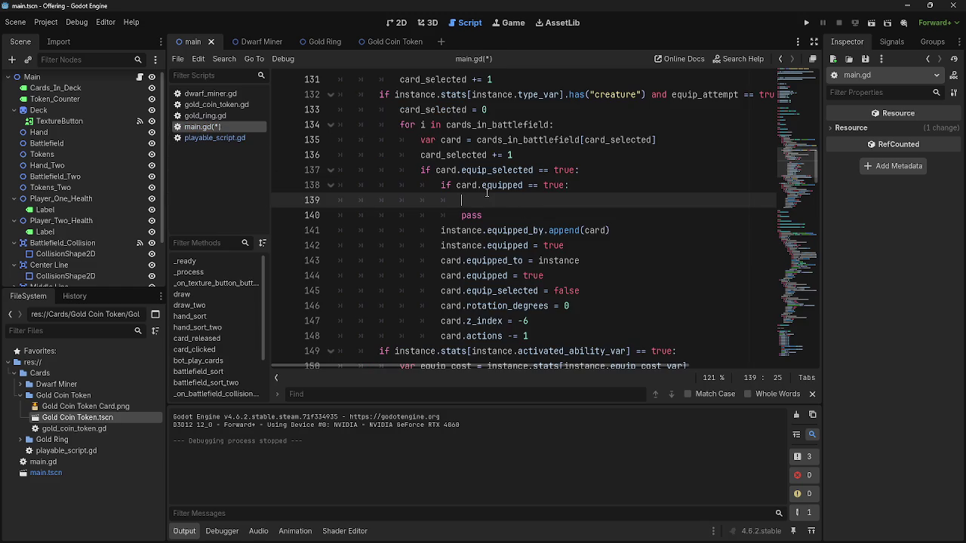
# - On line 139 write 'card.equipped_to', fixing the typo and replacing the 'by' suffix with 'to'
pyautogui.write('card')
pyautogui.write('.e')
pyautogui.write('qquiped')
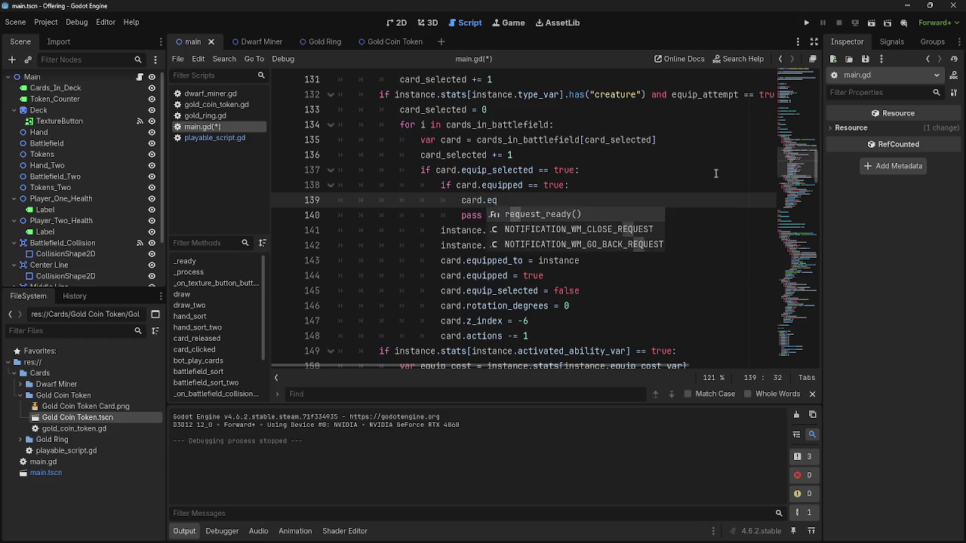
pyautogui.press('BackSpace')
pyautogui.press('BackSpace')
pyautogui.press('BackSpace')
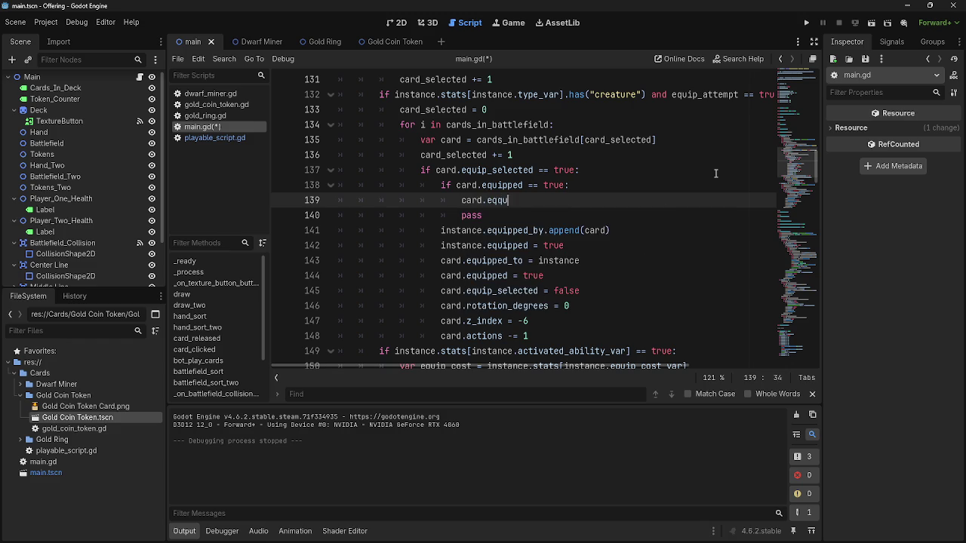
pyautogui.write('uipped_by')
pyautogui.press('Return')
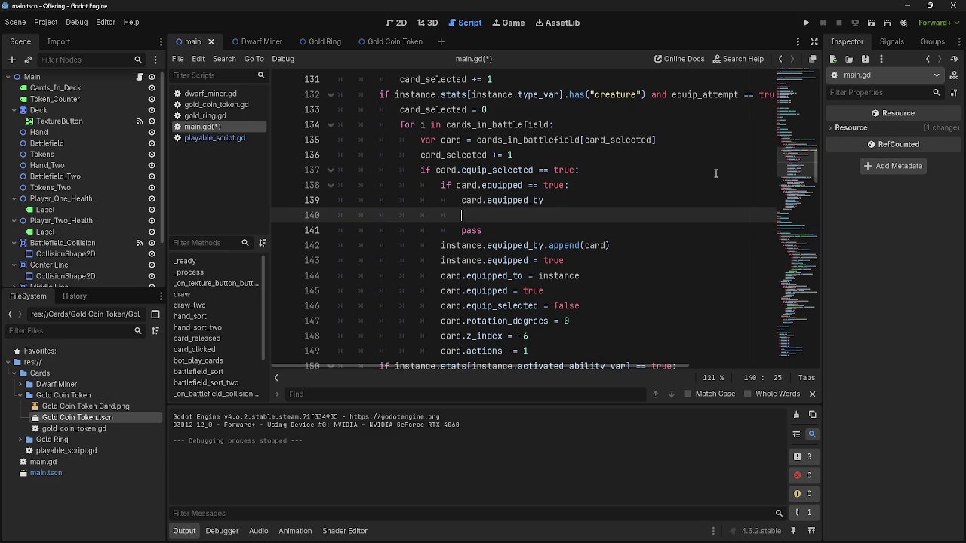
pyautogui.click(544, 200)
pyautogui.moveTo(544, 200); pyautogui.dragTo(533, 200)
pyautogui.write('to')
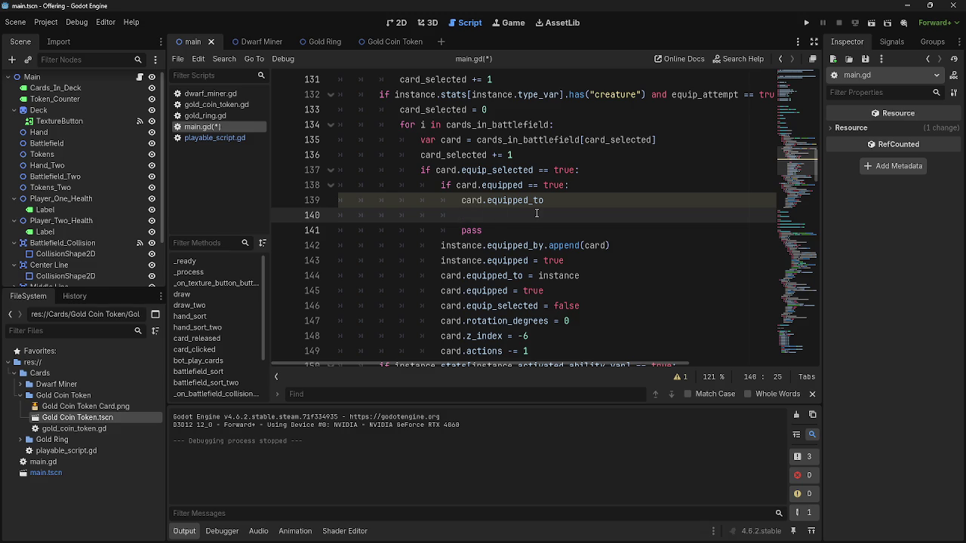
# - Review 'card' on line 138, then reopen playable_script.gd to recheck the equip variables
pyautogui.doubleClick(466, 185)
pyautogui.click(476, 216)
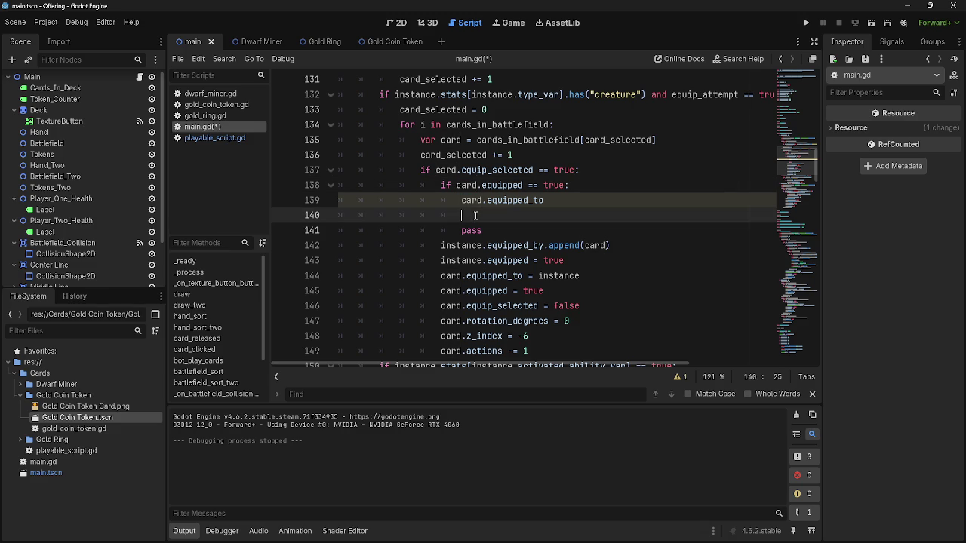
pyautogui.click(567, 202)
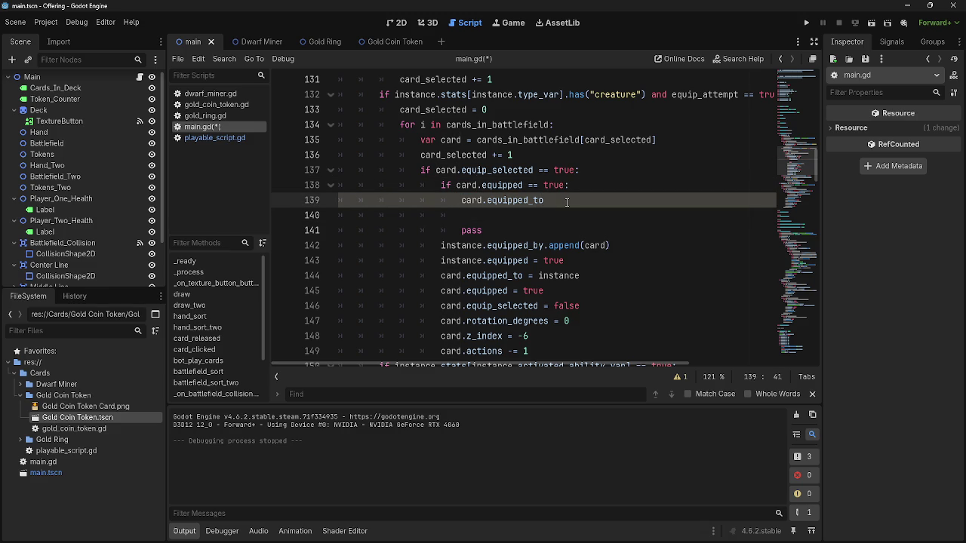
pyautogui.click(215, 137)
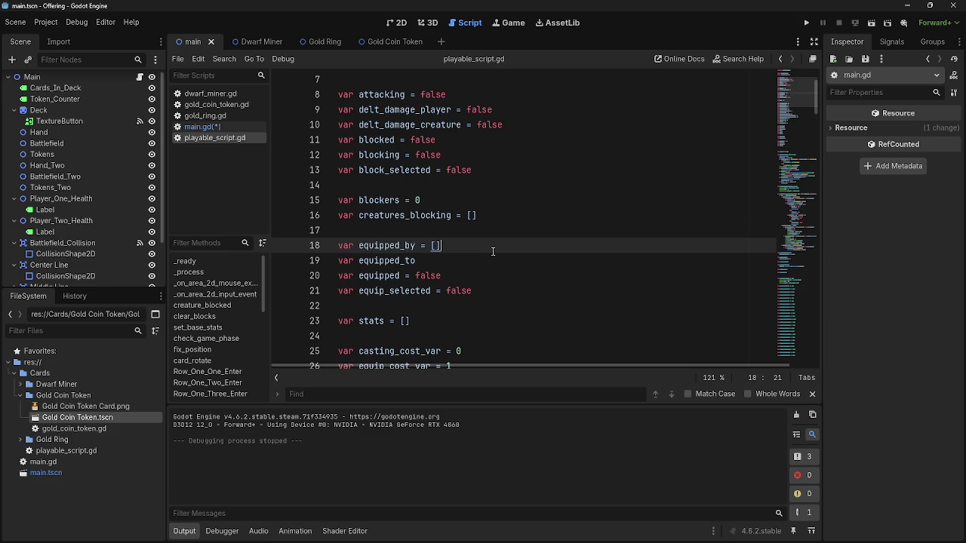
# - Check the equipped_to and equipped_by declarations in playable_script.gd, then go back to line 139 of main.gd
pyautogui.click(422, 262)
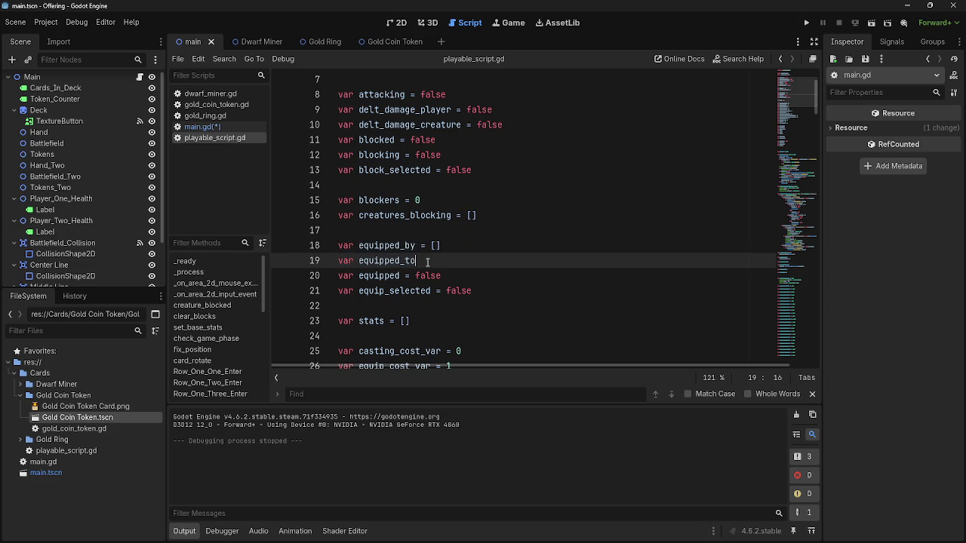
pyautogui.click(445, 245)
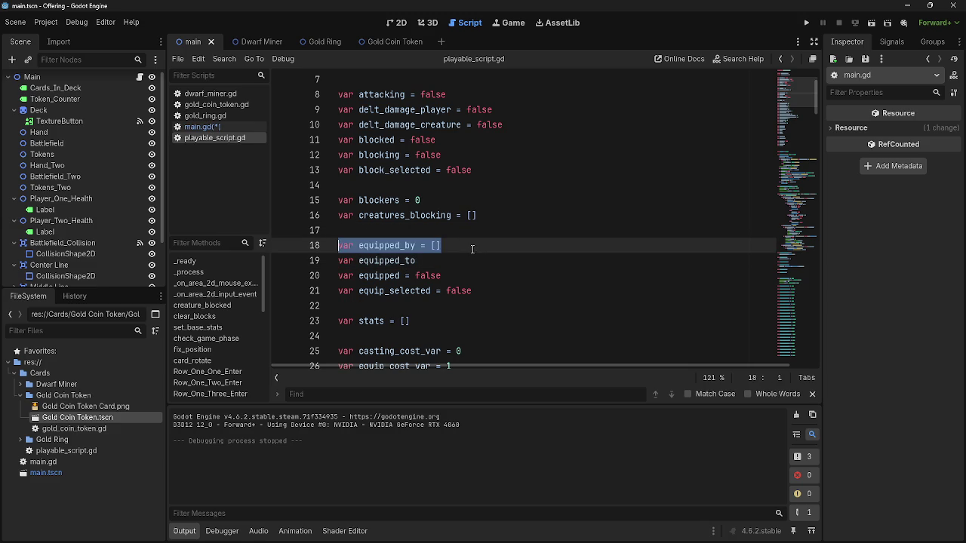
pyautogui.click(201, 127)
pyautogui.press('Down')
pyautogui.press('Up')
pyautogui.press('Down')
pyautogui.press('Up')
pyautogui.hotkey('alt', 'Tab')
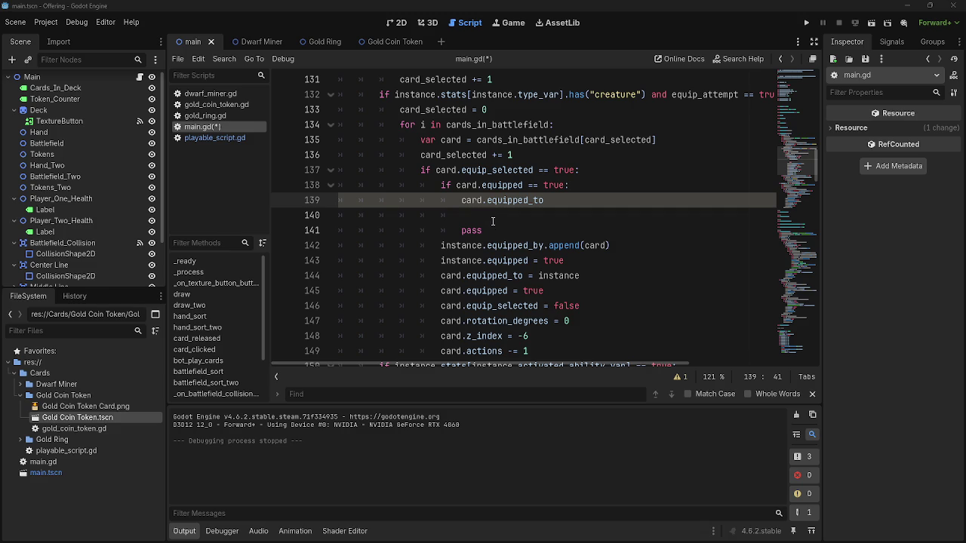
# - Add 'if card.equipped_to.has(self)' on line 140 and indent pass beneath it
pyautogui.click(624, 188)
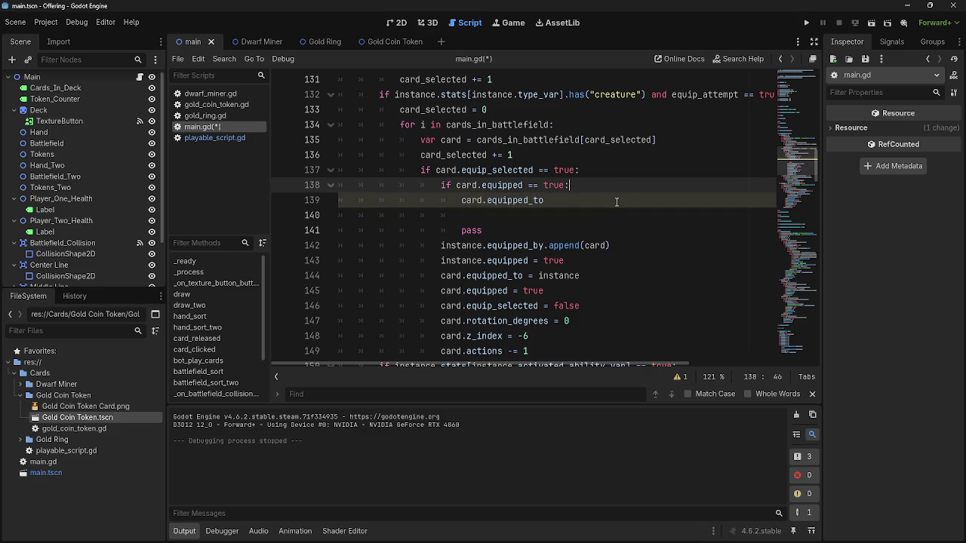
pyautogui.click(617, 203)
pyautogui.click(607, 212)
pyautogui.write('if')
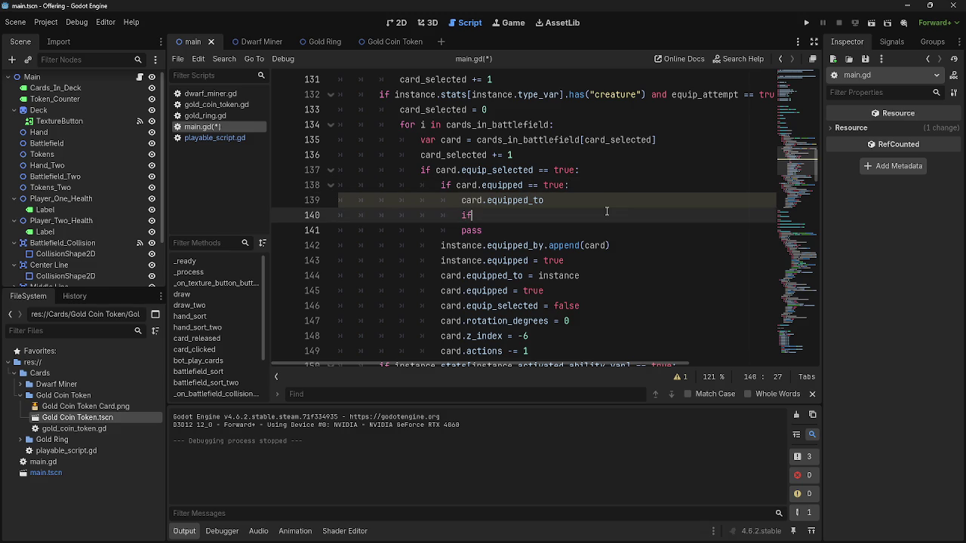
pyautogui.press('Escape')
pyautogui.press('Down')
pyautogui.press('Home')
pyautogui.press('Tab')
pyautogui.click(511, 217)
pyautogui.write('card')
pyautogui.write('.equ')
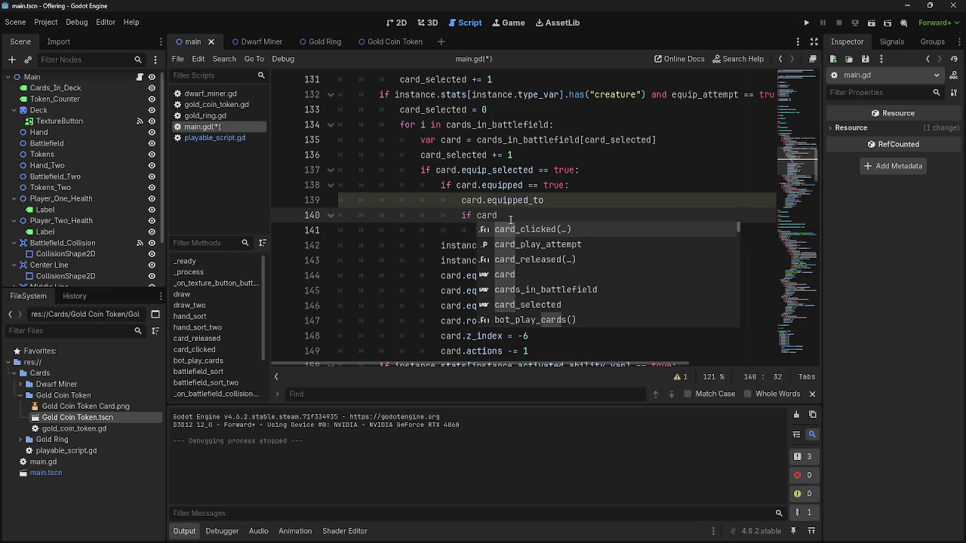
pyautogui.press('Escape')
pyautogui.write('ipped_to')
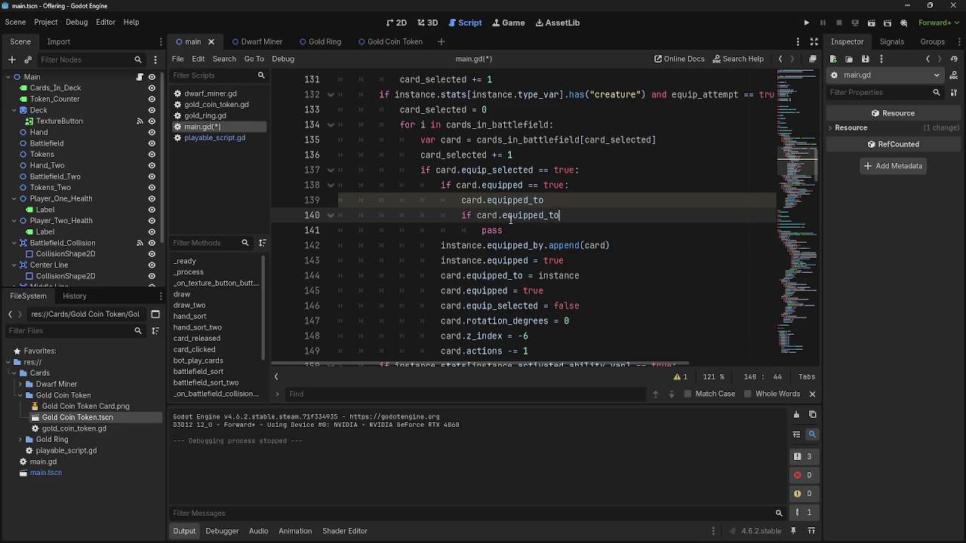
pyautogui.write('.had')
pyautogui.write('(s')
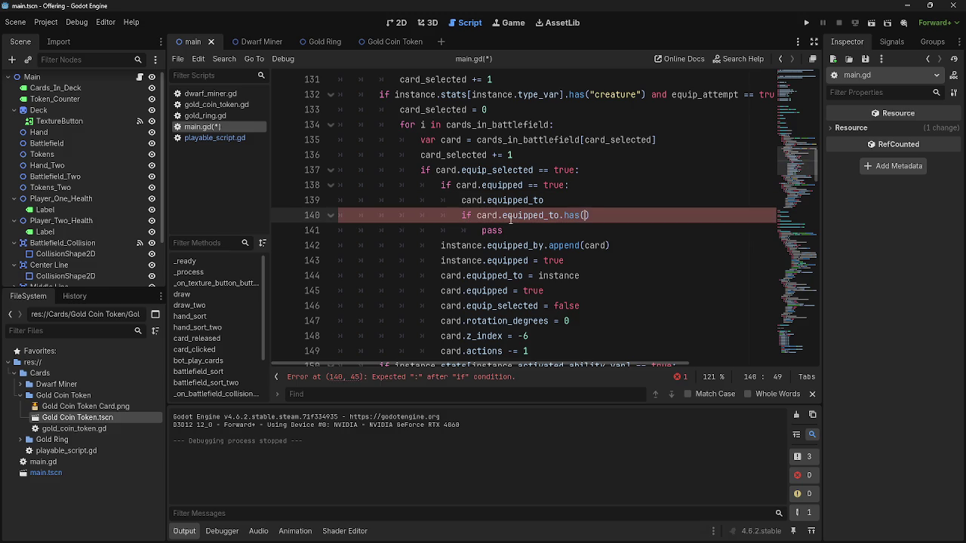
pyautogui.write('elf')
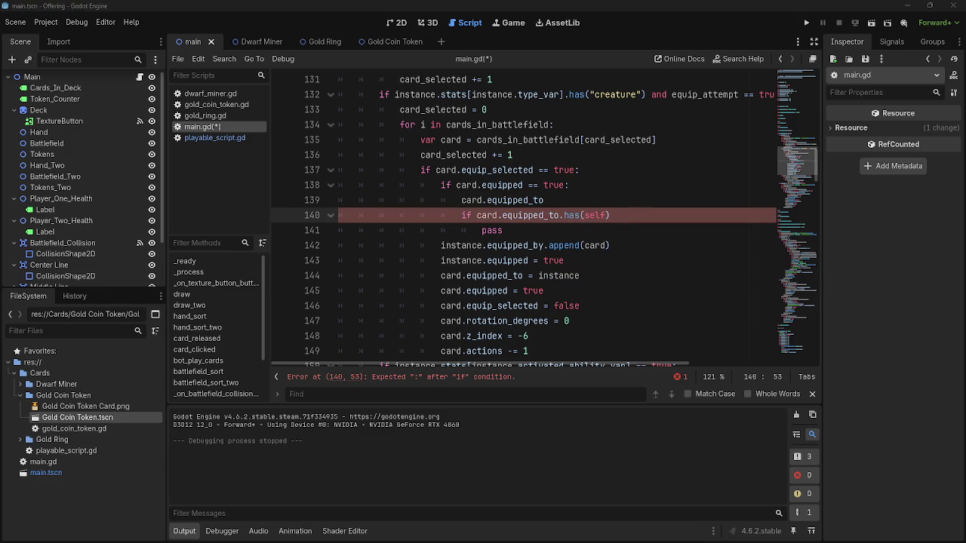
# - Change line 139 to 'var card_equipped_to = card.equipped_to'
pyautogui.click(560, 218)
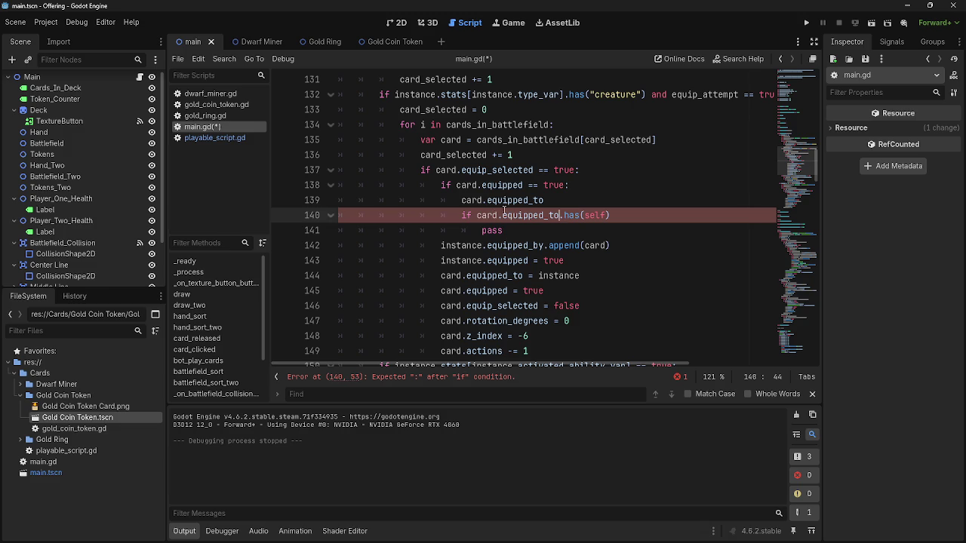
pyautogui.press('Up')
pyautogui.press('Home')
pyautogui.write('card_')
pyautogui.press('BackSpace')
pyautogui.press('BackSpace')
pyautogui.press('BackSpace')
pyautogui.write('var ')
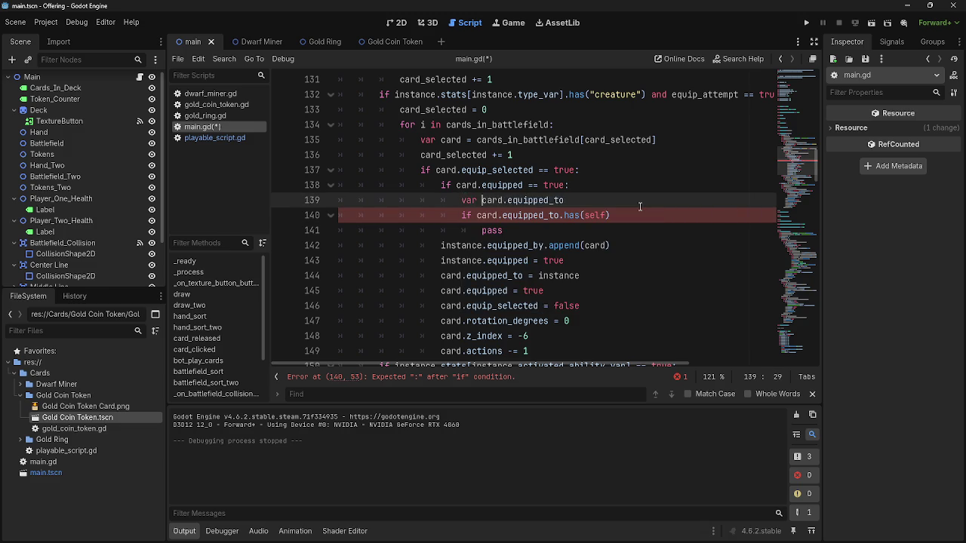
pyautogui.write('card_equipped_to')
pyautogui.press('BackSpace')
pyautogui.write('=')
pyautogui.press('Escape')
pyautogui.press('Up')
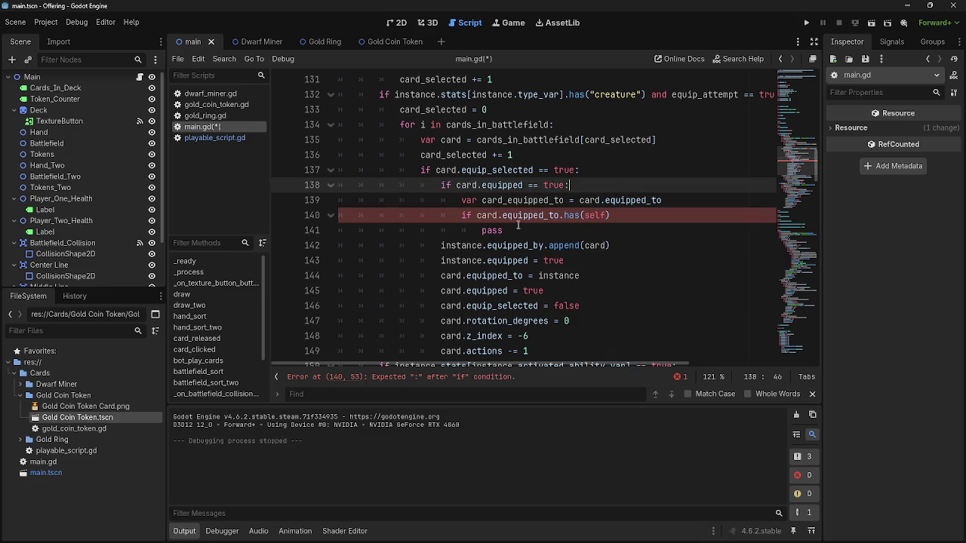
pyautogui.moveTo(560, 216); pyautogui.dragTo(476, 216)
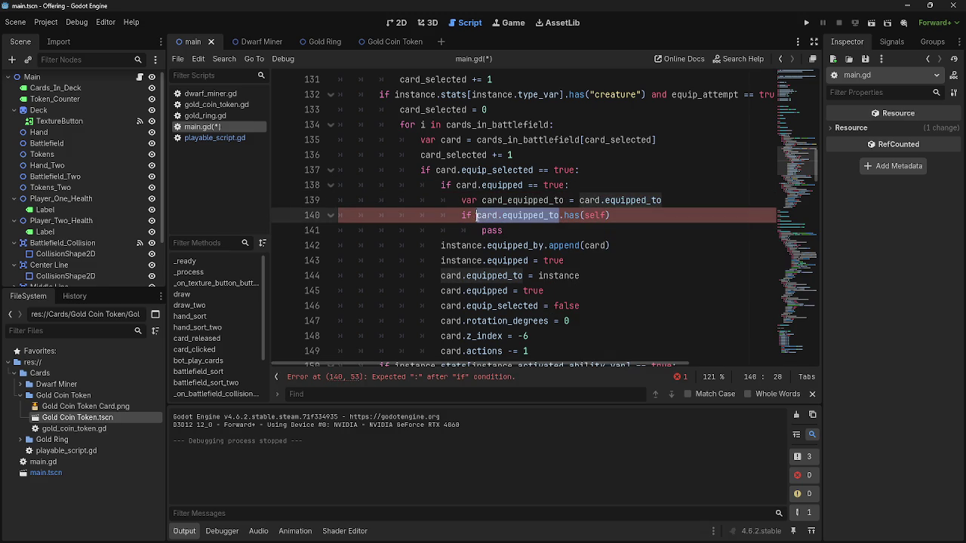
# - Replace card in the line 140 condition with the card_equipped_to variable
pyautogui.click(643, 214)
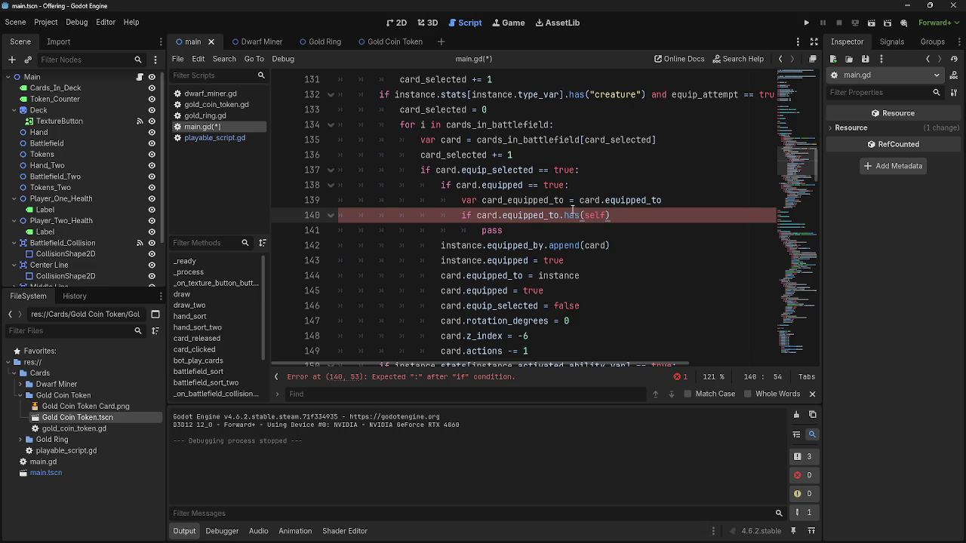
pyautogui.doubleClick(509, 201)
pyautogui.hotkey('ctrl', 'c')
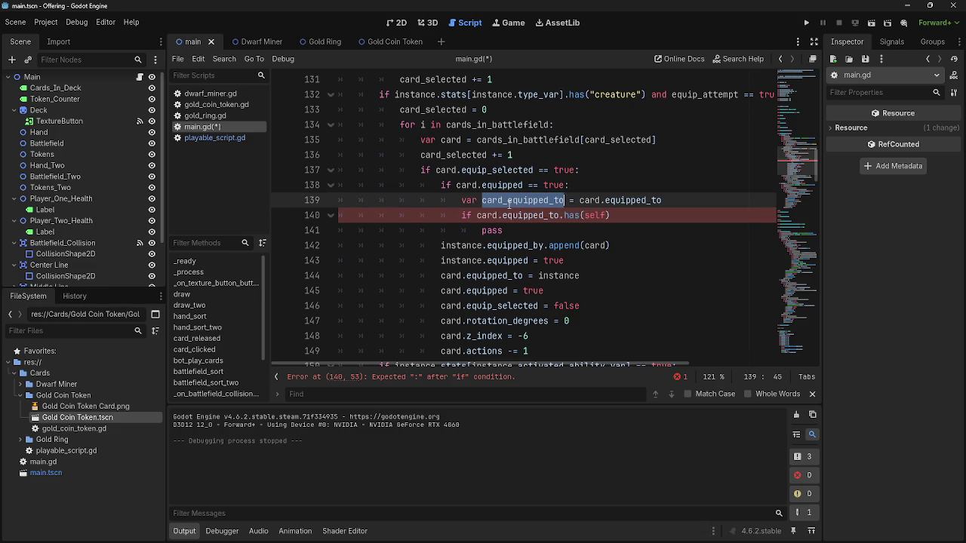
pyautogui.scroll(-1, 544, 223)
pyautogui.scroll(1, 554, 226)
pyautogui.doubleClick(490, 215)
pyautogui.hotkey('ctrl', 'v')
# - Switch the condition to equipped_by.has(self) and end it with a colon
pyautogui.press('End')
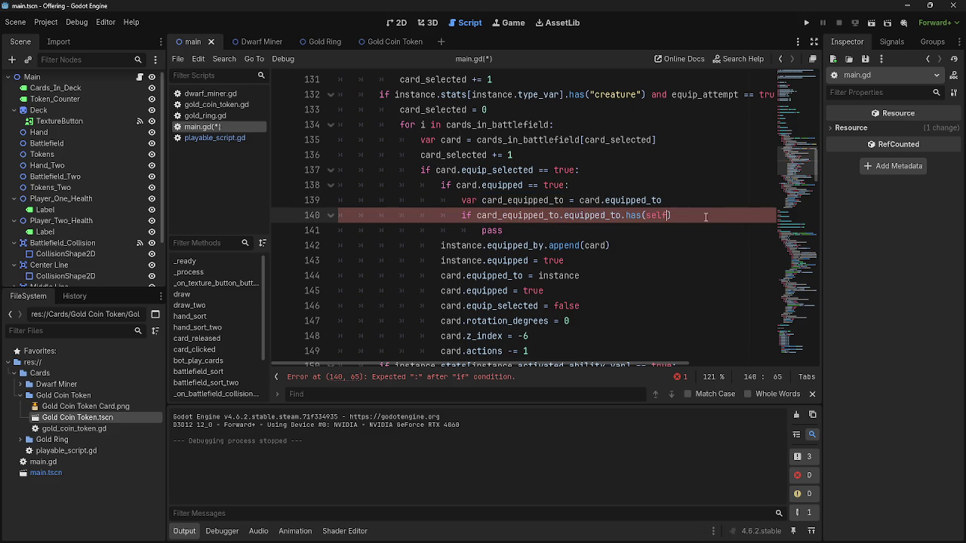
pyautogui.doubleClick(597, 216)
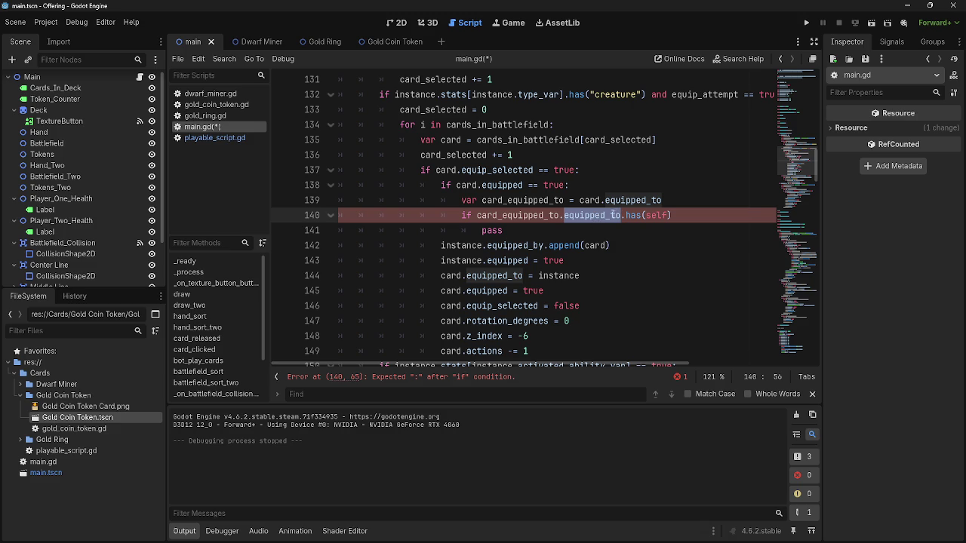
pyautogui.click(619, 216)
pyautogui.press('BackSpace')
pyautogui.press('Delete')
pyautogui.write('by')
pyautogui.press('End')
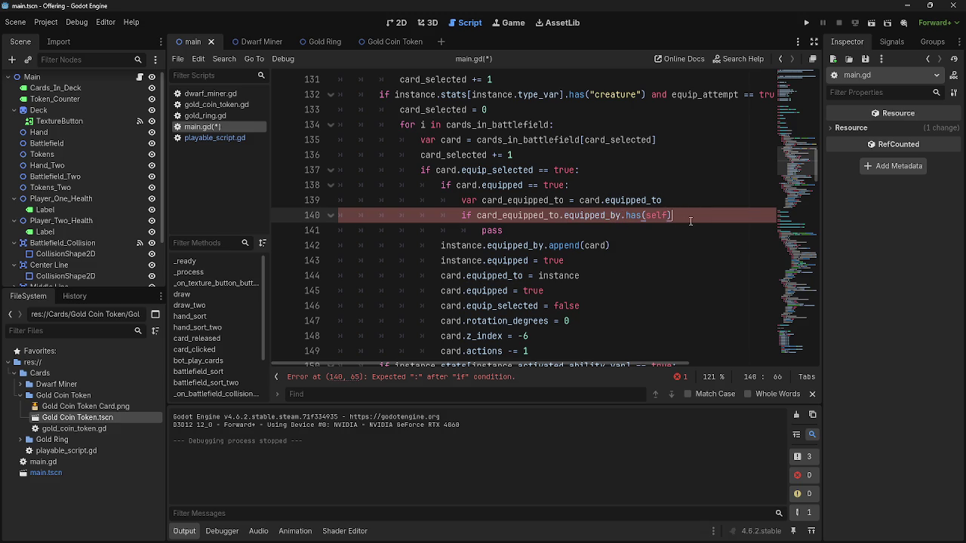
pyautogui.write(':')
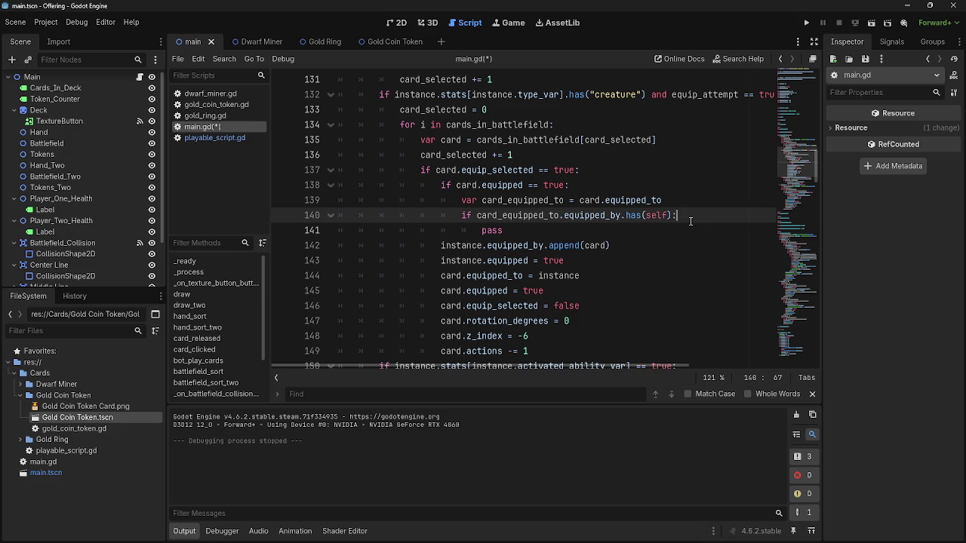
pyautogui.doubleClick(517, 215)
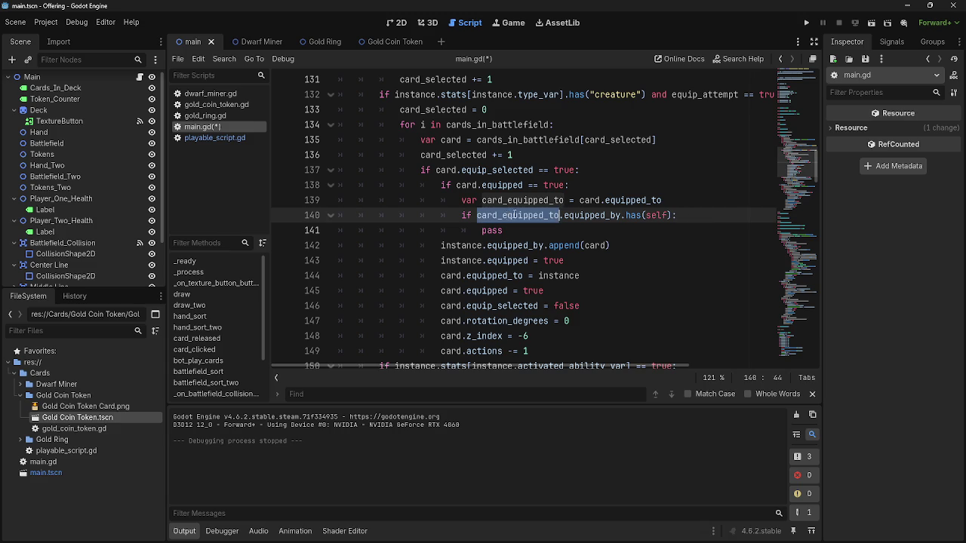
pyautogui.doubleClick(523, 200)
pyautogui.doubleClick(634, 200)
pyautogui.doubleClick(589, 200)
pyautogui.doubleClick(634, 200)
pyautogui.doubleClick(516, 215)
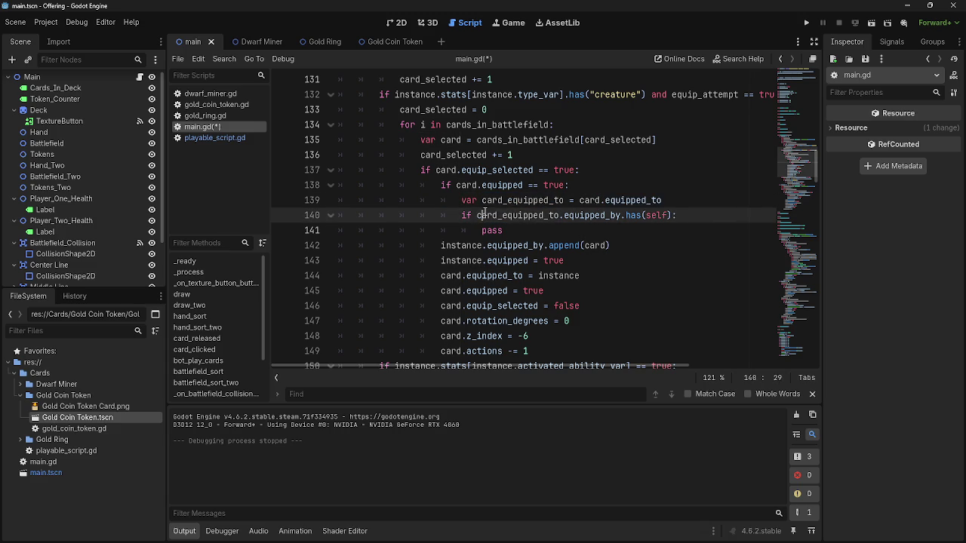
pyautogui.doubleClick(547, 200)
pyautogui.doubleClick(634, 200)
pyautogui.doubleClick(589, 200)
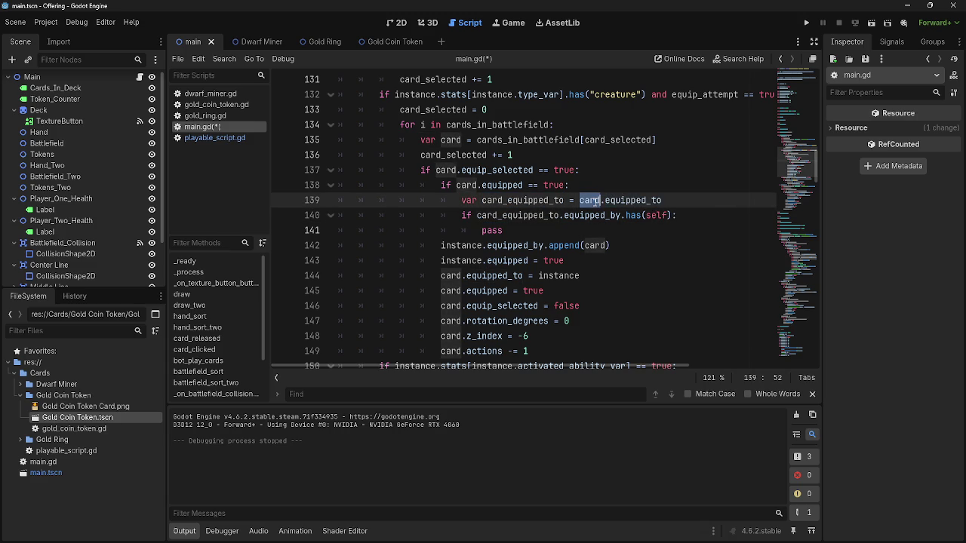
pyautogui.doubleClick(634, 200)
pyautogui.doubleClick(589, 215)
pyautogui.doubleClick(521, 215)
pyautogui.click(455, 215)
pyautogui.doubleClick(466, 215)
pyautogui.doubleClick(517, 215)
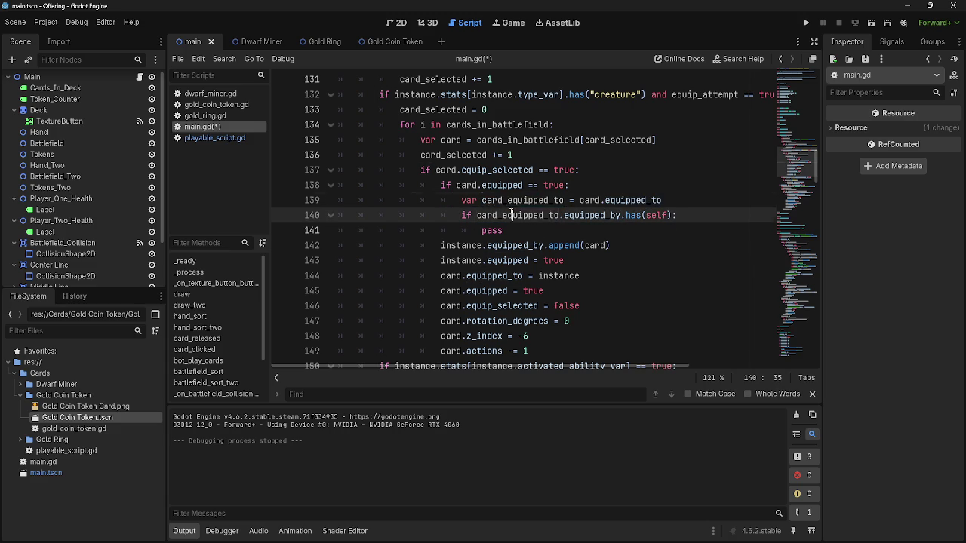
pyautogui.doubleClick(615, 215)
pyautogui.doubleClick(634, 200)
pyautogui.doubleClick(521, 200)
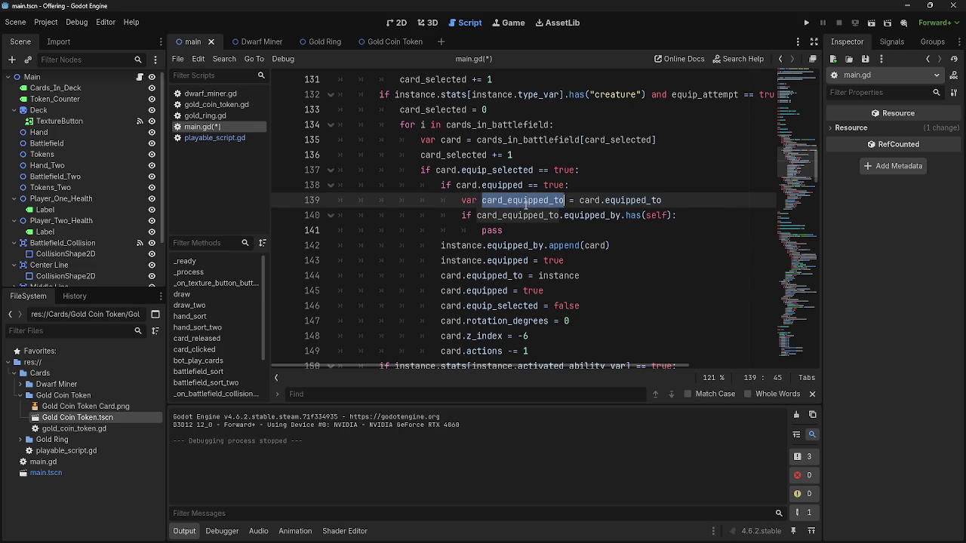
pyautogui.click(519, 215)
pyautogui.doubleClick(520, 215)
pyautogui.click(524, 215)
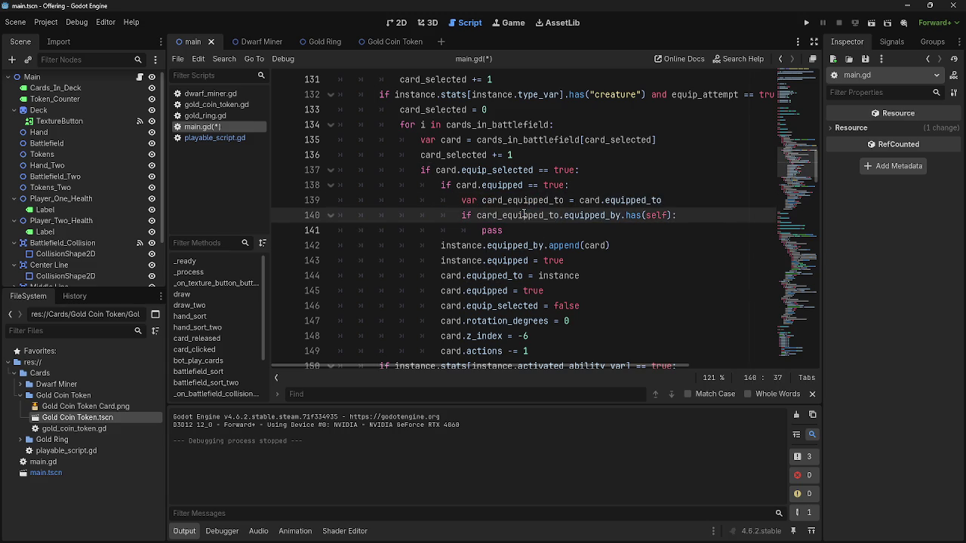
pyautogui.moveTo(524, 215)
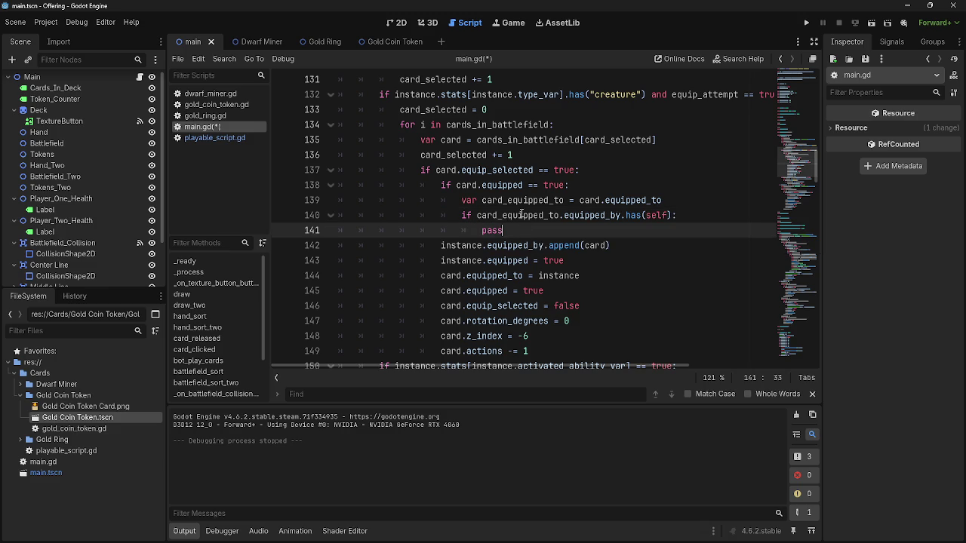
pyautogui.click(519, 200)
pyautogui.tripleClick(519, 200)
pyautogui.click(483, 200)
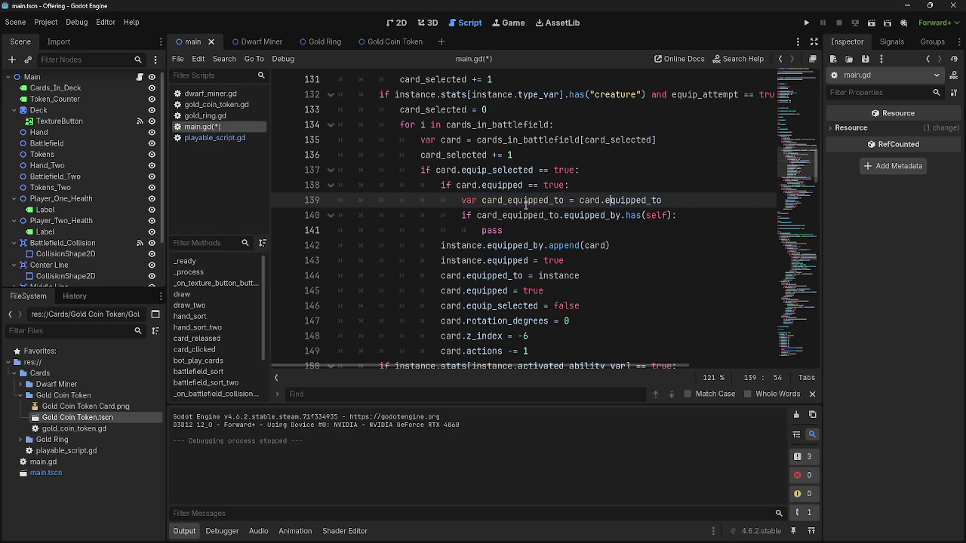
pyautogui.doubleClick(553, 198)
pyautogui.doubleClick(614, 200)
pyautogui.click(631, 200)
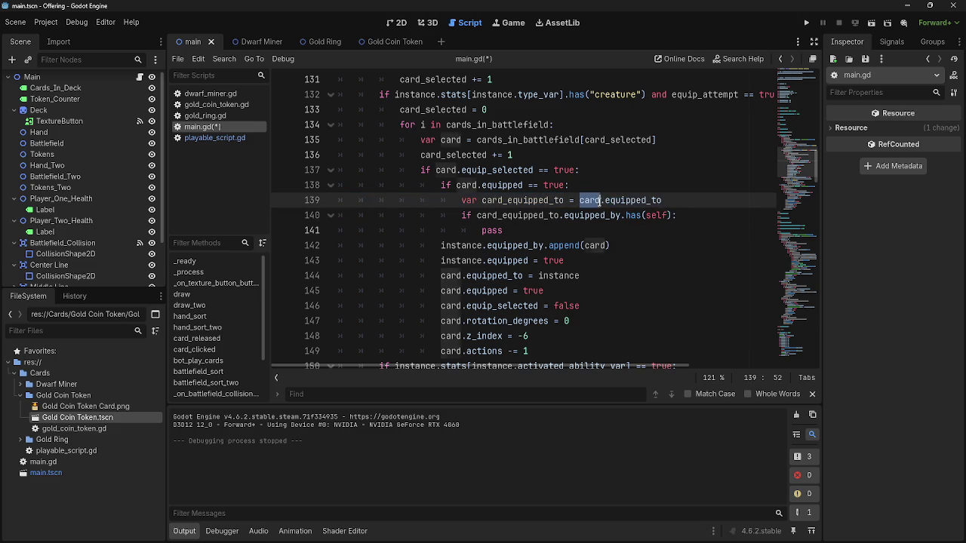
pyautogui.doubleClick(615, 200)
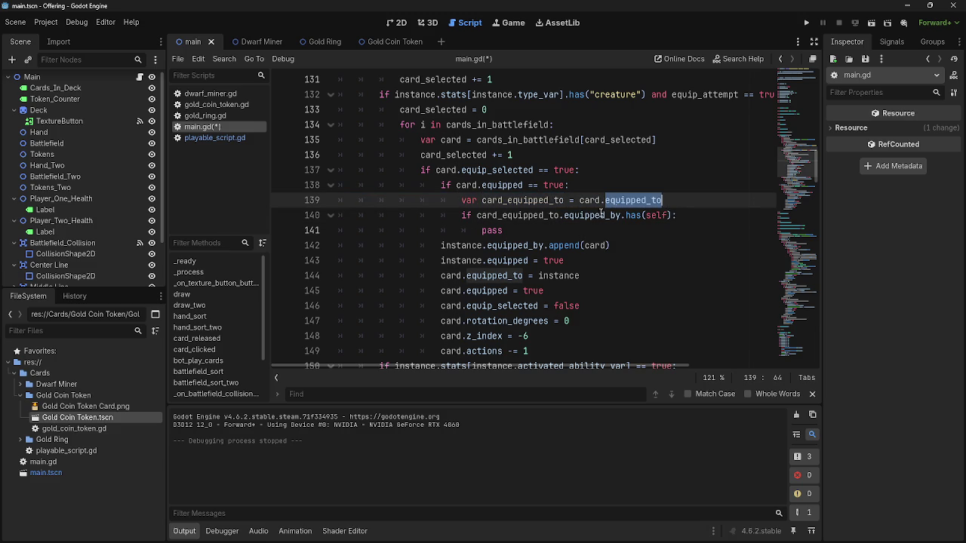
pyautogui.moveTo(516, 217)
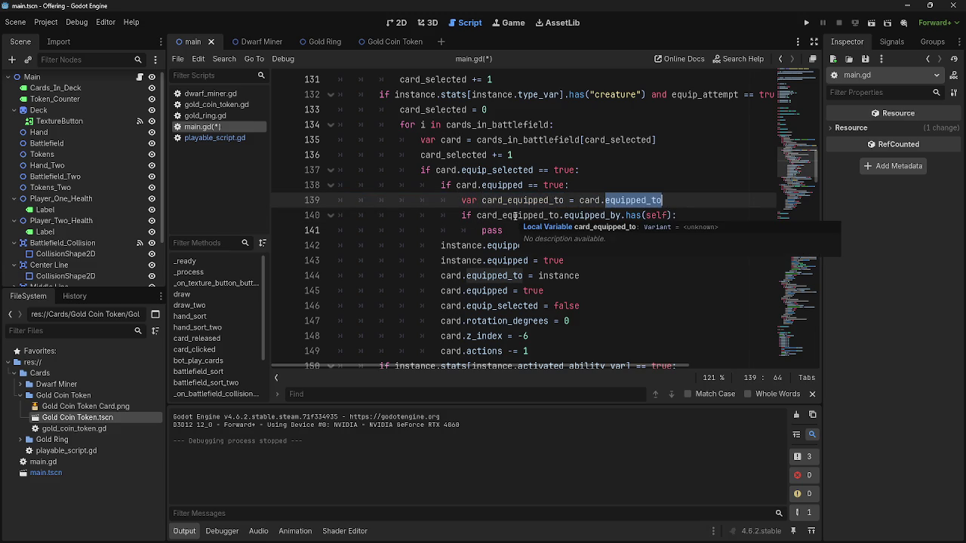
pyautogui.moveTo(664, 200); pyautogui.dragTo(463, 201)
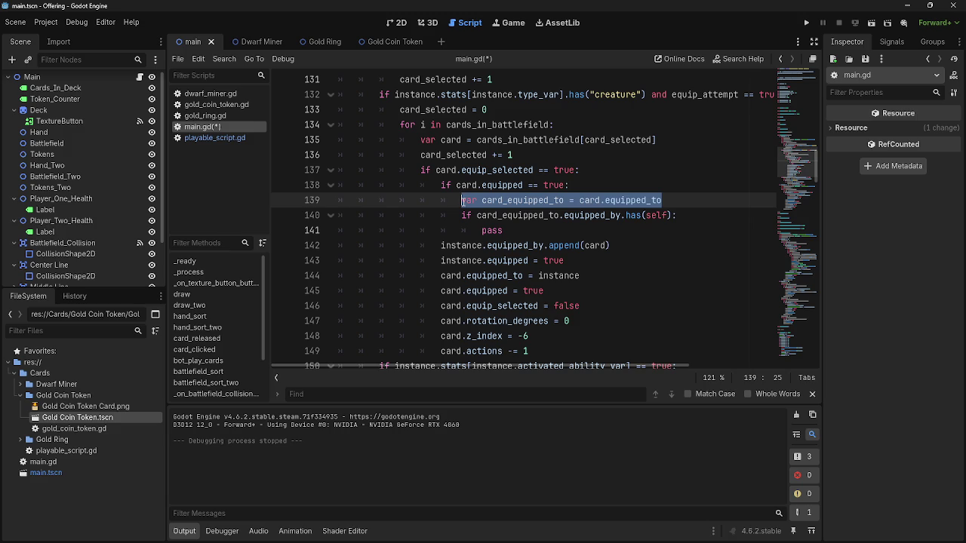
pyautogui.click(679, 203)
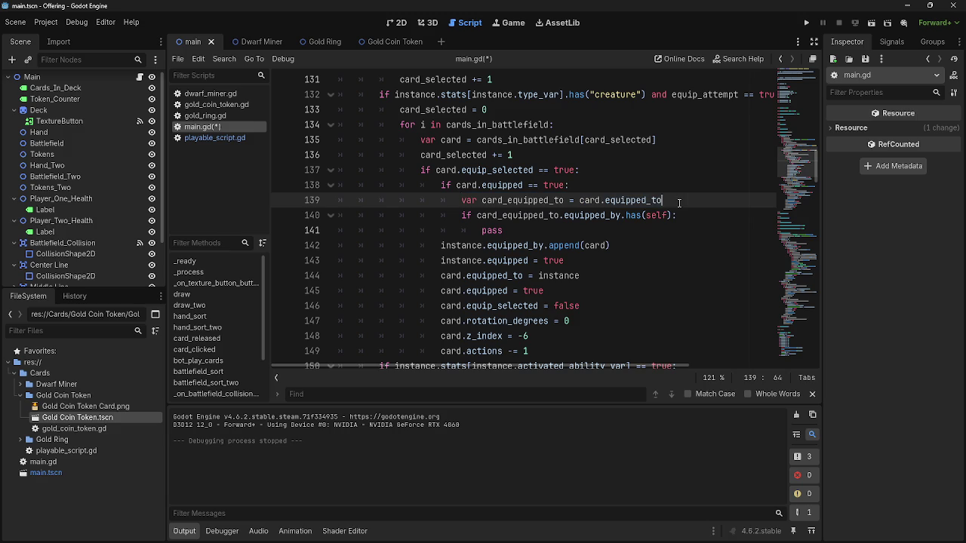
pyautogui.doubleClick(645, 200)
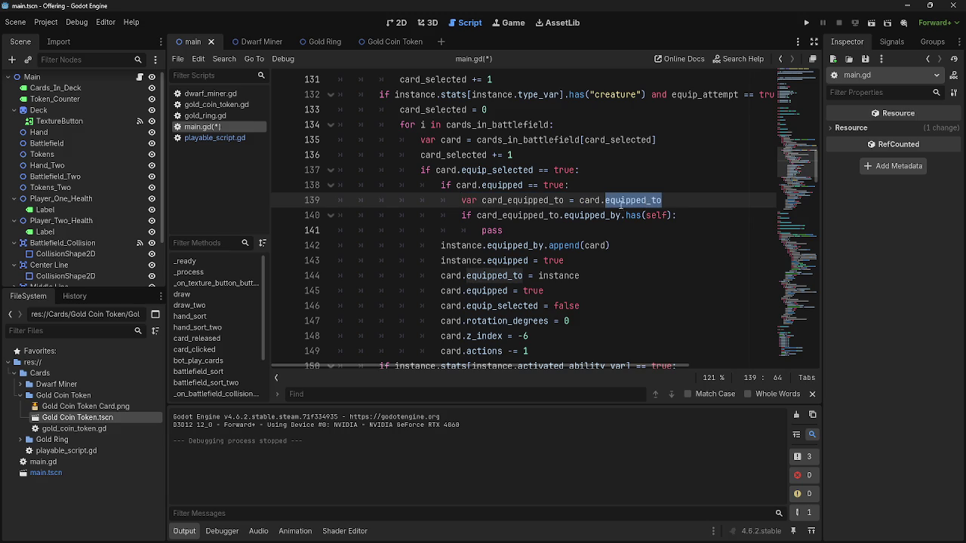
pyautogui.press('Left')
pyautogui.hotkey('ctrl', 'Left')
pyautogui.hotkey('shift', 'Right')
pyautogui.hotkey('shift', 'Right')
pyautogui.hotkey('shift', 'End')
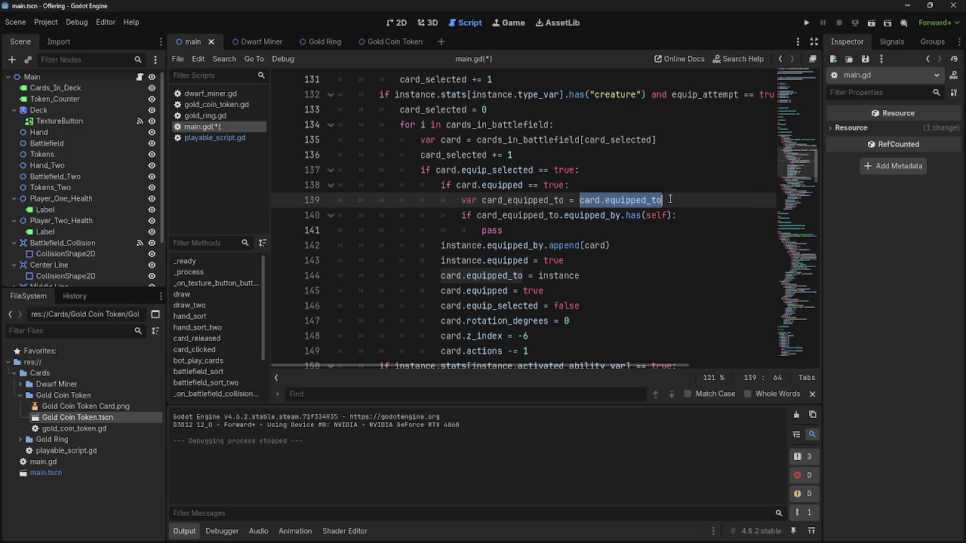
pyautogui.click(563, 200)
pyautogui.moveTo(562, 200)
pyautogui.mouseDown()
pyautogui.moveTo(481, 200)
pyautogui.moveTo(497, 216)
pyautogui.moveTo(693, 217)
pyautogui.moveTo(476, 216)
pyautogui.mouseUp()
pyautogui.click(476, 216)
pyautogui.click(693, 217)
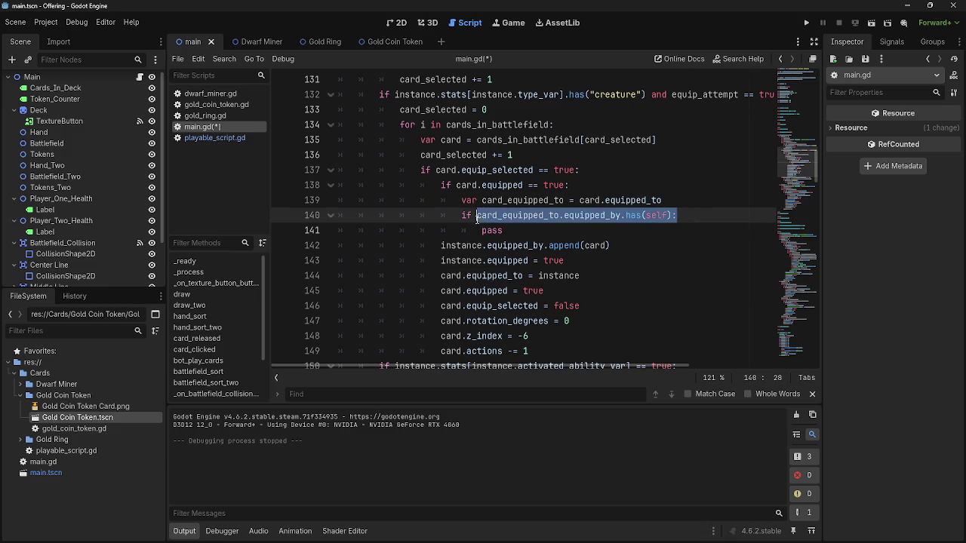
pyautogui.click(697, 216)
pyautogui.press('Return')
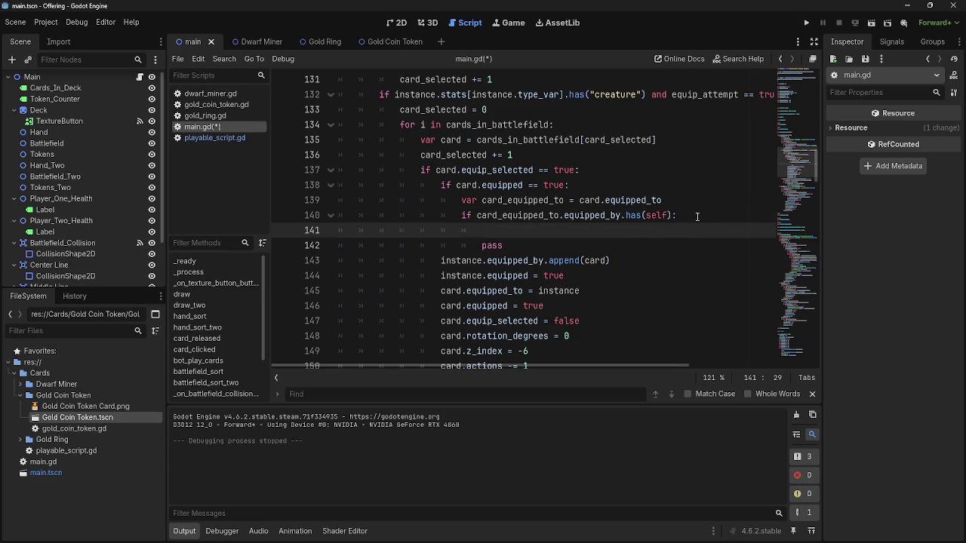
# - Write 'card_equipped_to.equipped_by.erase(card.self)' on line 141
pyautogui.hotkey('alt', 'Tab')
pyautogui.hotkey('alt', 'Tab')
pyautogui.press('Escape')
pyautogui.write('card')
pyautogui.press('BackSpace')
pyautogui.press('BackSpace')
pyautogui.press('BackSpace')
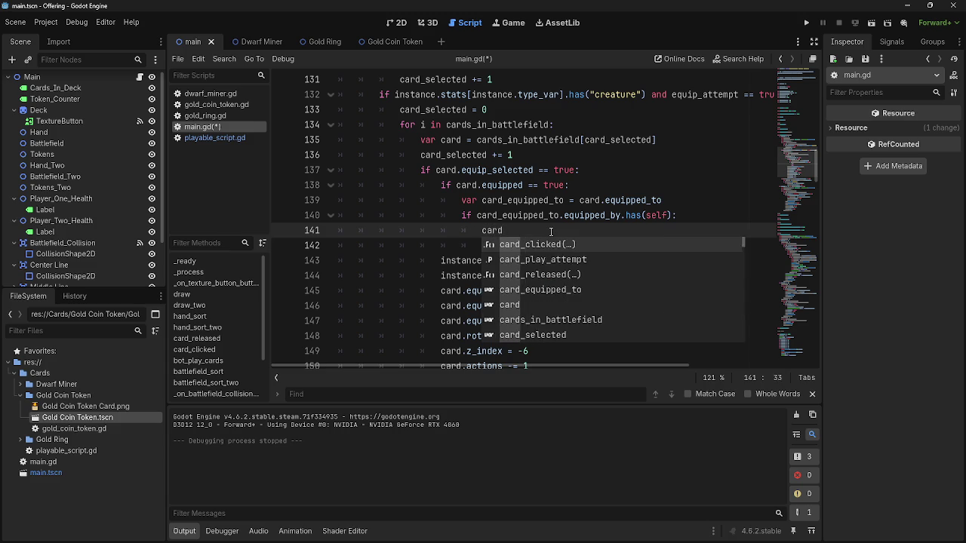
pyautogui.press('BackSpace')
pyautogui.hotkey('alt', 'Tab')
pyautogui.press('Escape')
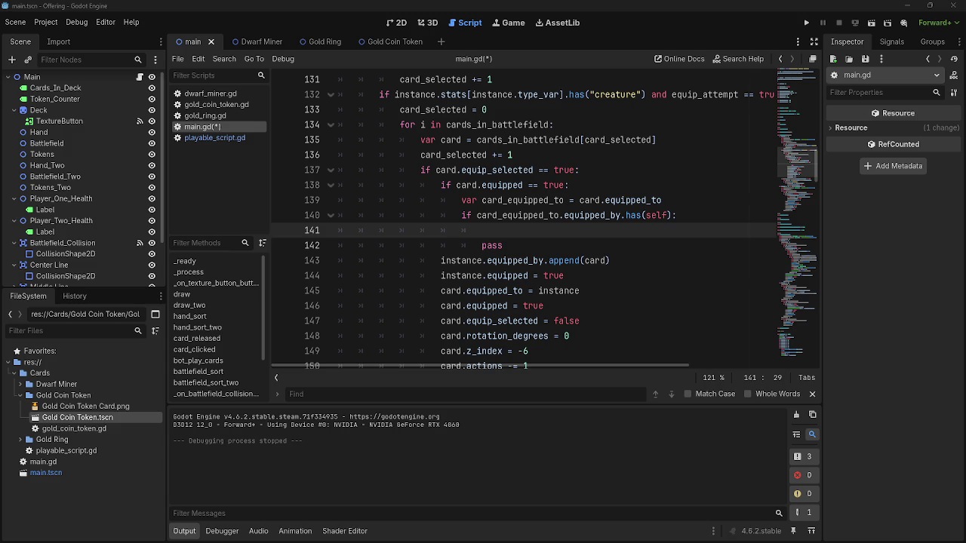
pyautogui.click(535, 230)
pyautogui.write('card_equipped_to')
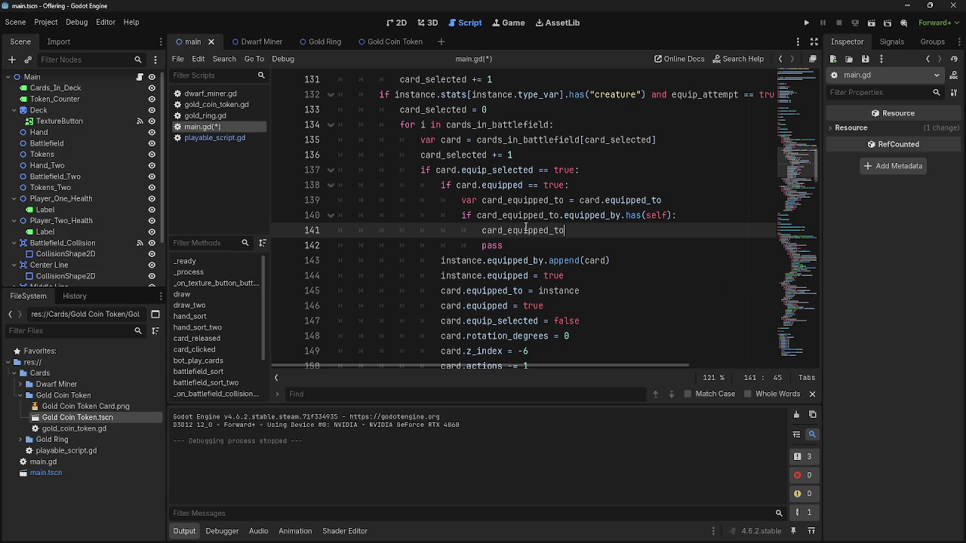
pyautogui.write('.eq')
pyautogui.write('uipped_by')
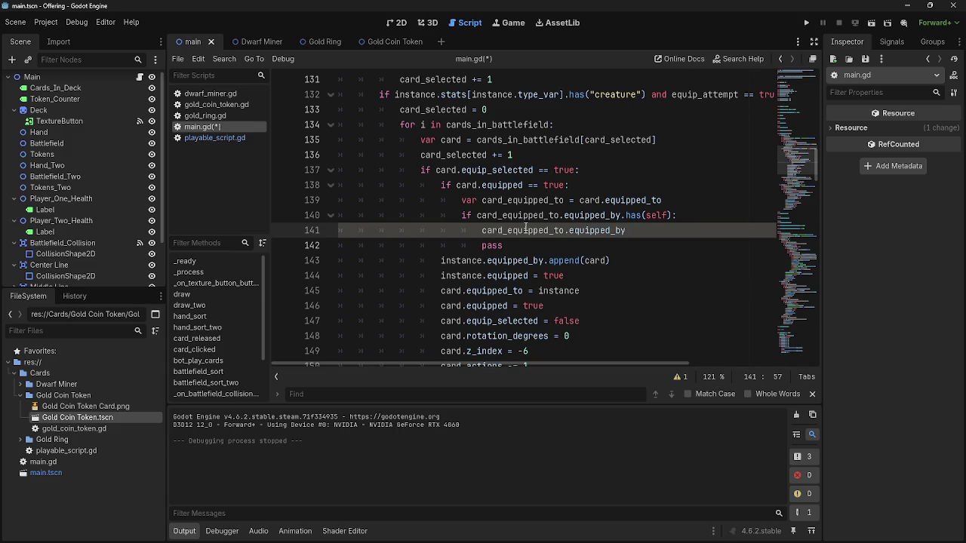
pyautogui.write('.erase')
pyautogui.write('(')
pyautogui.write('card.se')
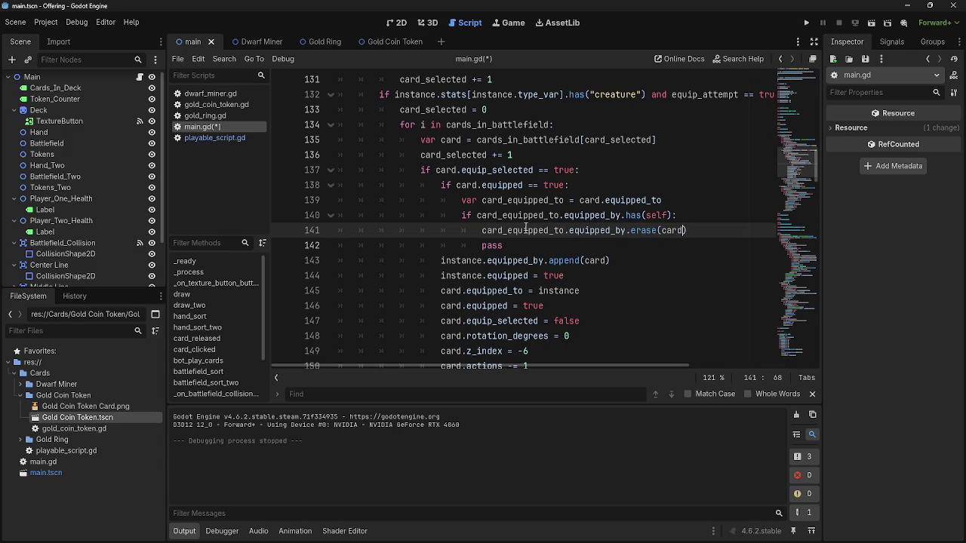
pyautogui.write('lf')
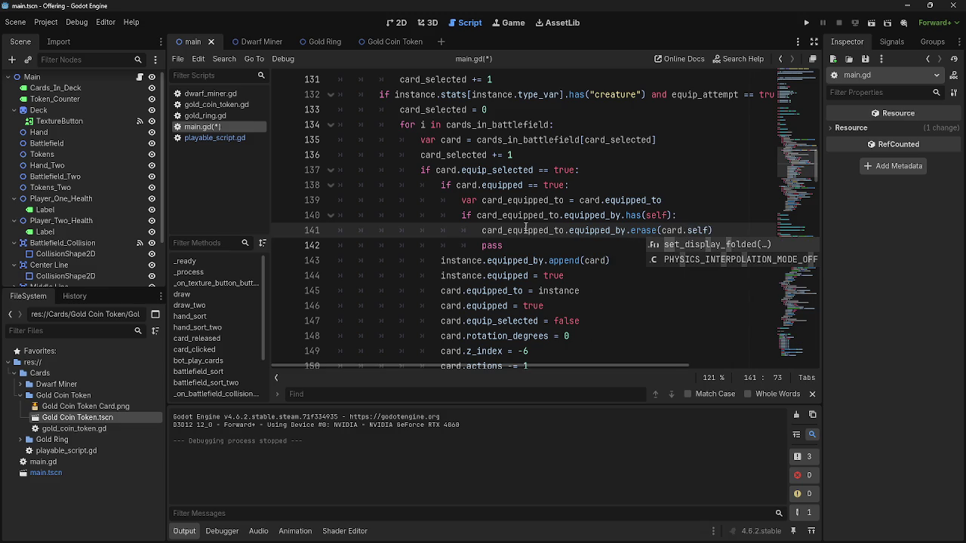
pyautogui.write(')')
# - Review the equip code on lines 138–142 and select the placeholder pass on line 142
pyautogui.click(674, 248)
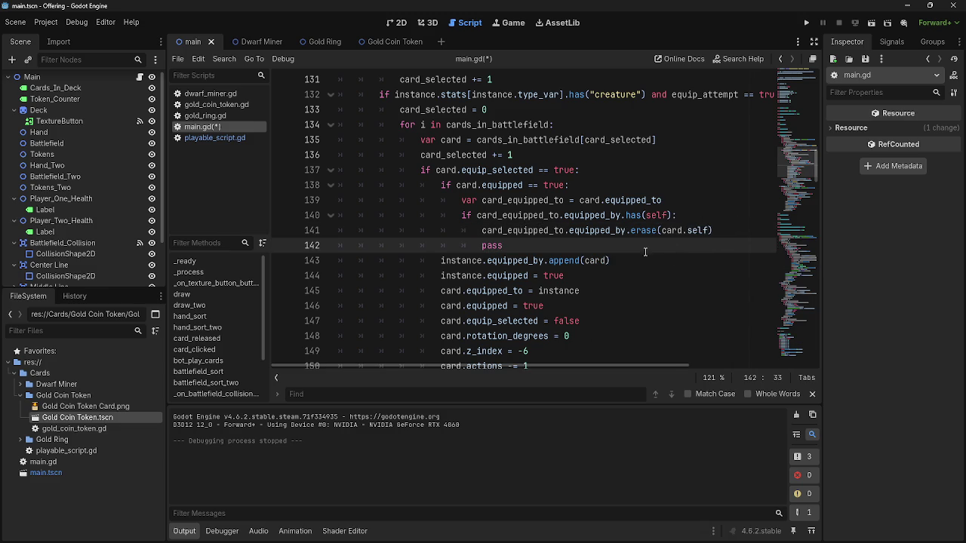
pyautogui.moveTo(451, 216); pyautogui.dragTo(736, 217)
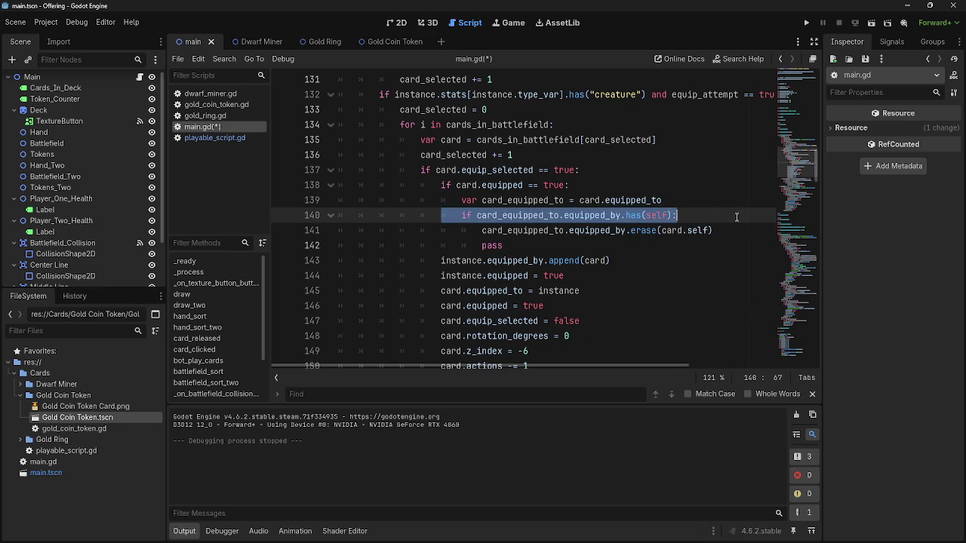
pyautogui.click(733, 219)
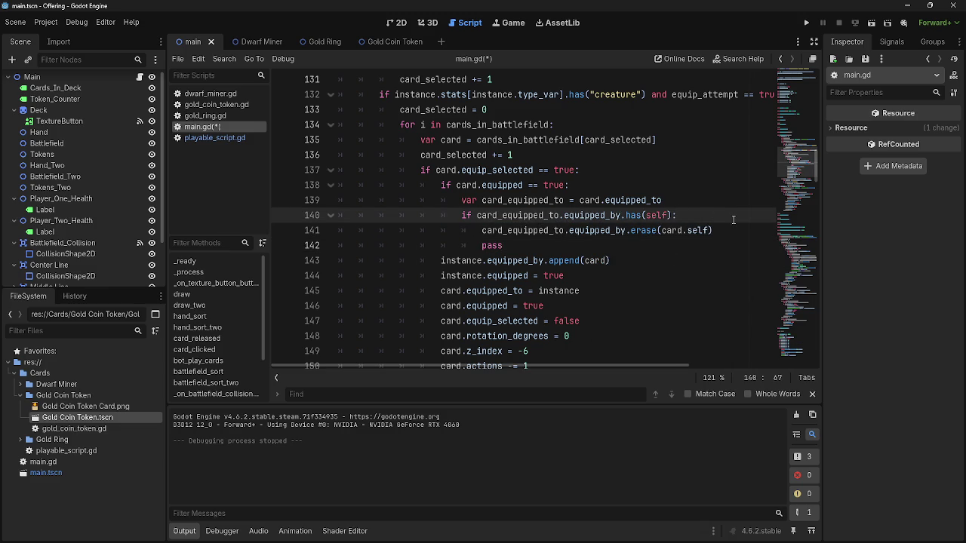
pyautogui.doubleClick(517, 200)
pyautogui.doubleClick(608, 201)
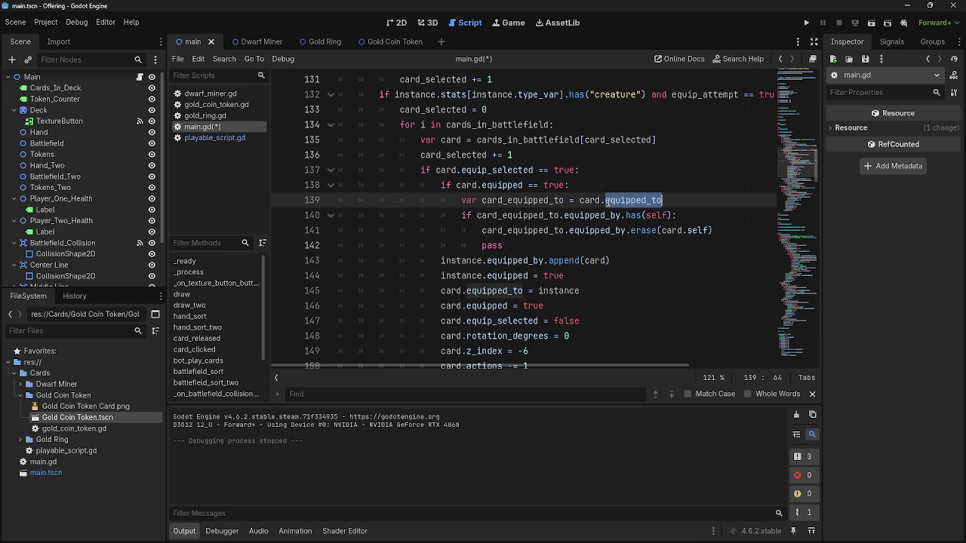
pyautogui.doubleClick(536, 201)
pyautogui.doubleClick(478, 202)
pyautogui.doubleClick(477, 188)
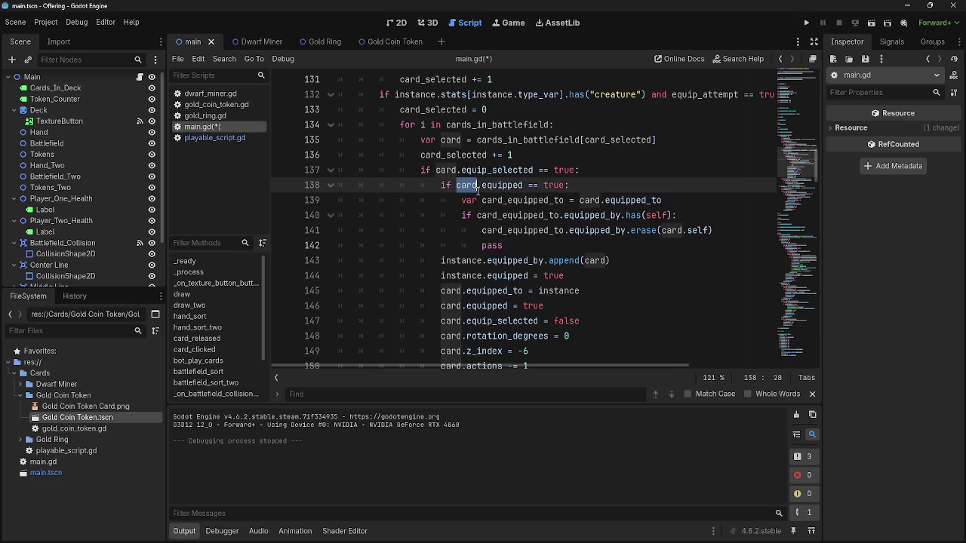
pyautogui.doubleClick(503, 187)
pyautogui.doubleClick(466, 188)
pyautogui.doubleClick(504, 187)
pyautogui.click(505, 198)
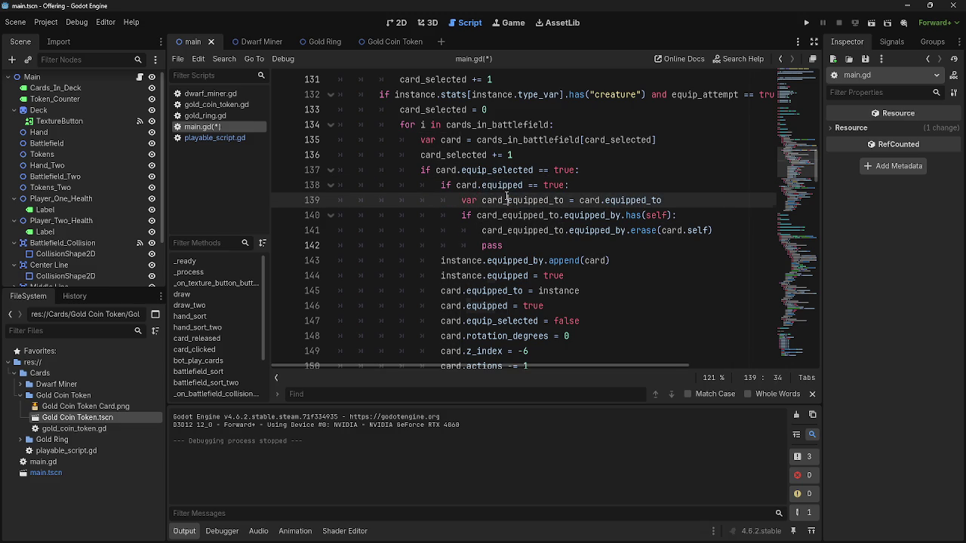
pyautogui.click(574, 215)
pyautogui.click(559, 230)
pyautogui.click(535, 245)
pyautogui.moveTo(495, 245); pyautogui.dragTo(335, 245)
pyautogui.click(529, 246)
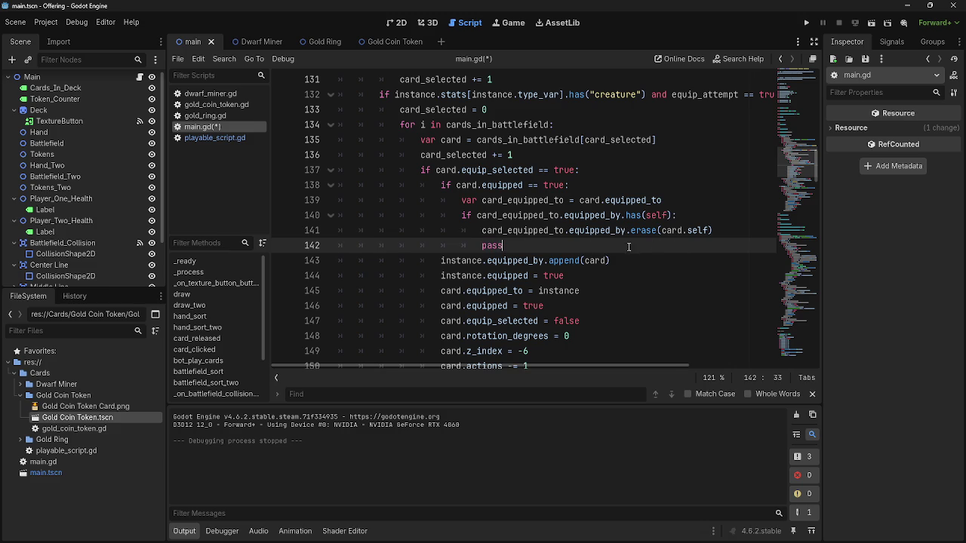
pyautogui.doubleClick(521, 230)
pyautogui.hotkey('ctrl', 'c')
# - Replace pass with 'if card_equipped_to.equipped_by.size() >= 0:' setting card_equipped_to.equipped = false
pyautogui.doubleClick(491, 245)
pyautogui.hotkey('ctrl', 'v')
pyautogui.write('.')
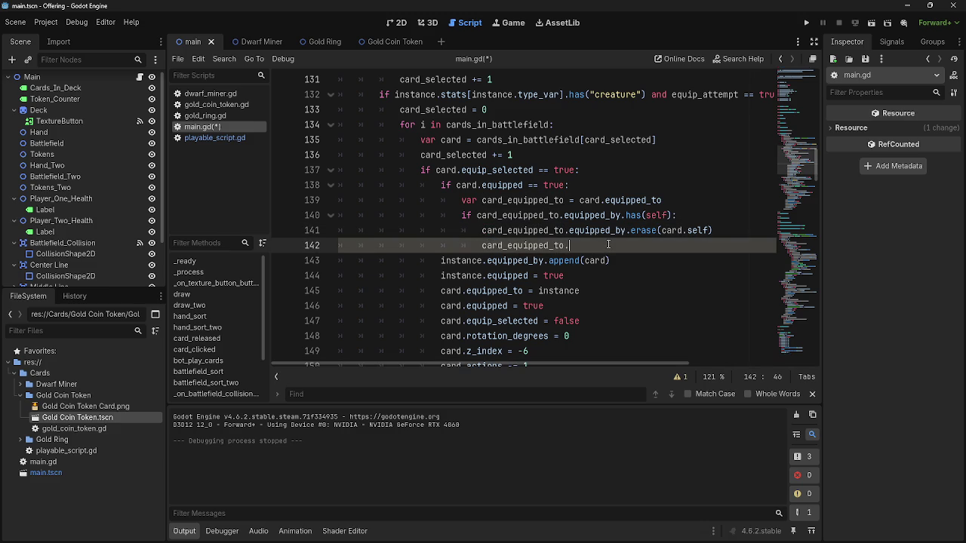
pyautogui.press('BackSpace')
pyautogui.press('BackSpace')
pyautogui.press('BackSpace')
pyautogui.write('if')
pyautogui.hotkey('ctrl', 'v')
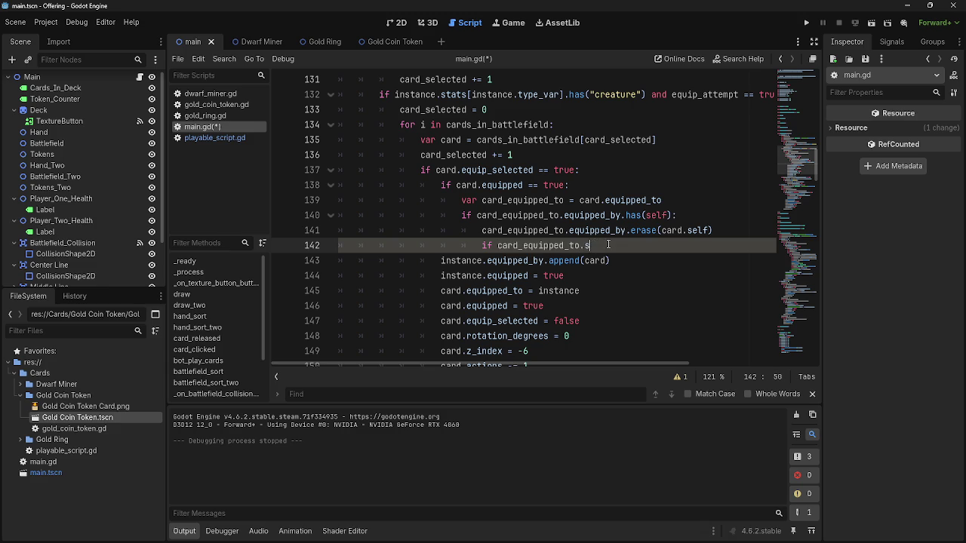
pyautogui.hotkey('ctrl', 'v')
pyautogui.click(667, 277)
pyautogui.doubleClick(573, 261)
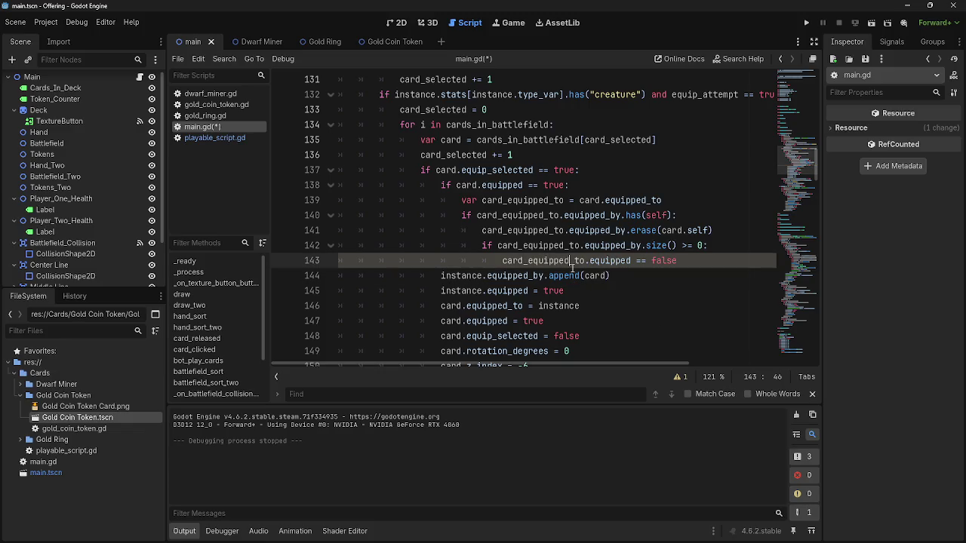
pyautogui.press('End')
pyautogui.press('Left')
pyautogui.press('Left')
pyautogui.press('Left')
pyautogui.press('BackSpace')
pyautogui.press('Down')
# - Run the game to test the equip fix
pyautogui.scroll(-1, 644, 303)
pyautogui.scroll(1, 644, 303)
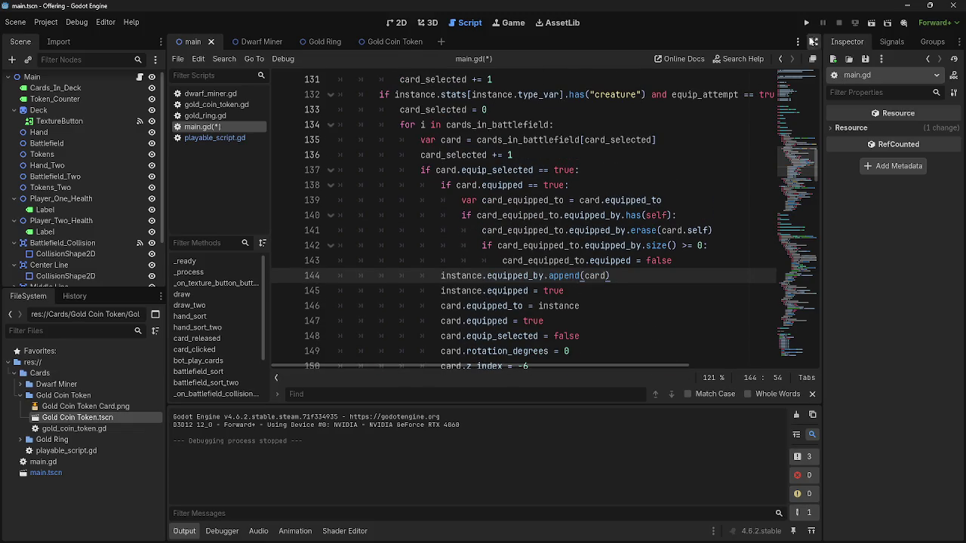
pyautogui.click(806, 25)
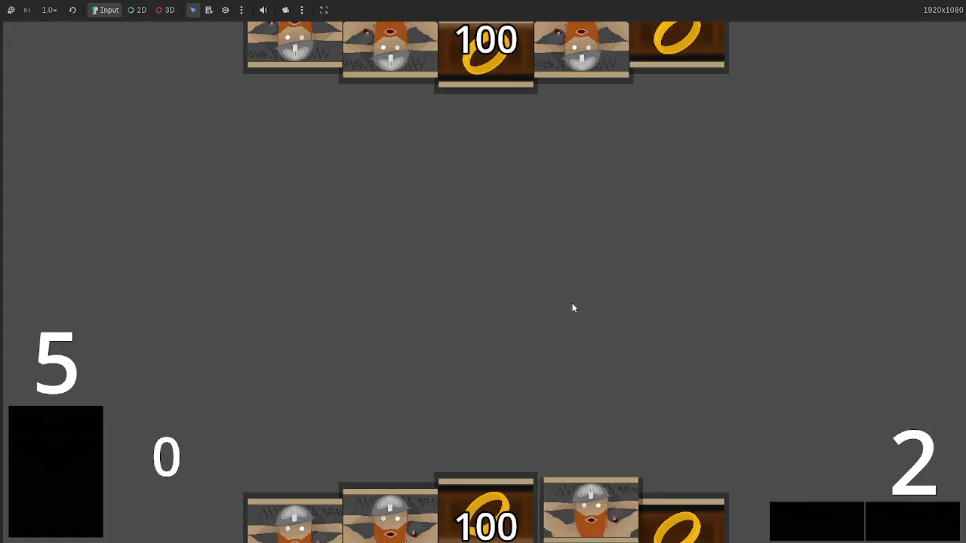
# - Play a dwarf card and equip ring cards onto both dwarves
pyautogui.click(581, 506)
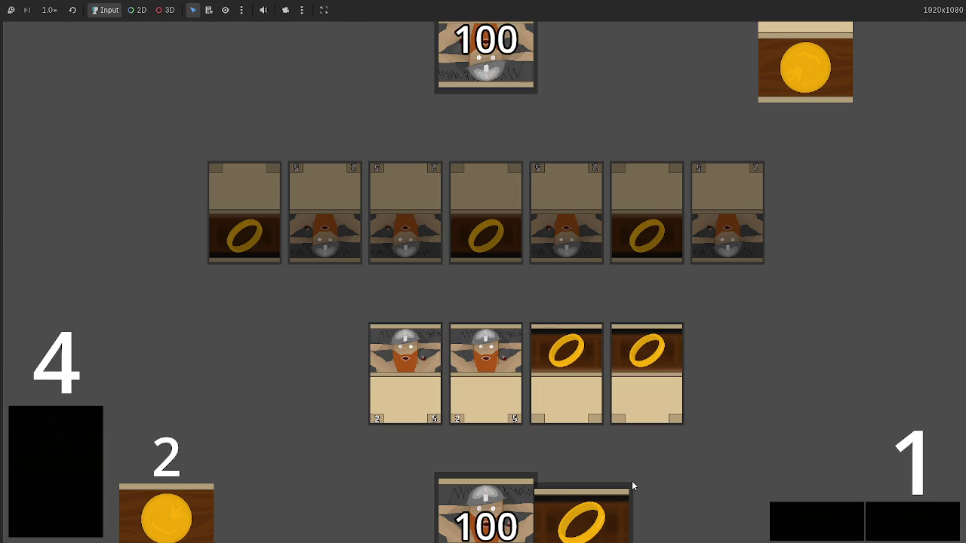
pyautogui.moveTo(544, 390); pyautogui.dragTo(480, 384)
pyautogui.click(417, 368)
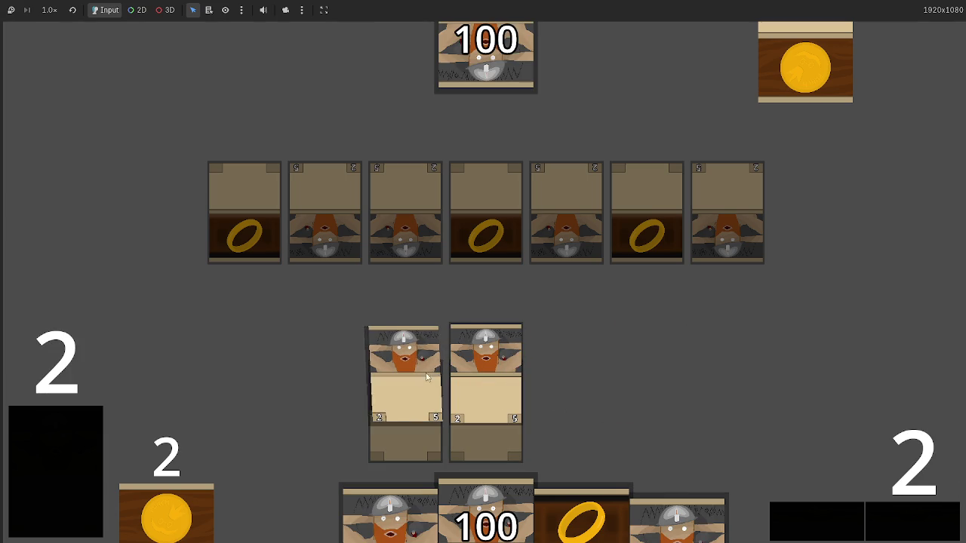
# - Attack the opponent and advance turns, bringing one life total down to 92
pyautogui.click(897, 517)
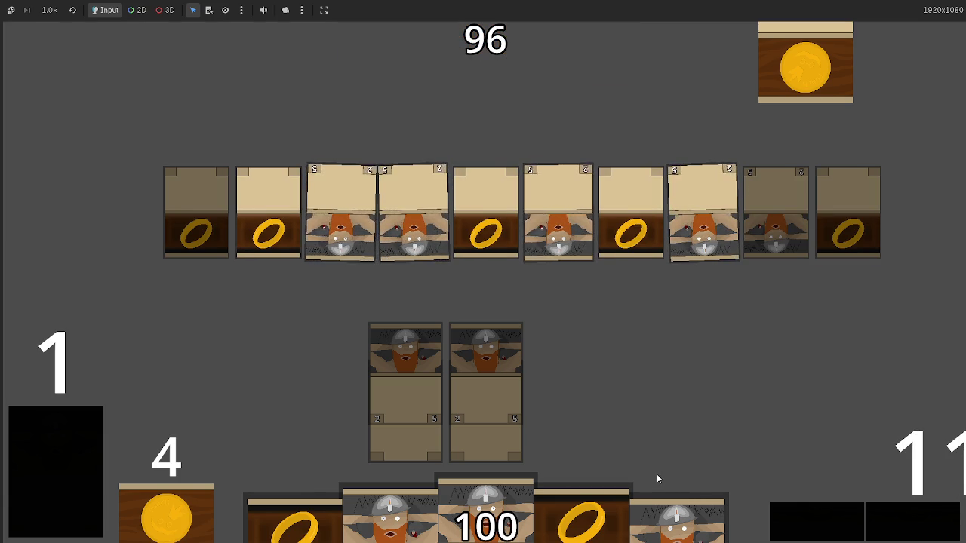
pyautogui.click(810, 504)
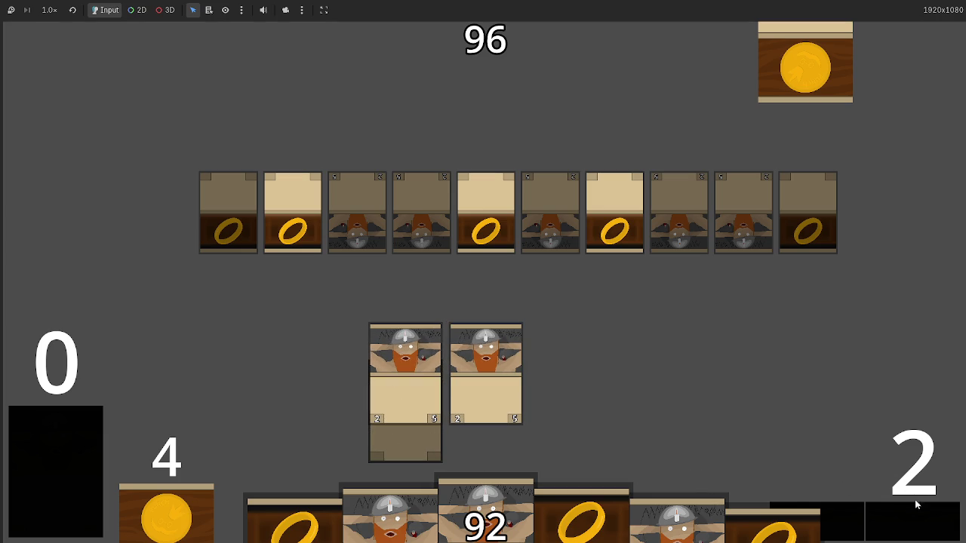
pyautogui.click(908, 525)
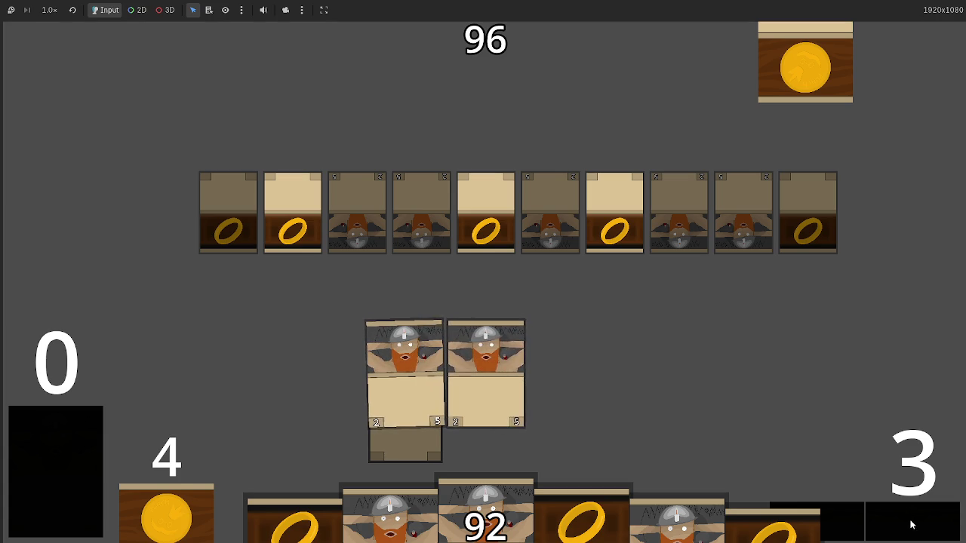
pyautogui.click(901, 524)
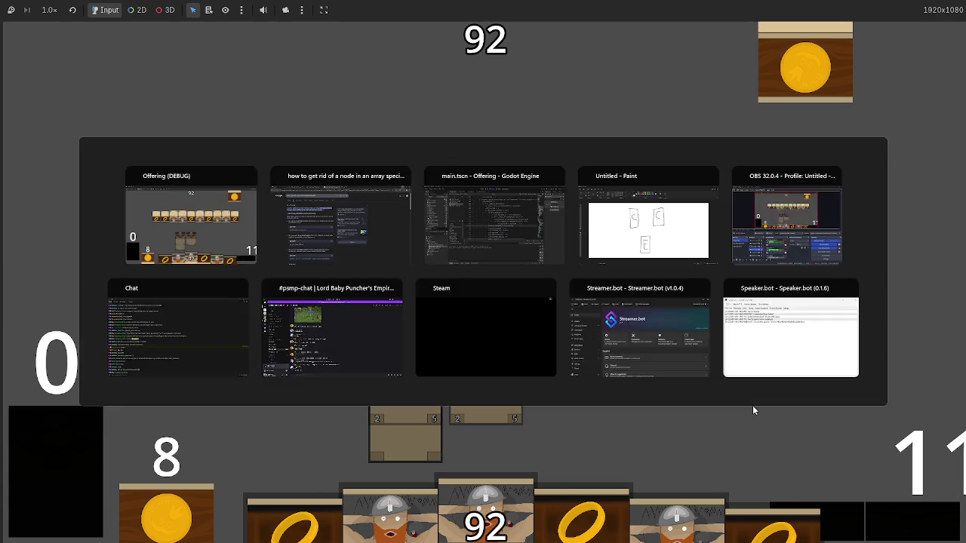
# - Stop the running game and return to the Godot editor
pyautogui.hotkey('alt', 'Tab')
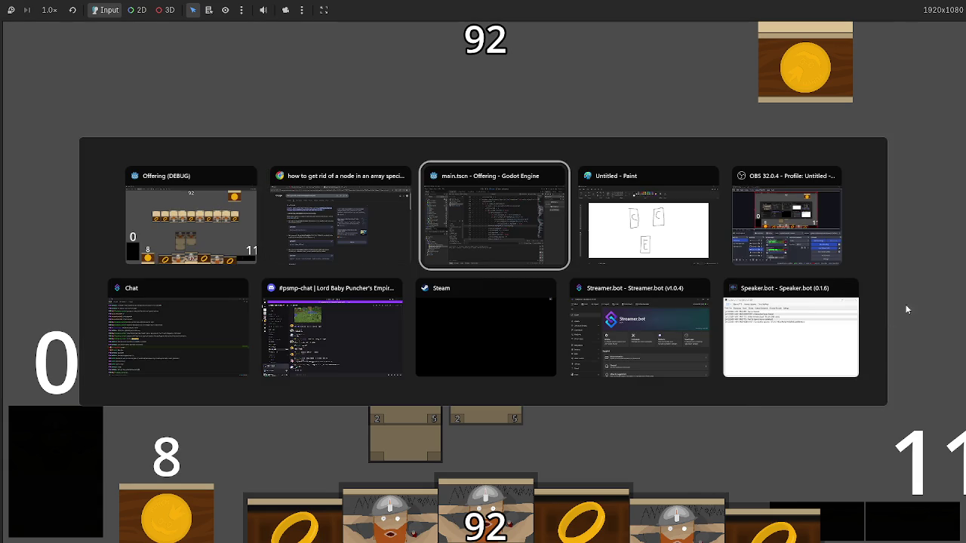
pyautogui.hotkey('alt', 'Tab')
pyautogui.press('F8')
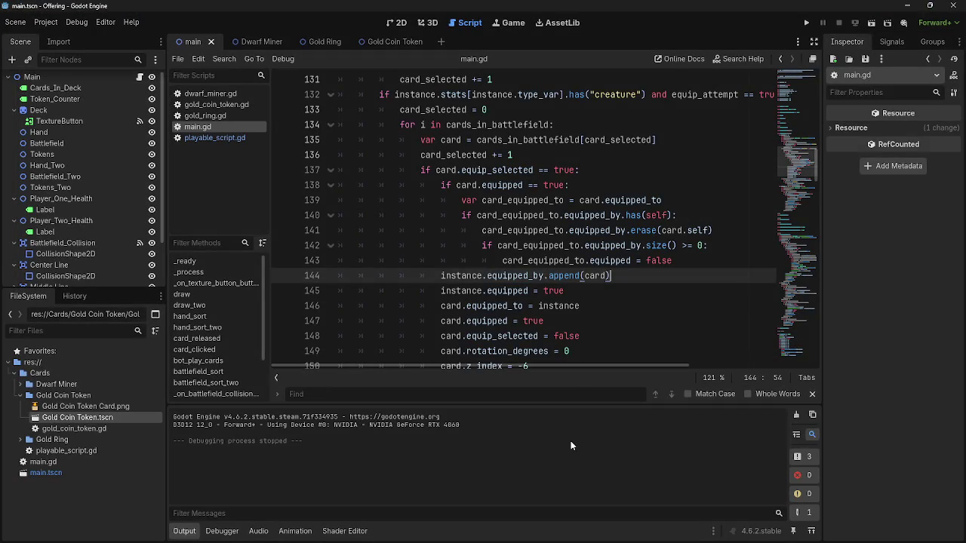
pyautogui.click(564, 291)
pyautogui.click(638, 281)
# - Change line 142's size check from '>= 0' to '<= 1'
pyautogui.click(551, 247)
pyautogui.doubleClick(600, 247)
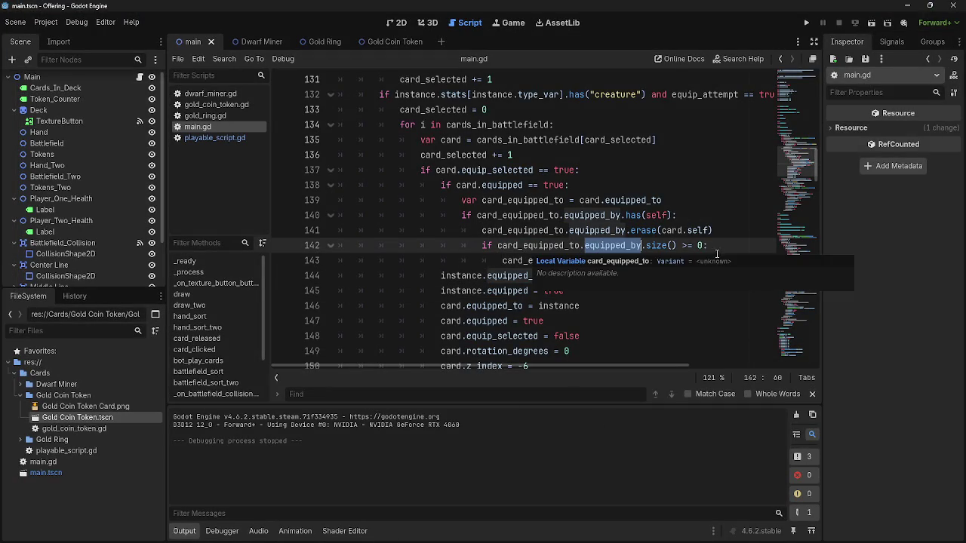
pyautogui.click(682, 246)
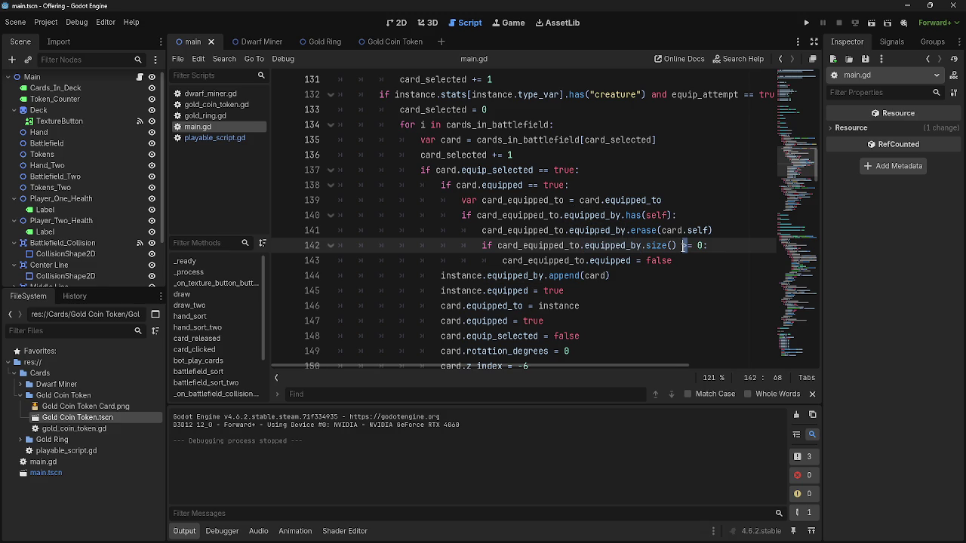
pyautogui.press('Delete')
pyautogui.write('<')
pyautogui.click(706, 246)
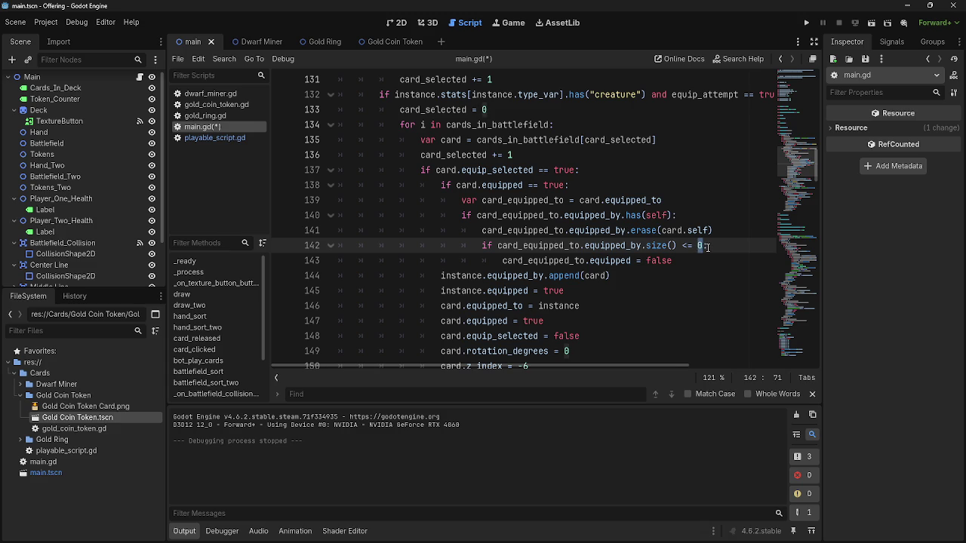
pyautogui.click(699, 246)
pyautogui.write('1')
pyautogui.click(706, 247)
pyautogui.click(705, 256)
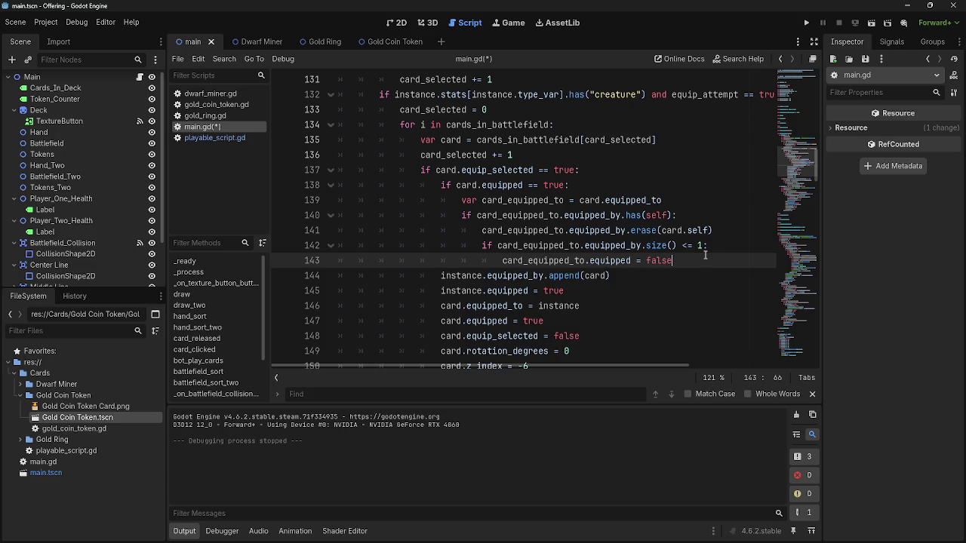
pyautogui.hotkey('alt', 'Tab')
# - Clear the old strokes and sketch three card boxes with an E card and arrows
pyautogui.hotkey('ctrl', 'z')
pyautogui.hotkey('ctrl', 'z')
pyautogui.hotkey('ctrl', 'z')
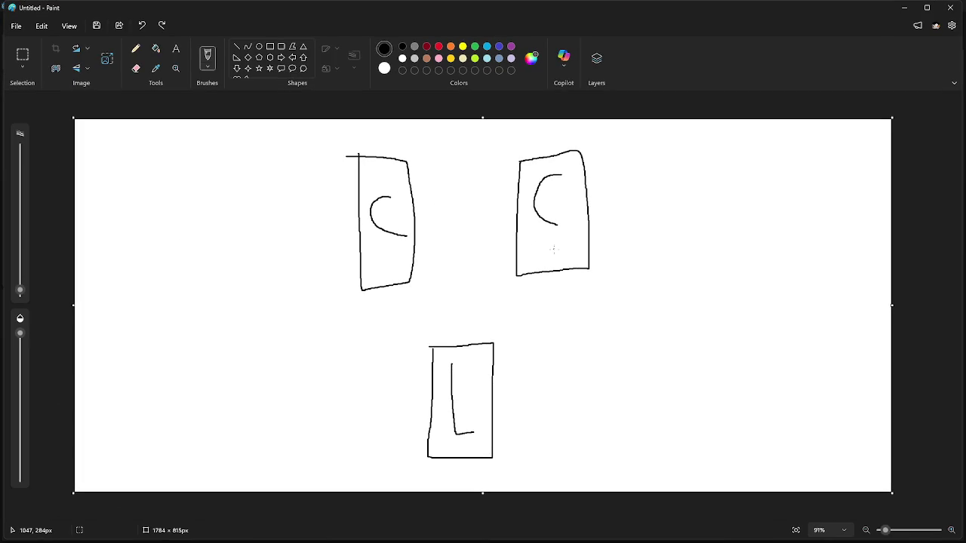
pyautogui.moveTo(390, 256)
pyautogui.mouseDown()
pyautogui.moveTo(456, 320)
pyautogui.moveTo(387, 216)
pyautogui.mouseUp()
pyautogui.moveTo(550, 213)
pyautogui.mouseDown()
pyautogui.moveTo(537, 330)
pyautogui.moveTo(625, 218)
pyautogui.moveTo(544, 217)
pyautogui.mouseUp()
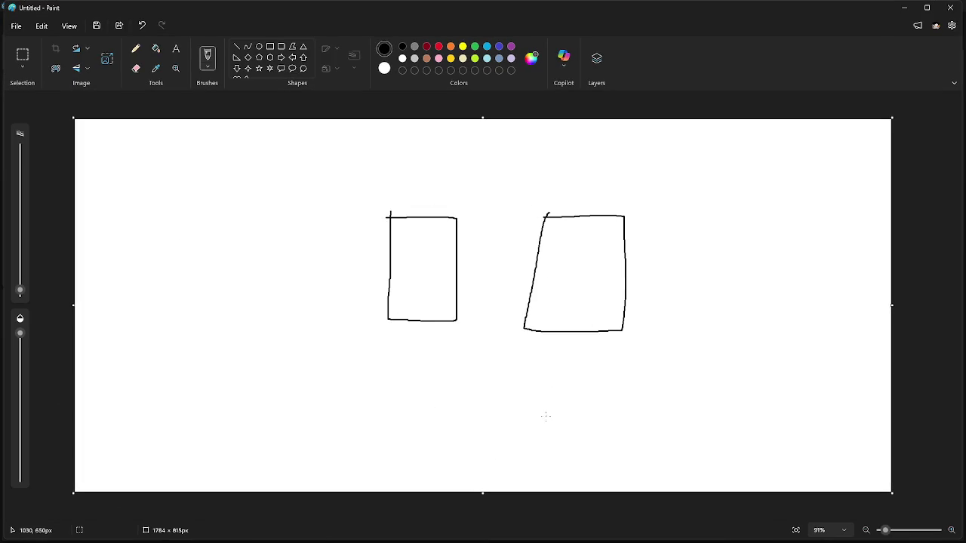
pyautogui.moveTo(453, 381)
pyautogui.mouseDown()
pyautogui.moveTo(453, 453)
pyautogui.moveTo(512, 455)
pyautogui.moveTo(527, 387)
pyautogui.moveTo(516, 445)
pyautogui.mouseUp()
pyautogui.moveTo(479, 400); pyautogui.dragTo(477, 444)
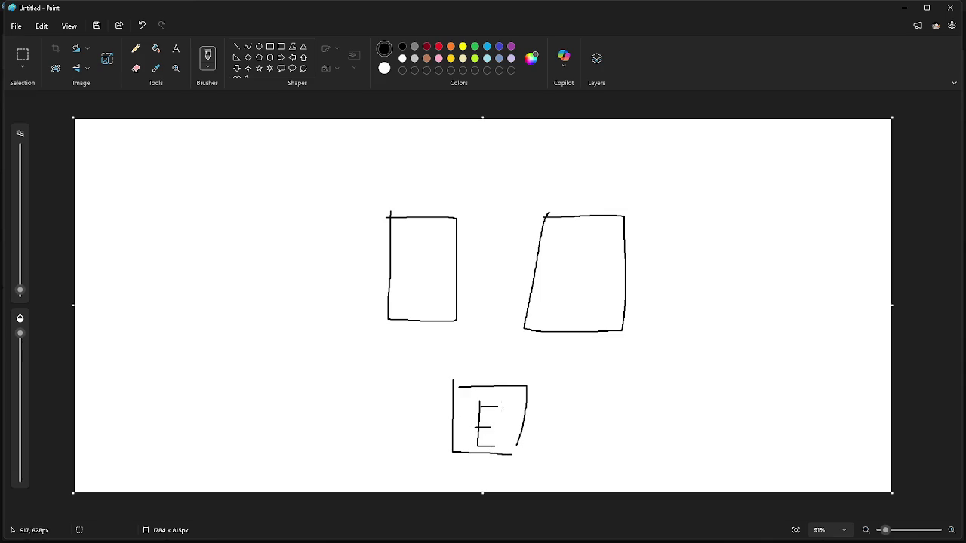
pyautogui.moveTo(536, 399)
pyautogui.mouseDown()
pyautogui.moveTo(576, 344)
pyautogui.moveTo(590, 382)
pyautogui.mouseUp()
pyautogui.moveTo(577, 344); pyautogui.dragTo(537, 358)
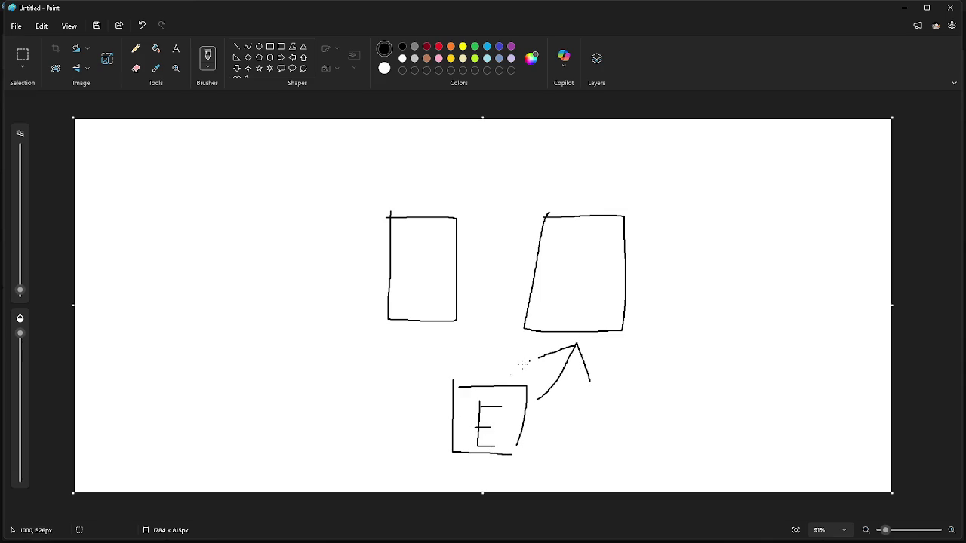
pyautogui.moveTo(446, 400); pyautogui.dragTo(412, 338)
pyautogui.hotkey('ctrl', 'z')
# - Add a second E card at bottom left, cross out the right arrow, link both E cards
pyautogui.moveTo(299, 386)
pyautogui.mouseDown()
pyautogui.moveTo(301, 403)
pyautogui.moveTo(344, 424)
pyautogui.moveTo(298, 384)
pyautogui.moveTo(328, 430)
pyautogui.mouseUp()
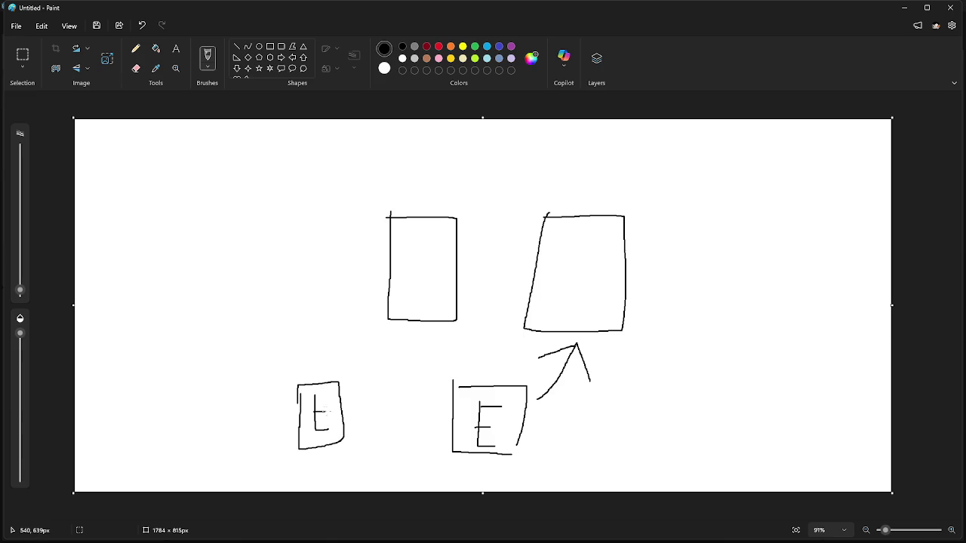
pyautogui.moveTo(328, 381)
pyautogui.mouseDown()
pyautogui.moveTo(389, 345)
pyautogui.moveTo(404, 365)
pyautogui.moveTo(367, 344)
pyautogui.mouseUp()
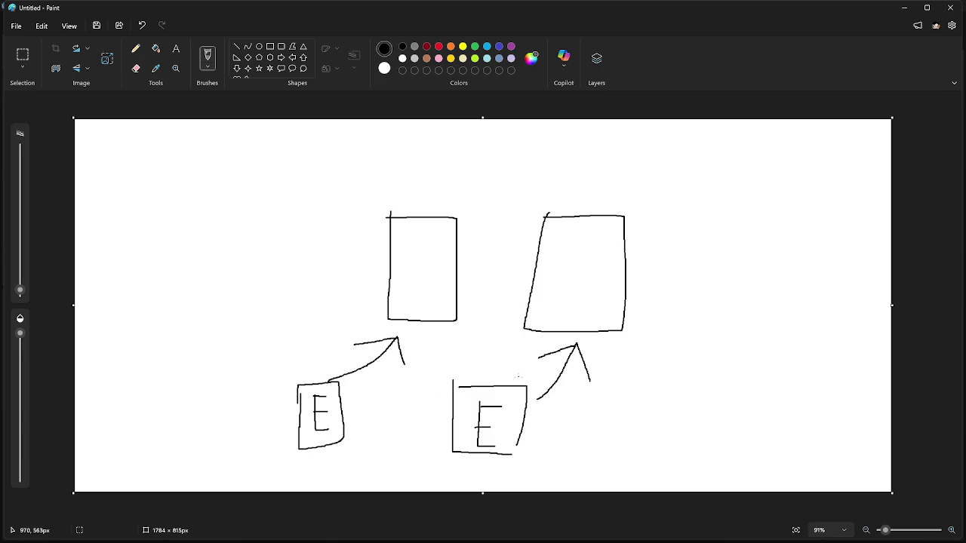
pyautogui.moveTo(541, 346); pyautogui.dragTo(581, 388)
pyautogui.moveTo(606, 342); pyautogui.dragTo(534, 381)
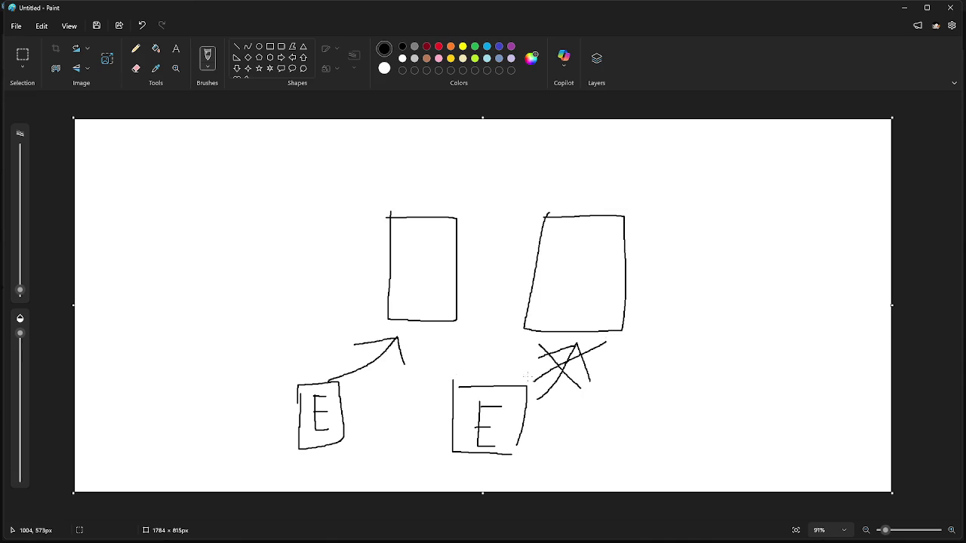
pyautogui.moveTo(441, 386)
pyautogui.mouseDown()
pyautogui.moveTo(416, 327)
pyautogui.moveTo(439, 345)
pyautogui.mouseUp()
pyautogui.moveTo(549, 345); pyautogui.dragTo(596, 390)
pyautogui.moveTo(599, 340); pyautogui.dragTo(518, 389)
pyautogui.moveTo(340, 392); pyautogui.dragTo(397, 341)
pyautogui.moveTo(448, 391); pyautogui.dragTo(429, 327)
pyautogui.hotkey('ctrl', 'z')
pyautogui.hotkey('ctrl', 'z')
pyautogui.hotkey('ctrl', 'z')
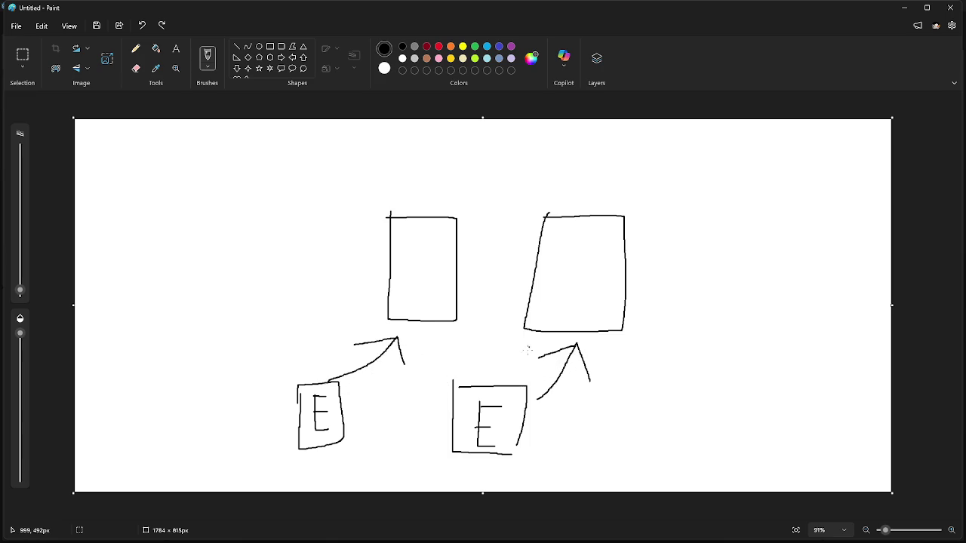
# - Draw lines fanning from the left card, link both card tops, and change the 1 to 100
pyautogui.moveTo(453, 378)
pyautogui.mouseDown()
pyautogui.moveTo(417, 323)
pyautogui.moveTo(455, 355)
pyautogui.mouseUp()
pyautogui.moveTo(415, 321); pyautogui.dragTo(397, 361)
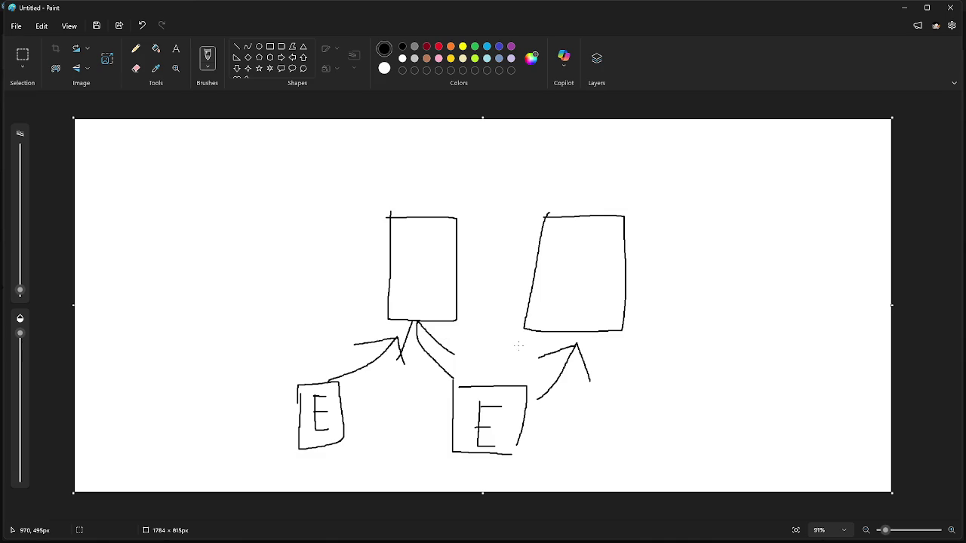
pyautogui.moveTo(427, 217); pyautogui.dragTo(456, 169)
pyautogui.moveTo(528, 155); pyautogui.dragTo(556, 212)
pyautogui.moveTo(488, 133); pyautogui.dragTo(526, 134)
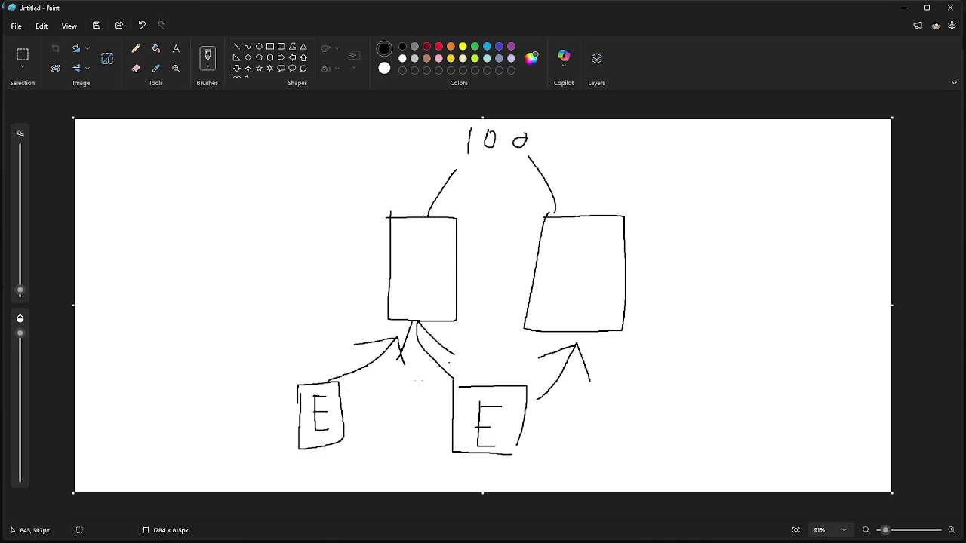
pyautogui.moveTo(329, 304); pyautogui.dragTo(346, 344)
pyautogui.moveTo(375, 304); pyautogui.dragTo(425, 333)
pyautogui.moveTo(509, 333); pyautogui.dragTo(557, 364)
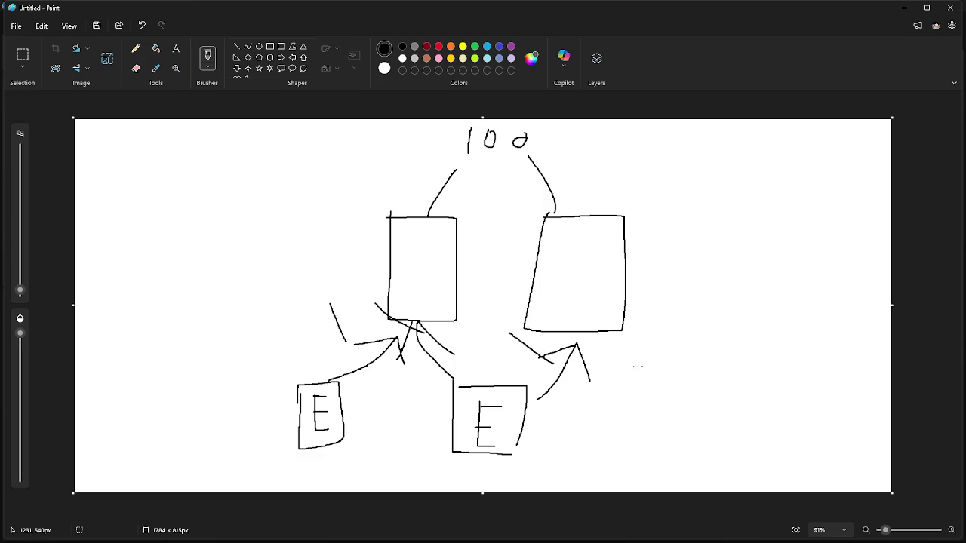
# - Undo the remaining strokes to a blank canvas and return to Godot
pyautogui.hotkey('ctrl', 'z')
pyautogui.hotkey('ctrl', 'z')
pyautogui.hotkey('ctrl', 'z')
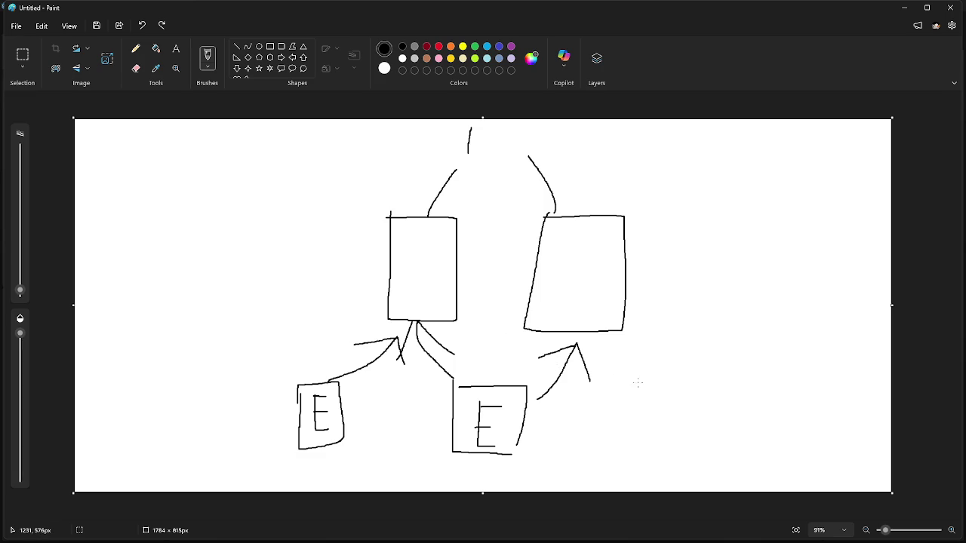
pyautogui.hotkey('ctrl', 'z')
pyautogui.hotkey('ctrl', 'z')
pyautogui.hotkey('ctrl', 'z')
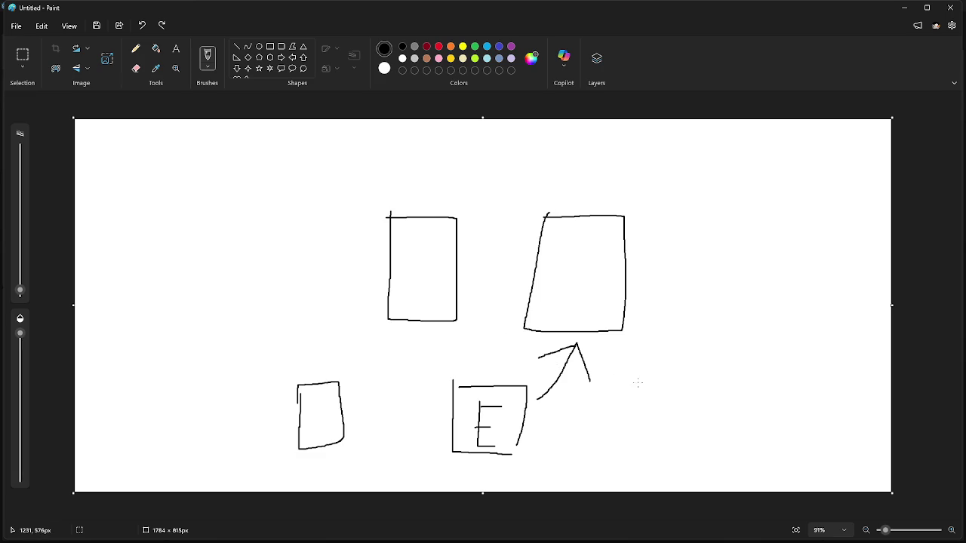
pyautogui.hotkey('ctrl', 'z')
pyautogui.hotkey('ctrl', 'z')
pyautogui.hotkey('ctrl', 'z')
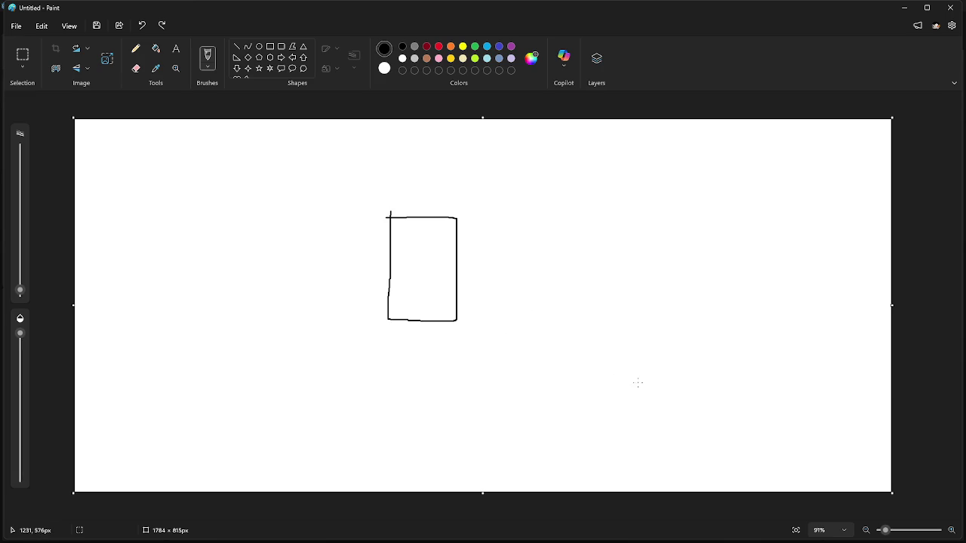
pyautogui.hotkey('alt', 'Tab')
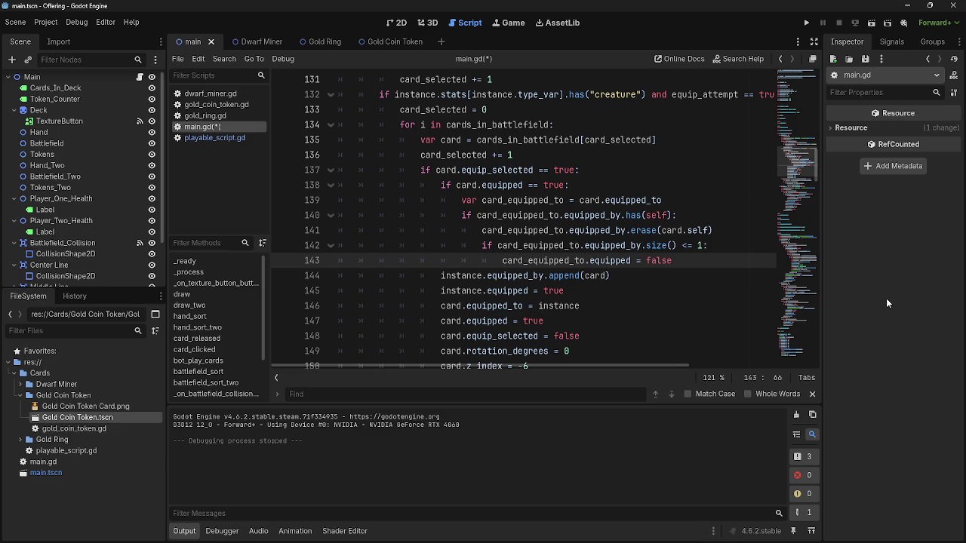
# - Highlight card, equipped, equip_selected and card_equipped_to across lines 137–143 to trace their uses
pyautogui.click(596, 200)
pyautogui.doubleClick(626, 200)
pyautogui.doubleClick(590, 200)
pyautogui.doubleClick(568, 215)
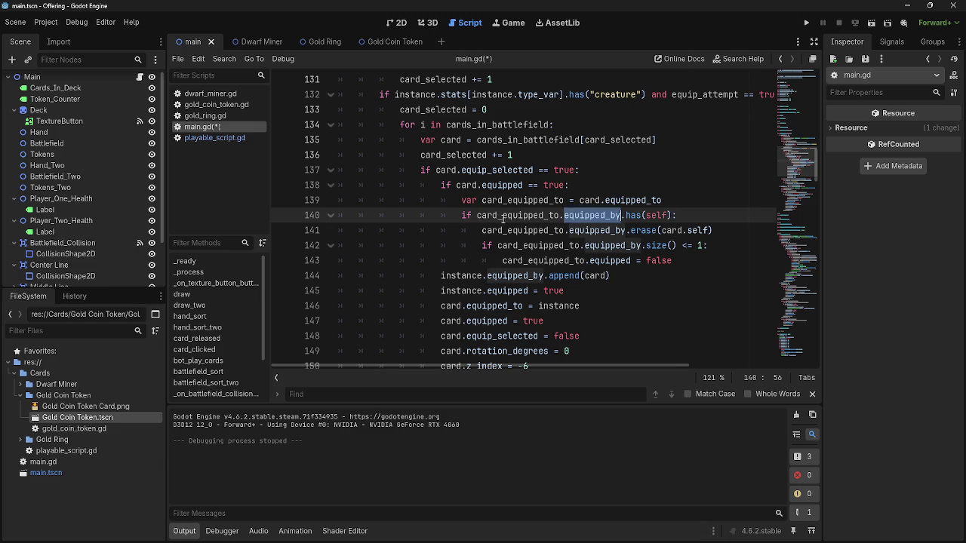
pyautogui.doubleClick(504, 218)
pyautogui.doubleClick(528, 200)
pyautogui.doubleClick(517, 215)
pyautogui.doubleClick(627, 200)
pyautogui.doubleClick(502, 185)
pyautogui.doubleClick(496, 171)
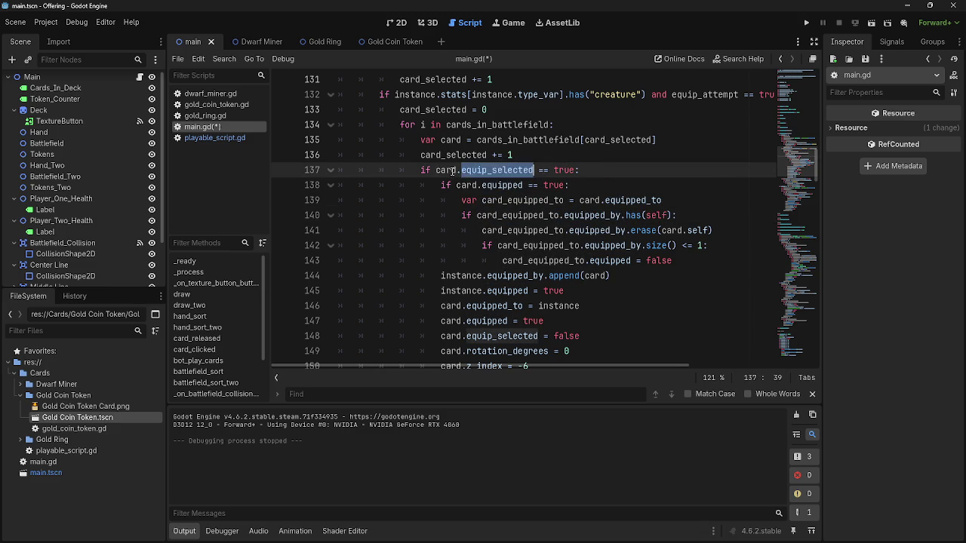
pyautogui.doubleClick(499, 185)
pyautogui.doubleClick(517, 200)
pyautogui.doubleClick(519, 215)
pyautogui.doubleClick(520, 230)
pyautogui.doubleClick(520, 245)
pyautogui.doubleClick(528, 260)
pyautogui.doubleClick(520, 246)
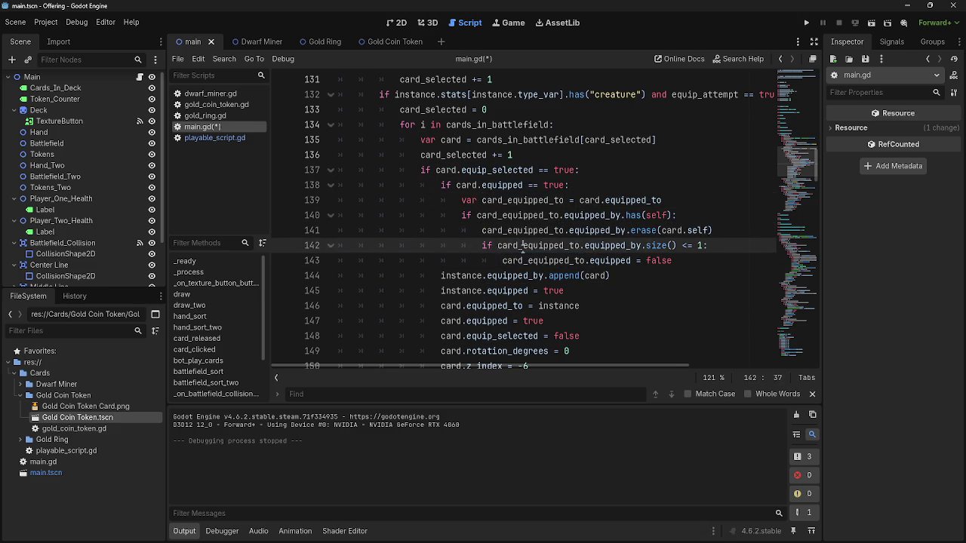
pyautogui.doubleClick(519, 230)
pyautogui.doubleClick(513, 215)
# - Compare the card_equipped_to references on lines 139–143 of main.gd
pyautogui.doubleClick(520, 230)
pyautogui.doubleClick(513, 215)
pyautogui.doubleClick(520, 230)
pyautogui.doubleClick(513, 215)
pyautogui.click(504, 230)
pyautogui.doubleClick(520, 245)
pyautogui.click(528, 276)
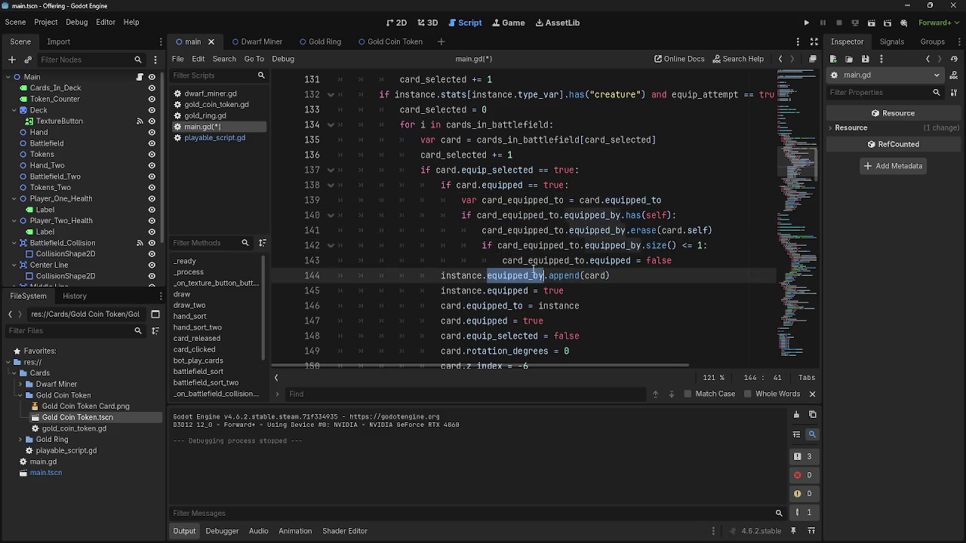
pyautogui.doubleClick(520, 246)
pyautogui.doubleClick(528, 260)
pyautogui.doubleClick(520, 245)
pyautogui.doubleClick(520, 230)
pyautogui.doubleClick(514, 215)
pyautogui.doubleClick(520, 200)
pyautogui.doubleClick(513, 215)
pyautogui.doubleClick(520, 200)
pyautogui.doubleClick(513, 215)
pyautogui.doubleClick(520, 200)
pyautogui.click(514, 200)
pyautogui.doubleClick(513, 215)
pyautogui.doubleClick(521, 200)
pyautogui.doubleClick(513, 215)
pyautogui.click(514, 200)
# - Add print("card unequiped by all") on a new line inside the size() <= 1 check after line 142
pyautogui.click(735, 246)
pyautogui.press('Return')
pyautogui.write('print("card unequiped by all')
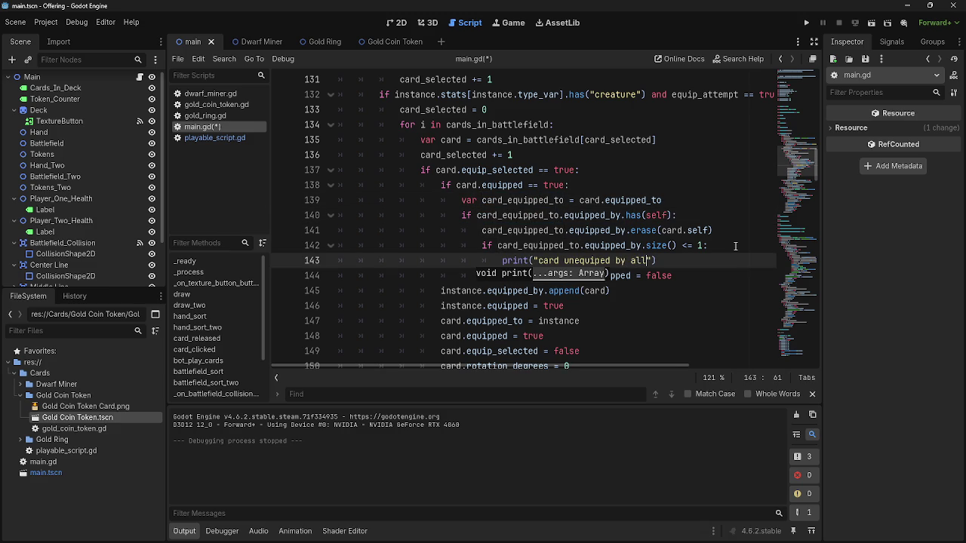
pyautogui.press('Home')
pyautogui.hotkey('shift', 'Down')
pyautogui.hotkey('shift', 'End')
pyautogui.press('Left')
pyautogui.moveTo(678, 256); pyautogui.dragTo(503, 260)
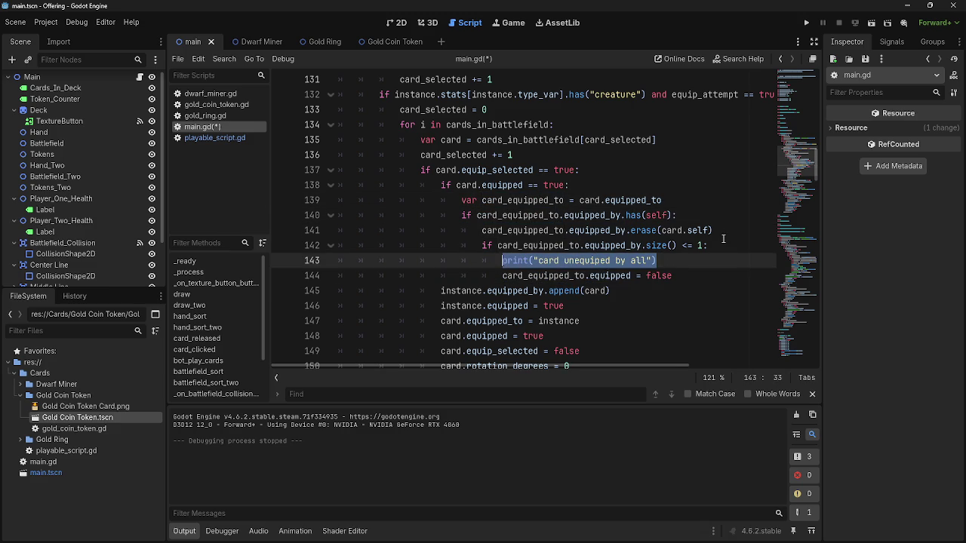
# - Review the card_equipped_to erase logic on lines 138–142 around the new print
pyautogui.click(728, 232)
pyautogui.click(736, 215)
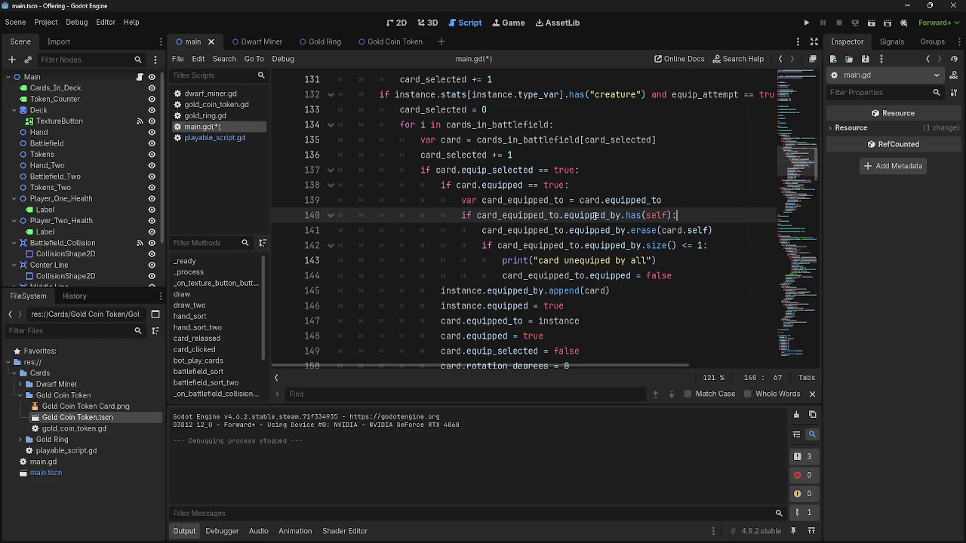
pyautogui.click(739, 228)
pyautogui.click(544, 217)
pyautogui.click(519, 232)
pyautogui.hotkey('ctrl', 'Right')
pyautogui.hotkey('ctrl', 'Right')
pyautogui.hotkey('ctrl', 'Right')
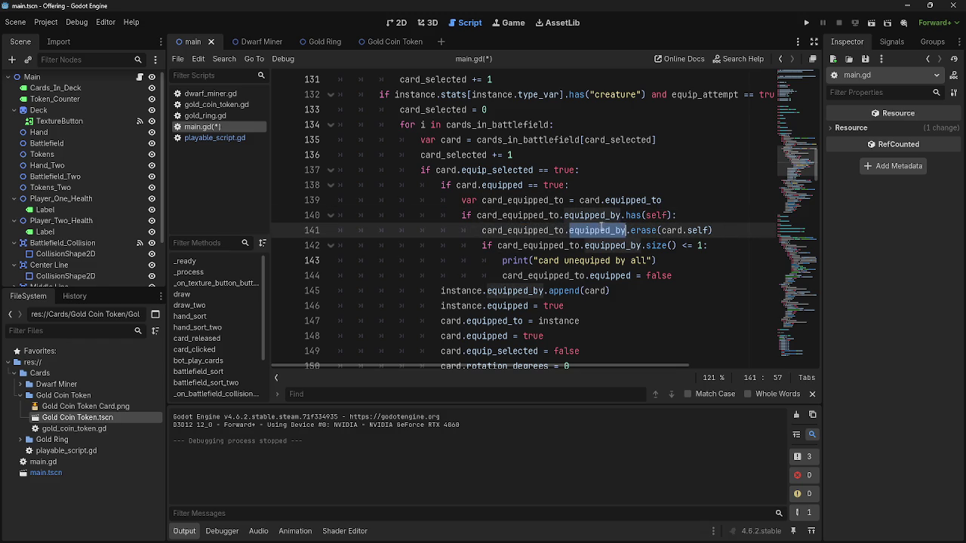
pyautogui.doubleClick(529, 228)
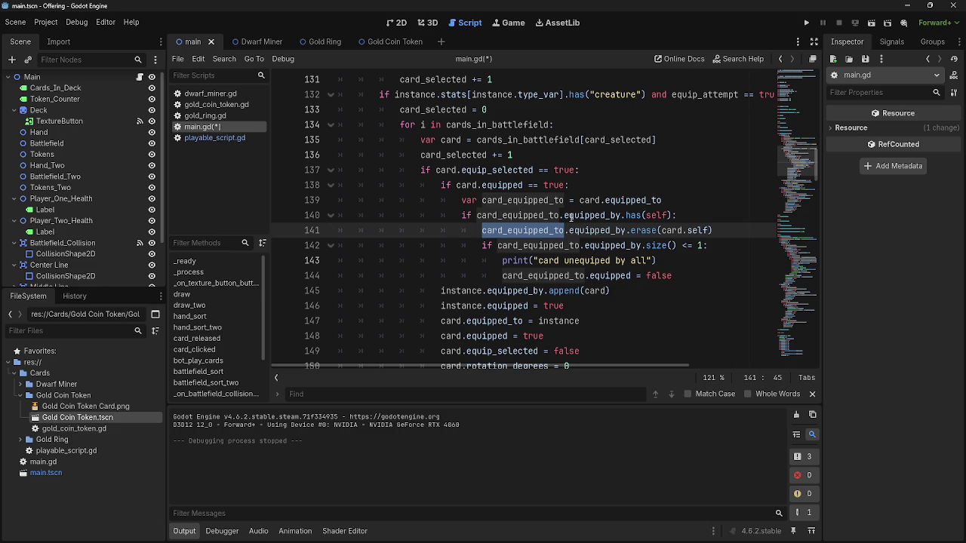
pyautogui.doubleClick(532, 245)
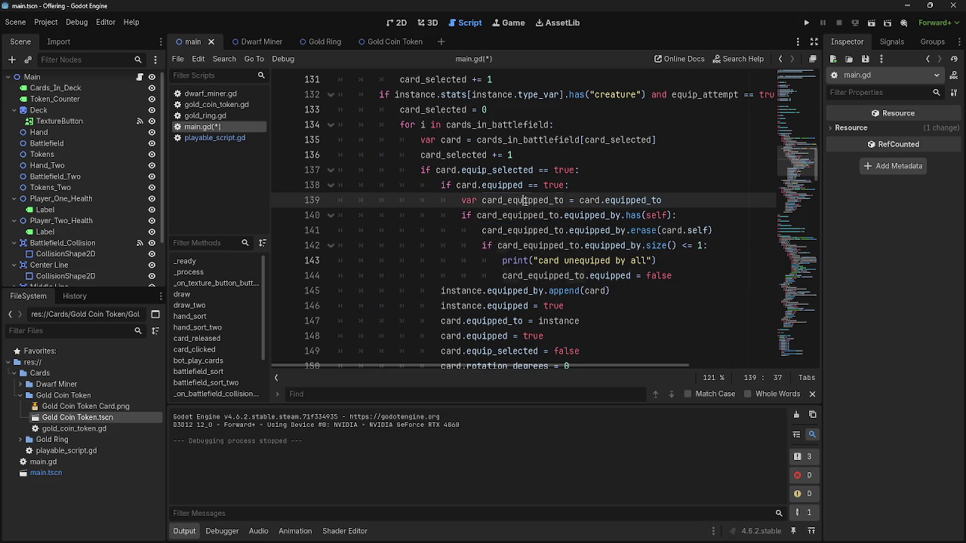
pyautogui.click(581, 185)
pyautogui.doubleClick(513, 199)
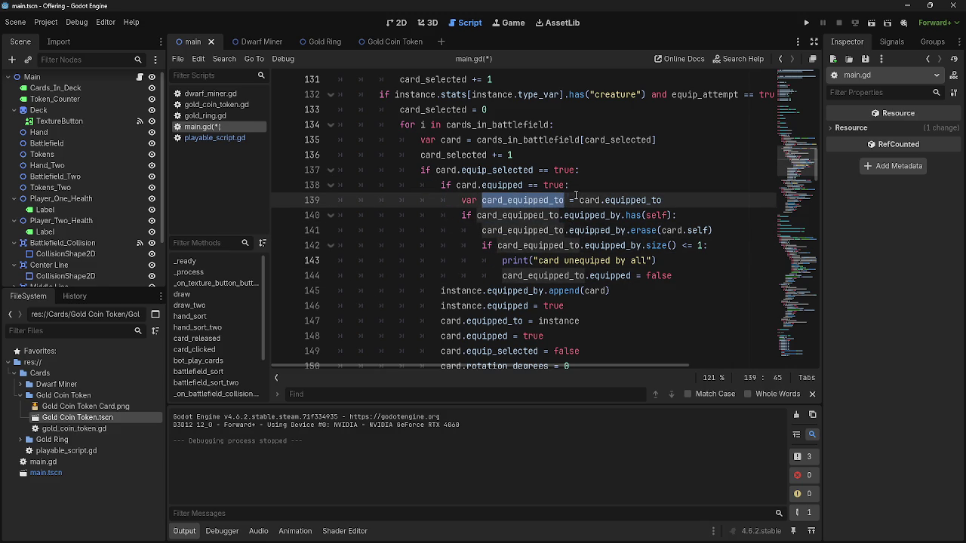
pyautogui.click(671, 200)
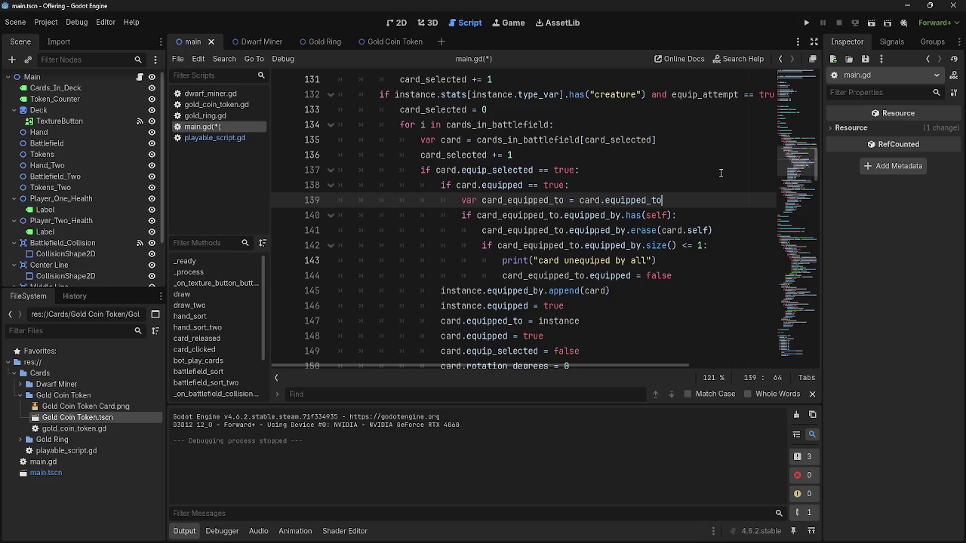
pyautogui.scroll(-2, 721, 173)
# - Review the equip_attempt code around lines 132–142, including the card_equipped_to erase call
pyautogui.scroll(4, 721, 173)
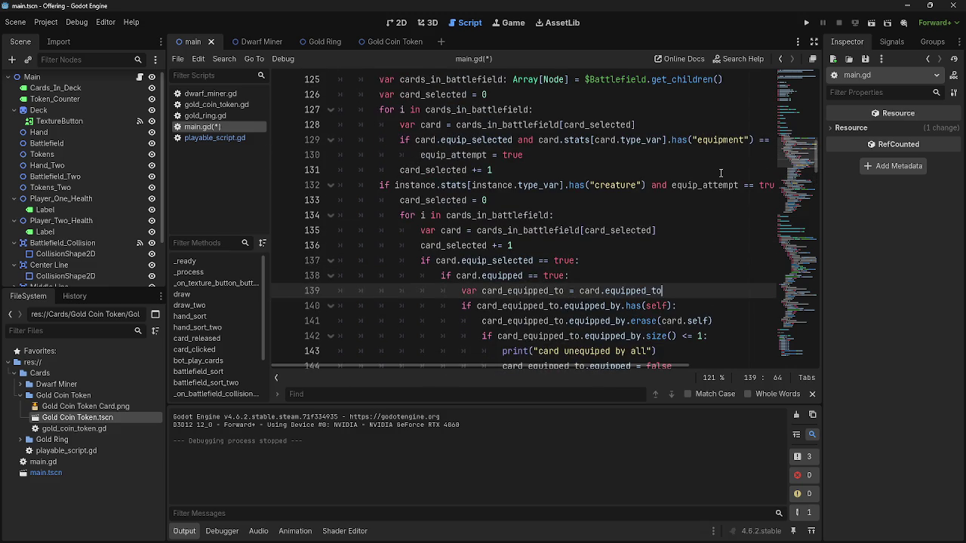
pyautogui.scroll(-1, 721, 173)
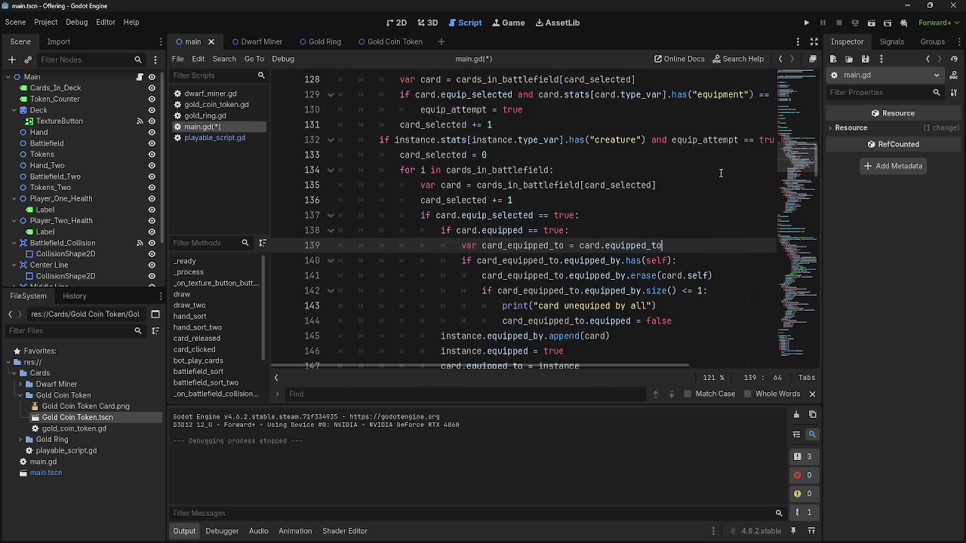
pyautogui.click(533, 216)
pyautogui.press('Up')
pyautogui.press('Up')
pyautogui.press('Up')
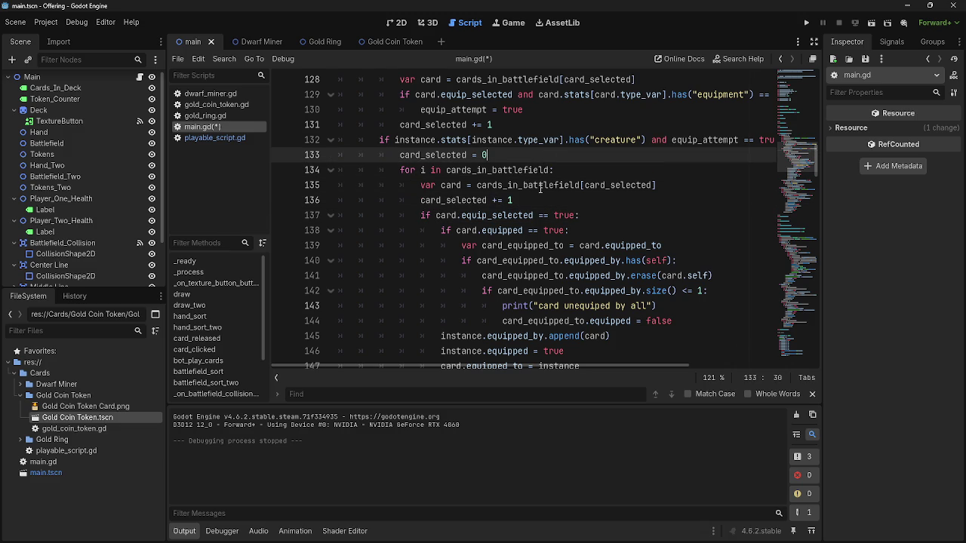
pyautogui.scroll(1, 541, 190)
pyautogui.doubleClick(700, 185)
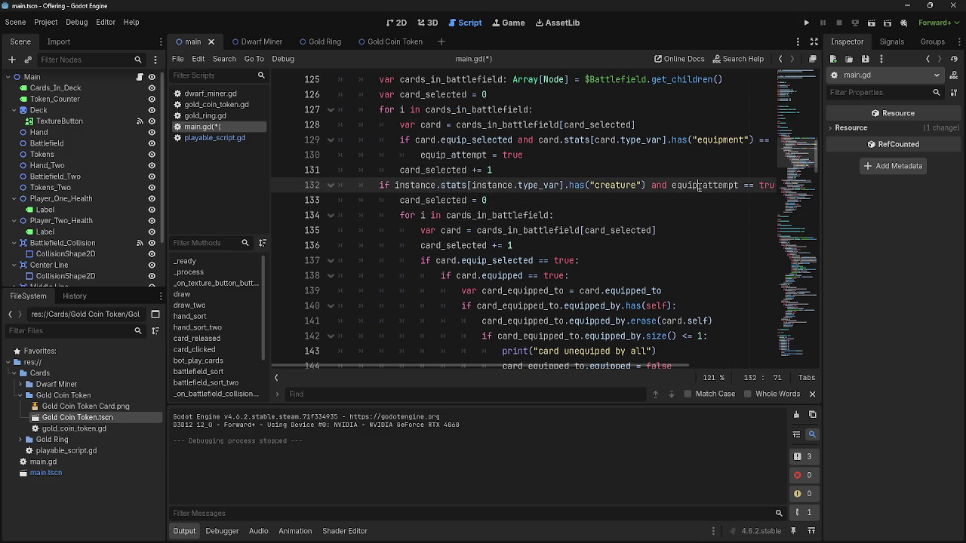
pyautogui.scroll(1, 592, 213)
pyautogui.scroll(-1, 593, 214)
pyautogui.click(601, 187)
pyautogui.doubleClick(602, 186)
pyautogui.scroll(-5, 602, 193)
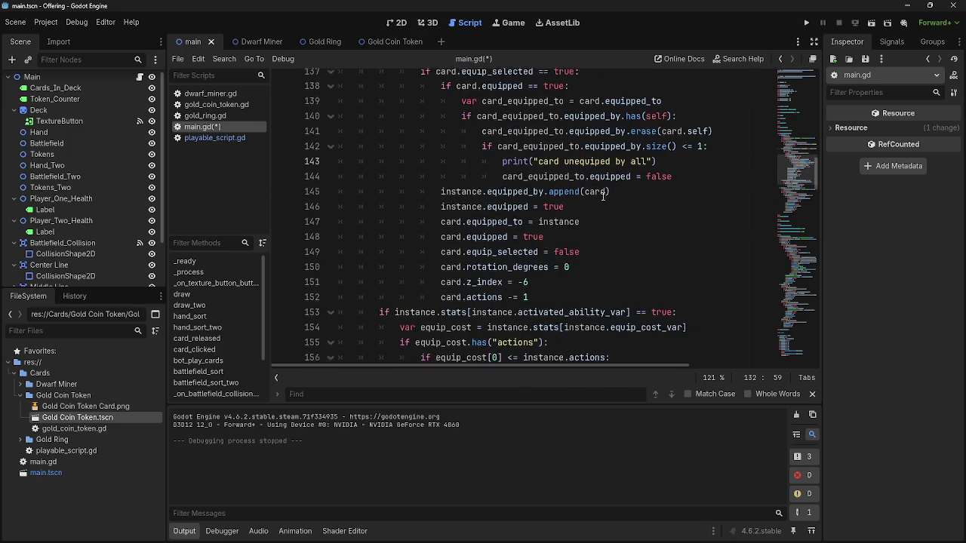
pyautogui.click(603, 196)
pyautogui.scroll(3, 603, 197)
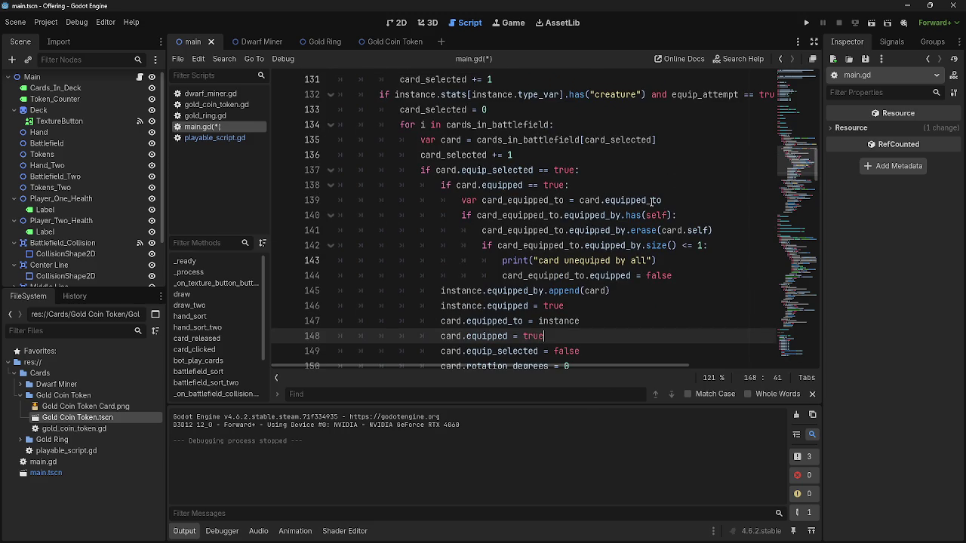
pyautogui.click(579, 252)
pyautogui.doubleClick(524, 250)
pyautogui.press('Up')
pyautogui.press('End')
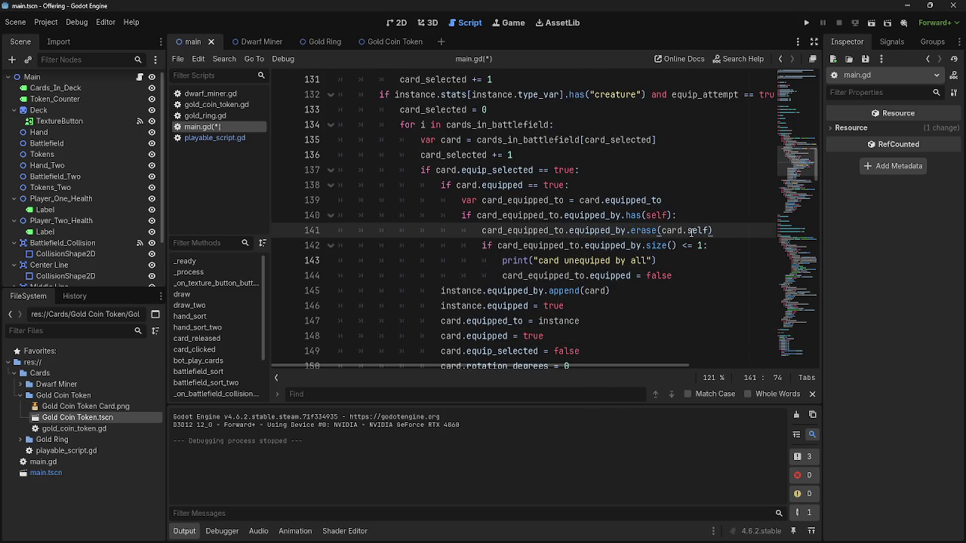
pyautogui.doubleClick(596, 231)
pyautogui.doubleClick(642, 230)
# - Inspect the card_equipped_to and equipped_by references in the line 139–140 has check
pyautogui.moveTo(442, 184); pyautogui.dragTo(652, 176)
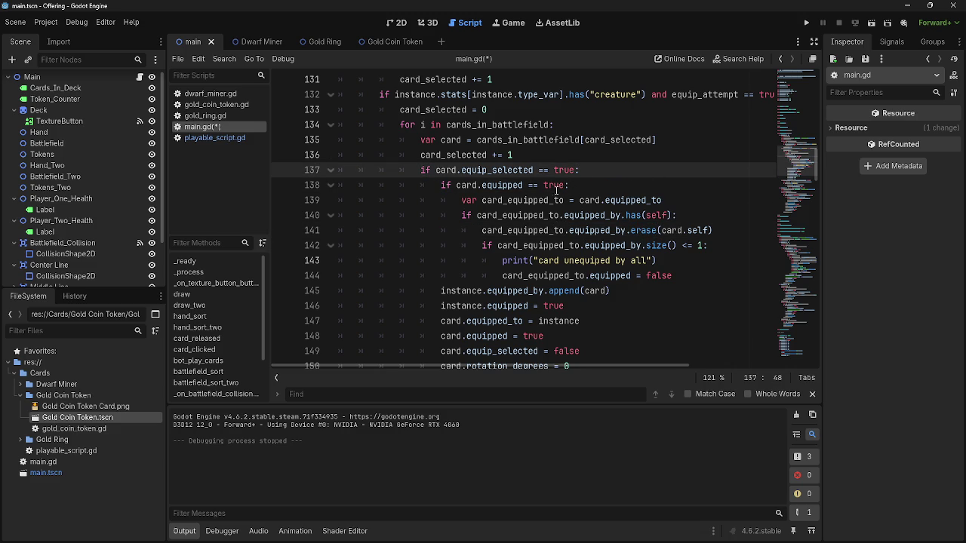
pyautogui.click(437, 196)
pyautogui.moveTo(436, 194); pyautogui.dragTo(569, 185)
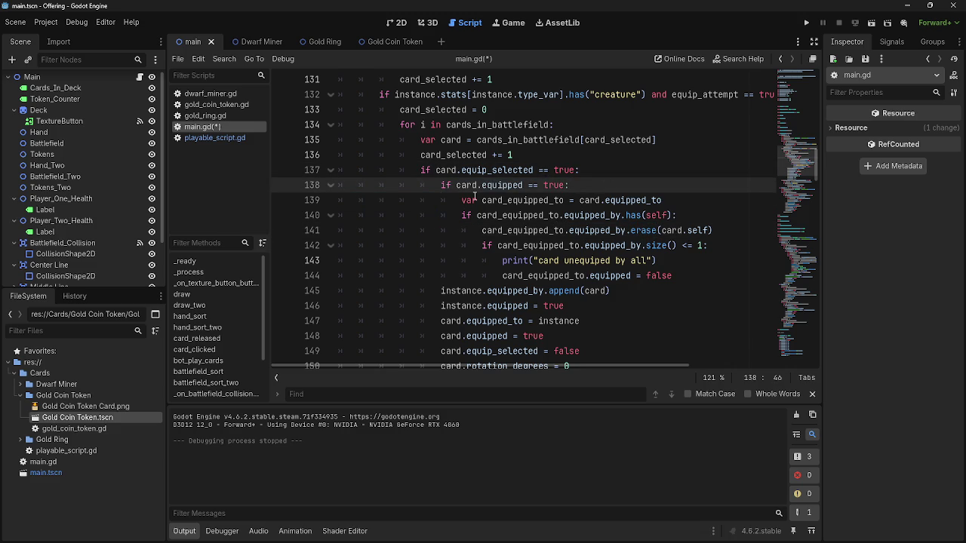
pyautogui.doubleClick(521, 200)
pyautogui.click(693, 196)
pyautogui.doubleClick(514, 201)
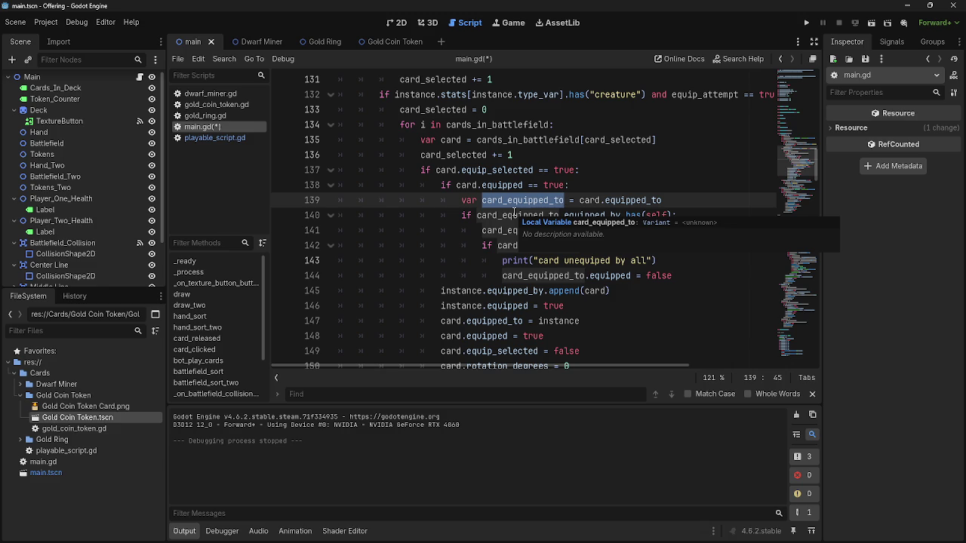
pyautogui.click(514, 215)
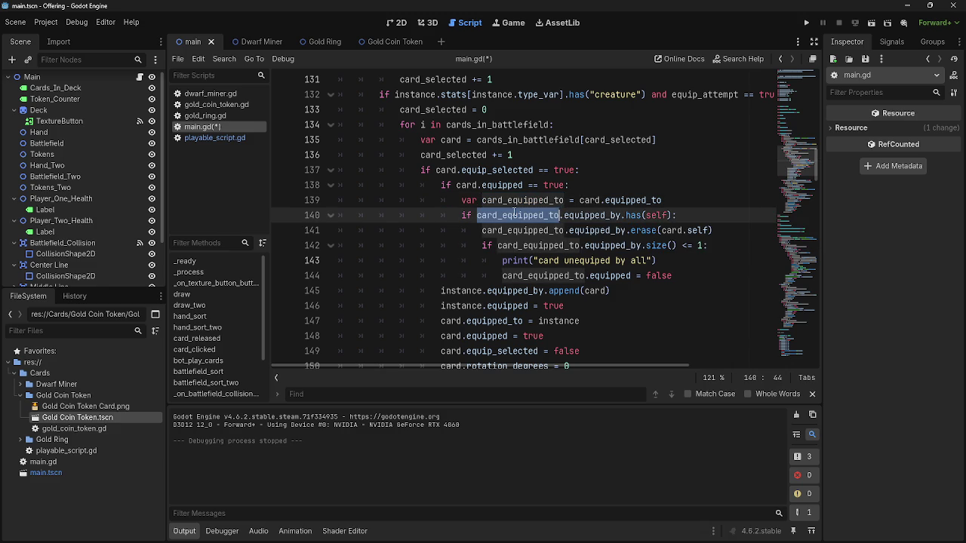
pyautogui.doubleClick(585, 216)
pyautogui.doubleClick(633, 216)
pyautogui.doubleClick(657, 216)
pyautogui.doubleClick(593, 216)
pyautogui.doubleClick(522, 215)
pyautogui.doubleClick(619, 200)
pyautogui.doubleClick(552, 200)
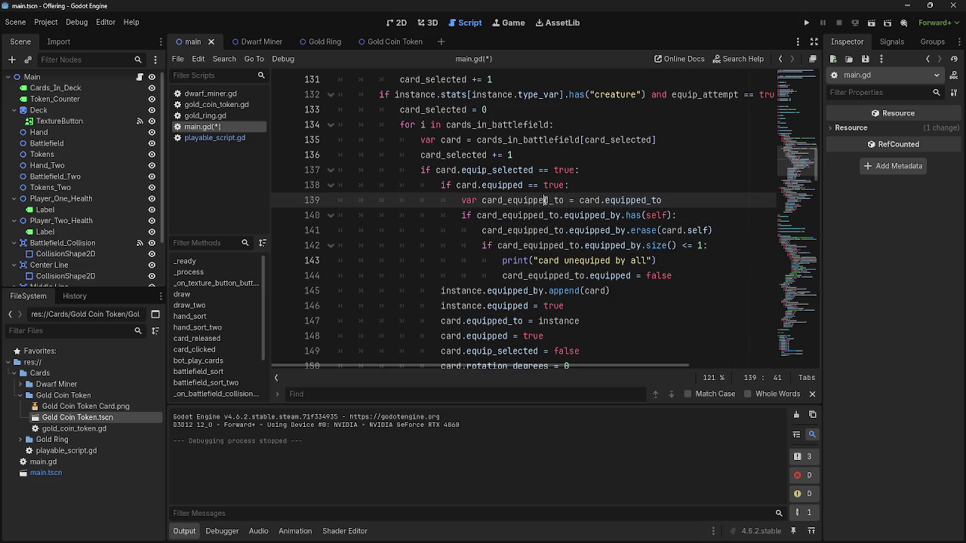
pyautogui.doubleClick(639, 201)
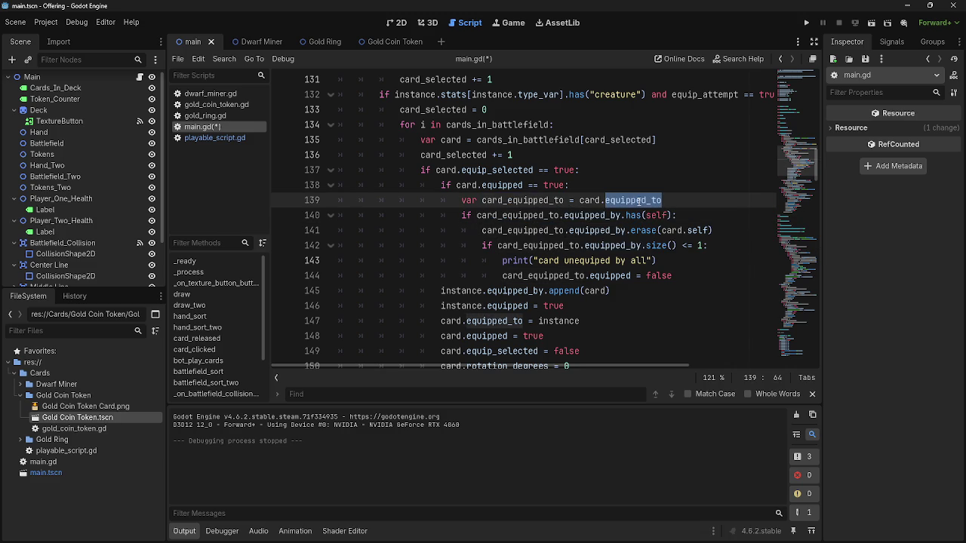
pyautogui.scroll(-3, 648, 226)
pyautogui.scroll(3, 652, 234)
pyautogui.scroll(-1, 652, 234)
pyautogui.scroll(1, 652, 234)
# - Change line 140's check to equipped_by.has(card.self) and run the project
pyautogui.click(545, 201)
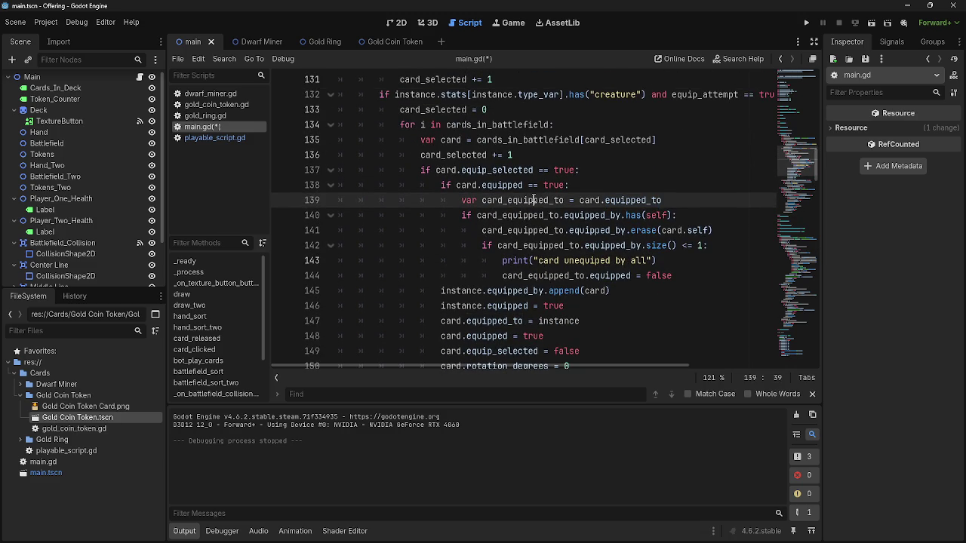
pyautogui.click(533, 215)
pyautogui.doubleClick(593, 215)
pyautogui.click(634, 215)
pyautogui.doubleClick(634, 215)
pyautogui.click(647, 215)
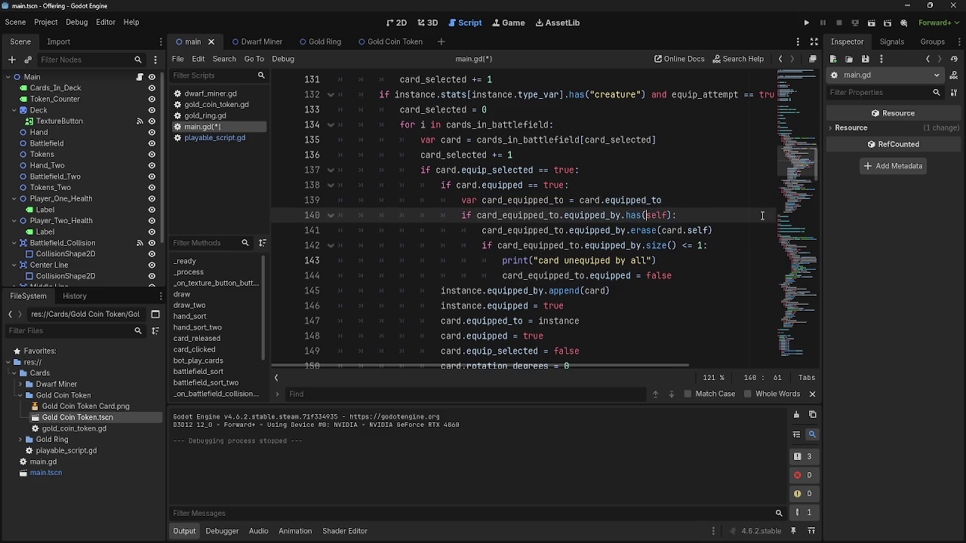
pyautogui.write('v')
pyautogui.press('BackSpace')
pyautogui.write('card.')
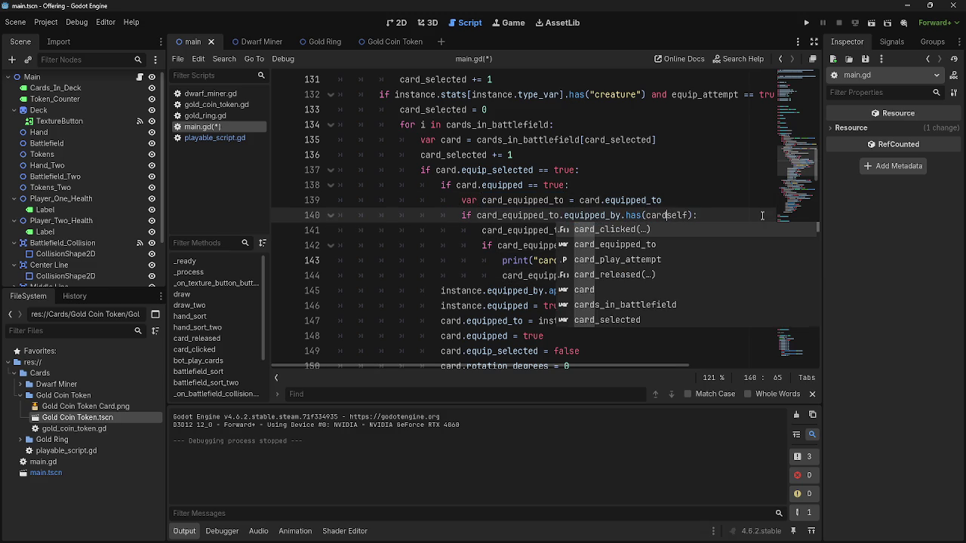
pyautogui.click(762, 216)
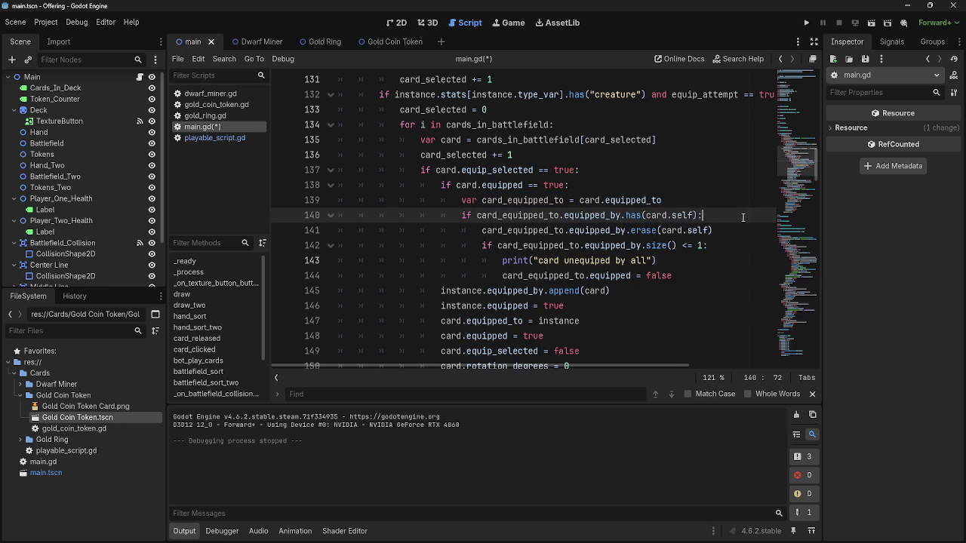
pyautogui.doubleClick(698, 230)
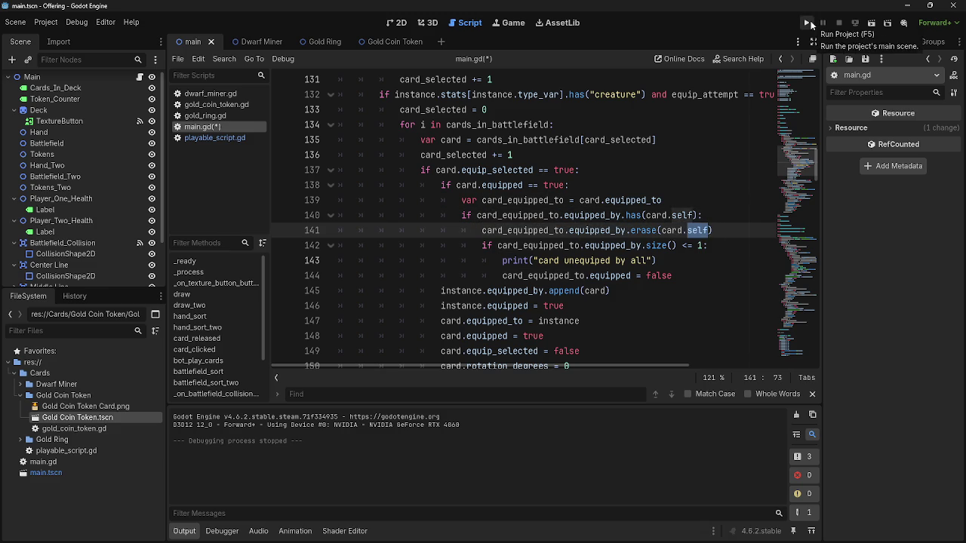
pyautogui.click(806, 22)
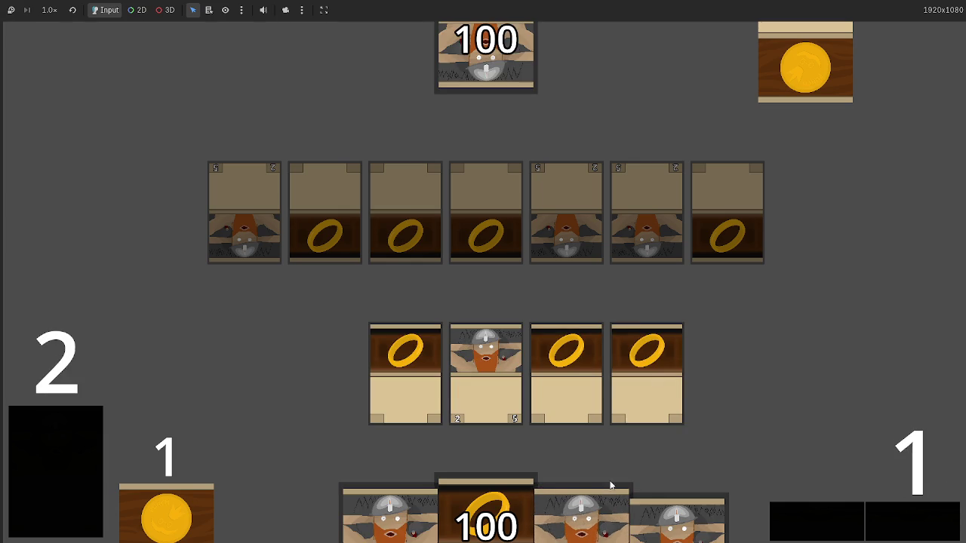
# - Drag a hand card onto the battlefield and pick the middle battlefield card to equip
pyautogui.moveTo(581, 512); pyautogui.dragTo(687, 276)
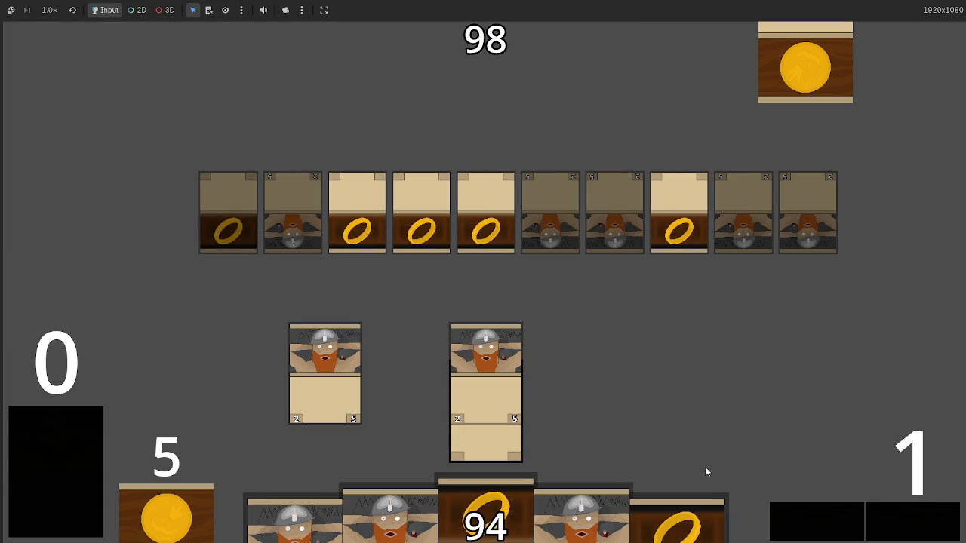
pyautogui.click(512, 453)
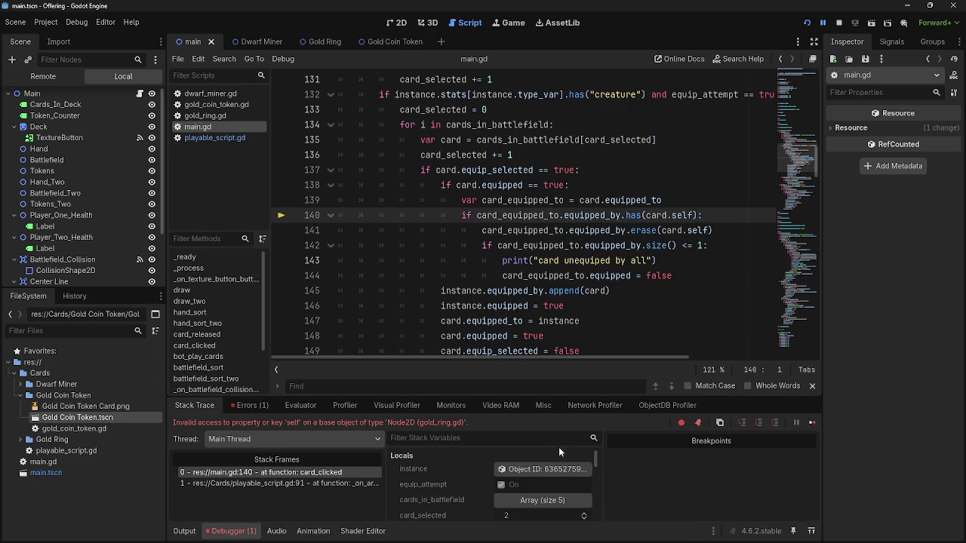
# - Read the debugger's invalid access to 'self' error on the gold_ring node
pyautogui.moveTo(217, 418); pyautogui.dragTo(468, 424)
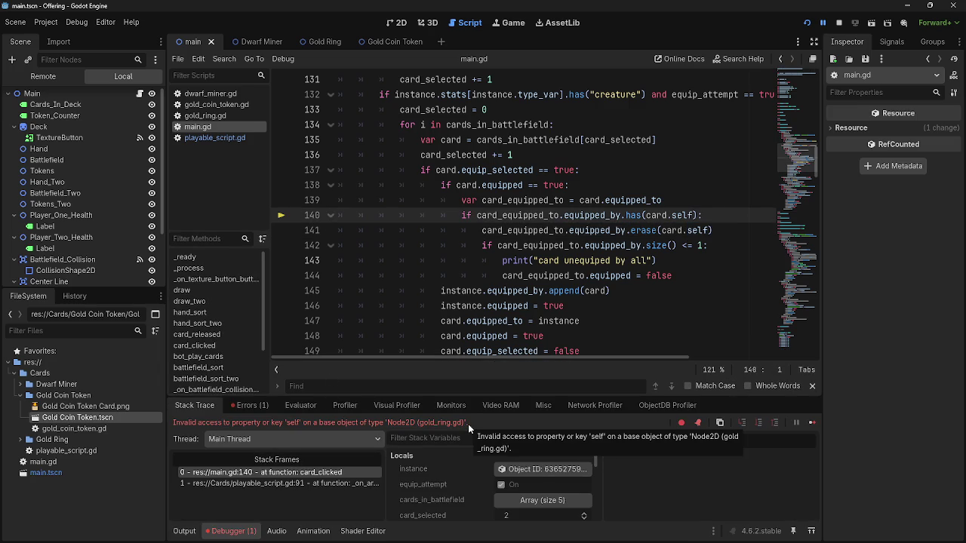
pyautogui.moveTo(268, 424)
pyautogui.mouseDown()
pyautogui.moveTo(475, 432)
pyautogui.moveTo(175, 425)
pyautogui.mouseUp()
pyautogui.click(473, 421)
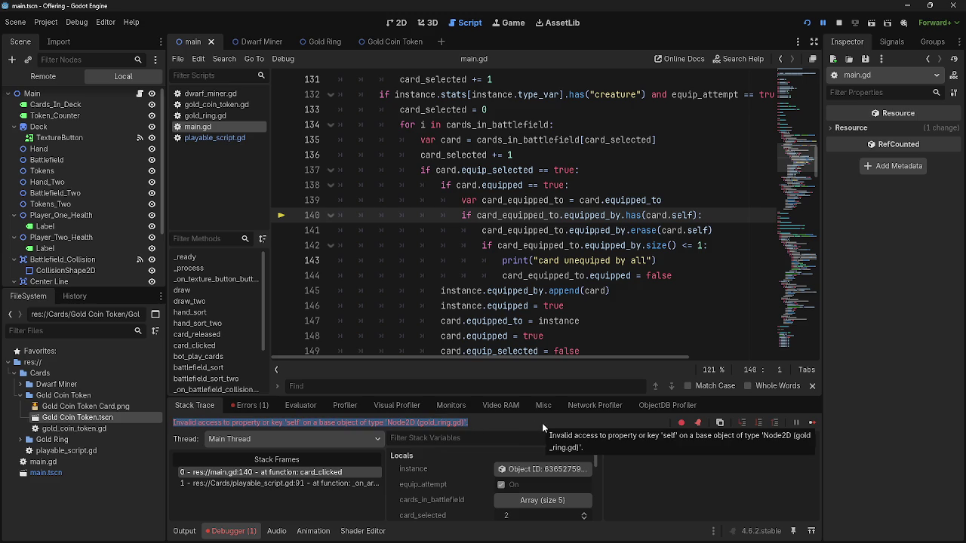
pyautogui.hotkey('alt', 'Tab')
pyautogui.hotkey('alt', 'Tab')
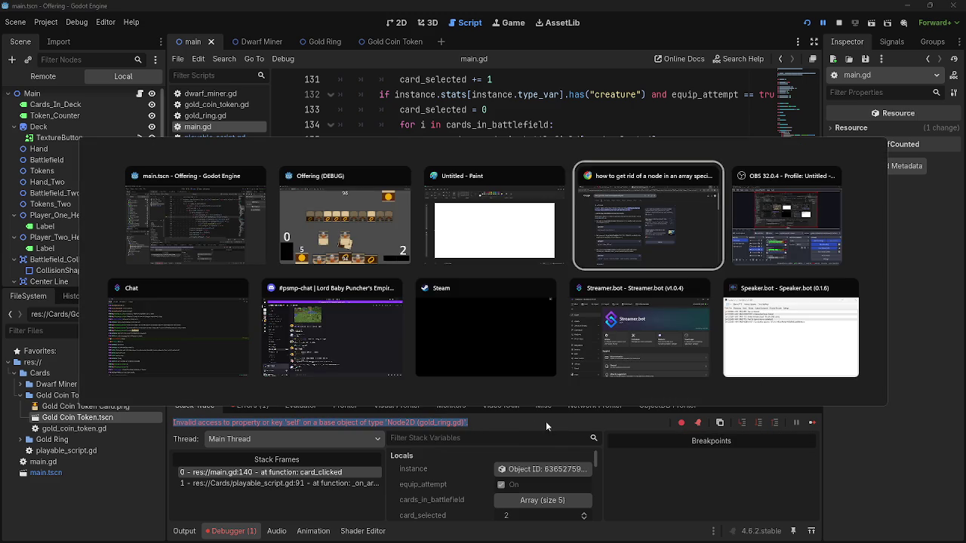
pyautogui.press('Escape')
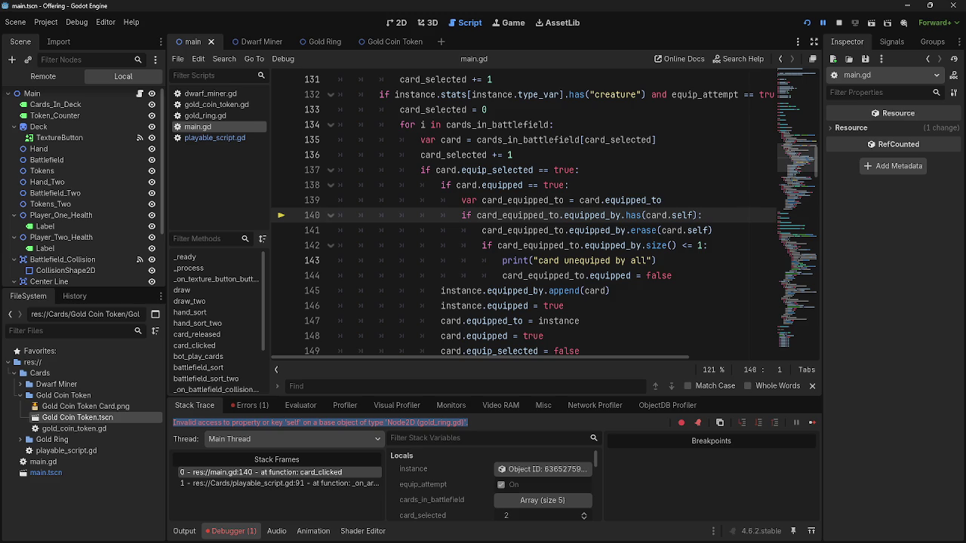
# - Remove .self so lines 140–141 use has(card) and erase(card), then restart the game
pyautogui.doubleClick(681, 215)
pyautogui.click(684, 217)
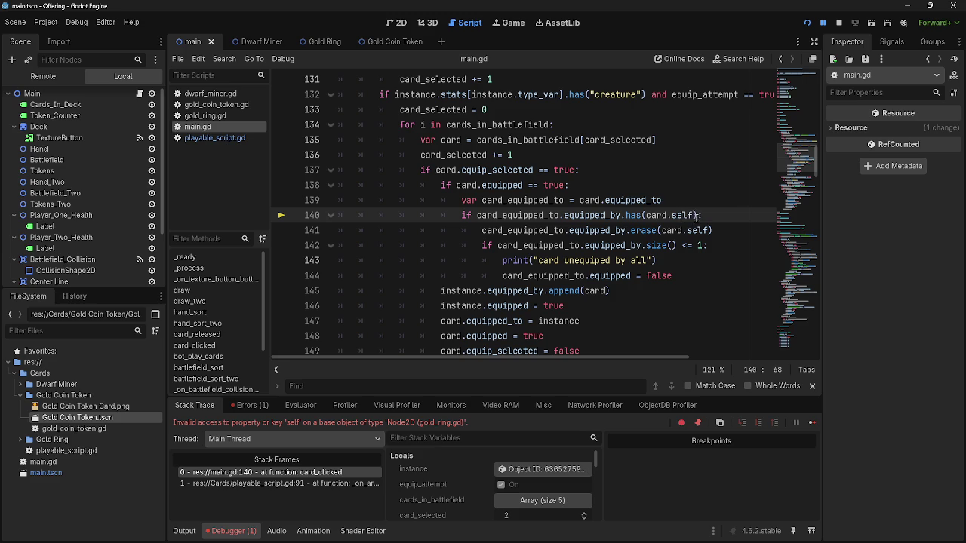
pyautogui.moveTo(692, 215); pyautogui.dragTo(667, 216)
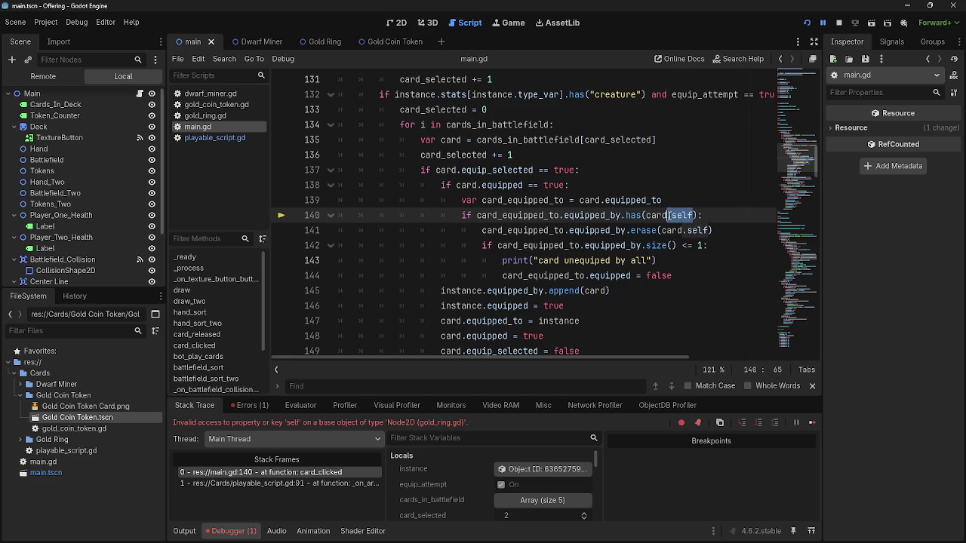
pyautogui.press('BackSpace')
pyautogui.doubleClick(693, 230)
pyautogui.press('BackSpace')
pyautogui.press('BackSpace')
pyautogui.click(841, 23)
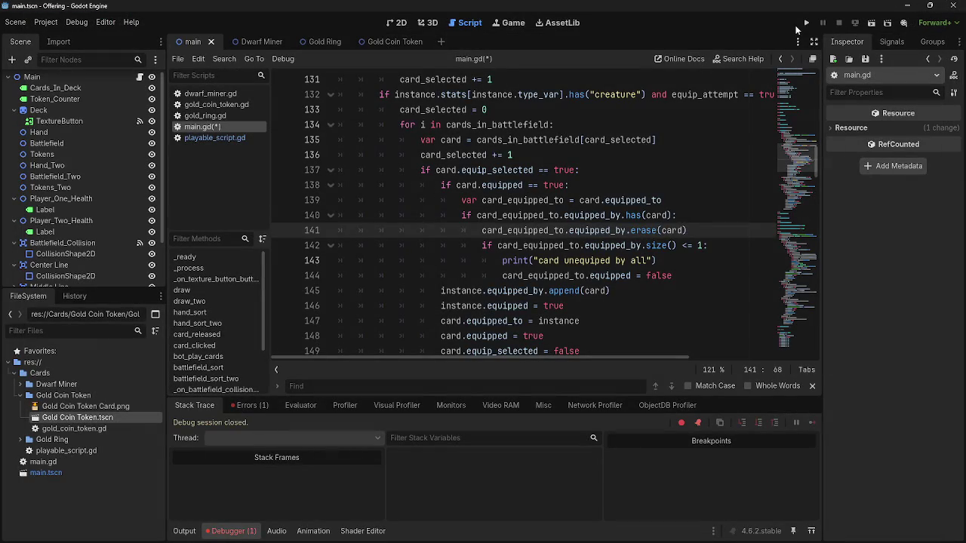
pyautogui.click(805, 24)
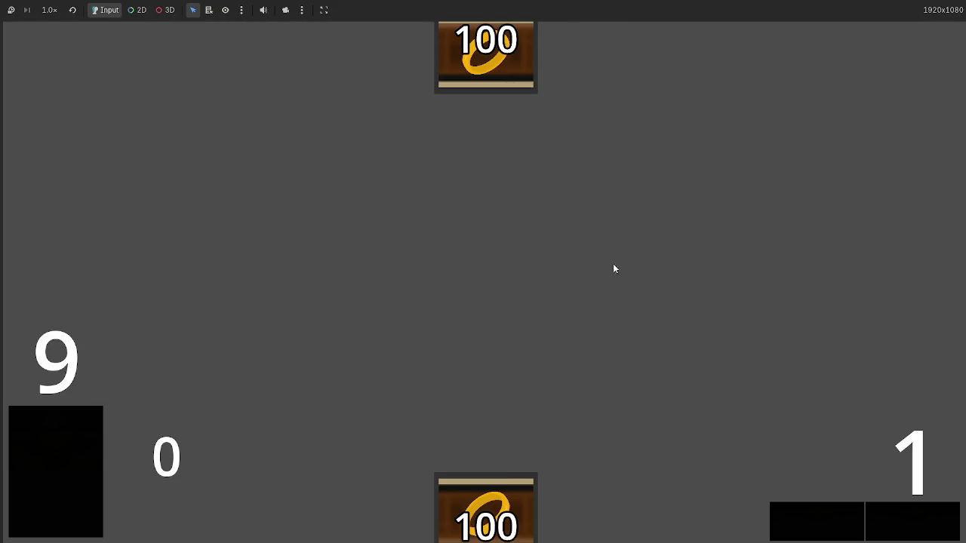
# - Play the dwarf cards onto the battlefield and pass through the opponent's turn
pyautogui.click(485, 462)
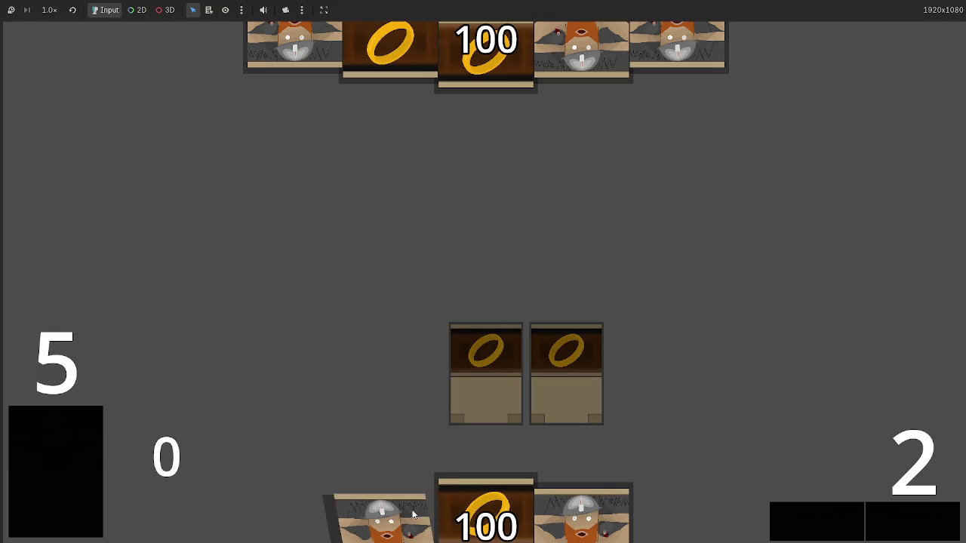
pyautogui.click(654, 354)
pyautogui.click(866, 530)
pyautogui.click(860, 528)
pyautogui.click(845, 524)
pyautogui.click(836, 522)
pyautogui.click(834, 523)
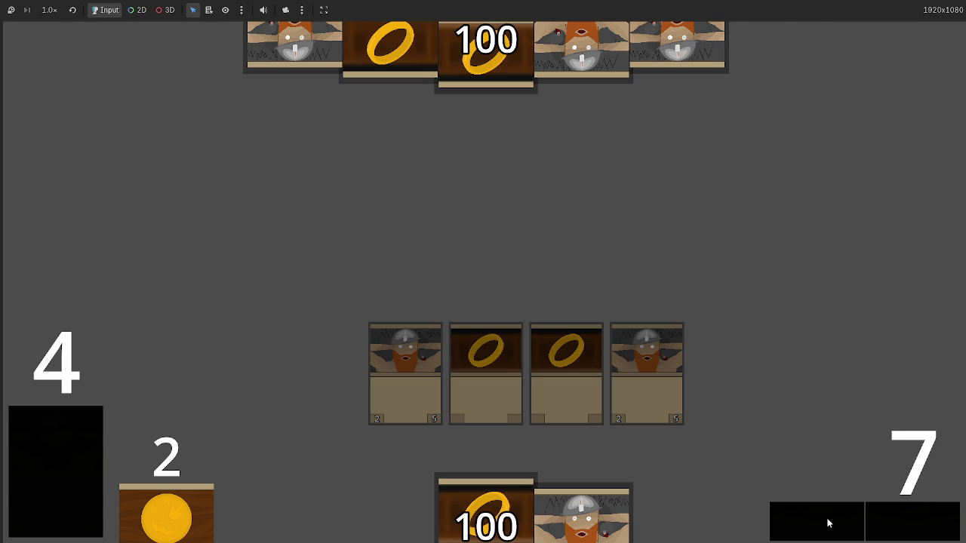
pyautogui.click(834, 523)
pyautogui.click(824, 521)
pyautogui.click(845, 524)
pyautogui.click(861, 526)
pyautogui.click(933, 530)
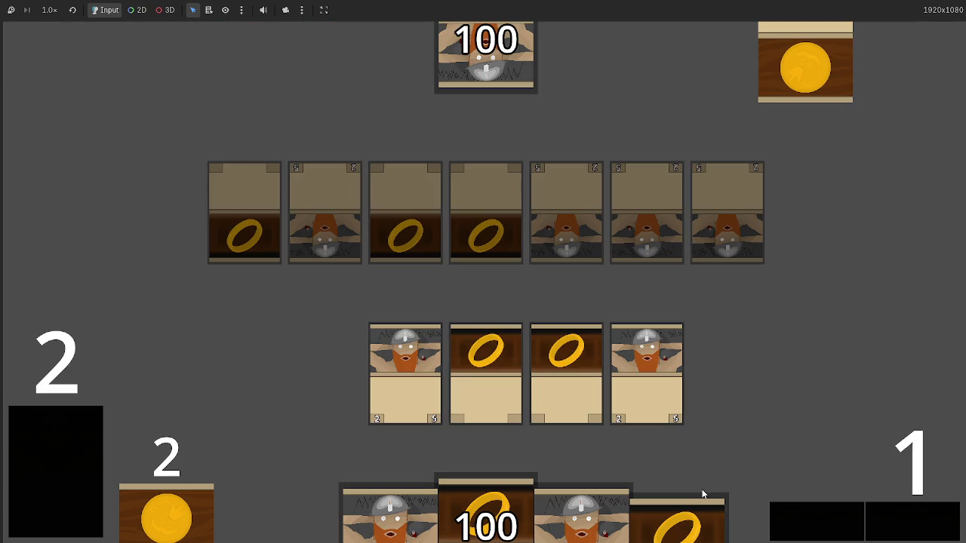
# - Advance the turn counter to 3 and equip the two rings onto both dwarf cards
pyautogui.click(915, 517)
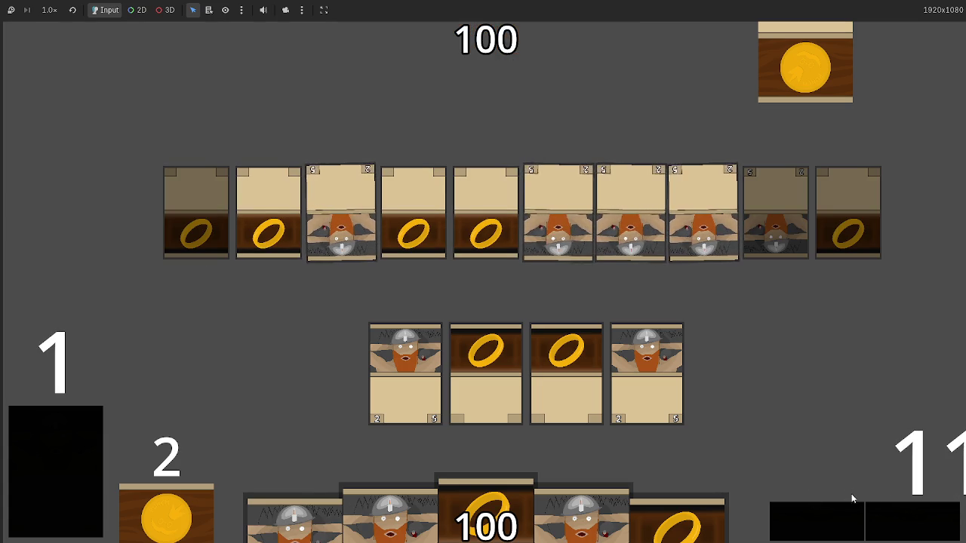
pyautogui.click(904, 518)
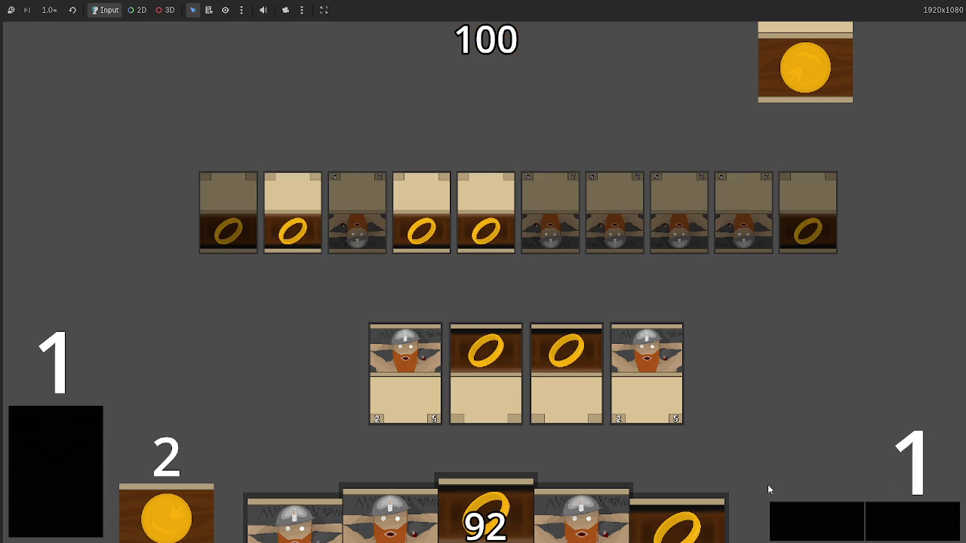
pyautogui.moveTo(566, 362)
pyautogui.mouseDown()
pyautogui.moveTo(567, 374)
pyautogui.moveTo(647, 358)
pyautogui.mouseUp()
pyautogui.click(922, 516)
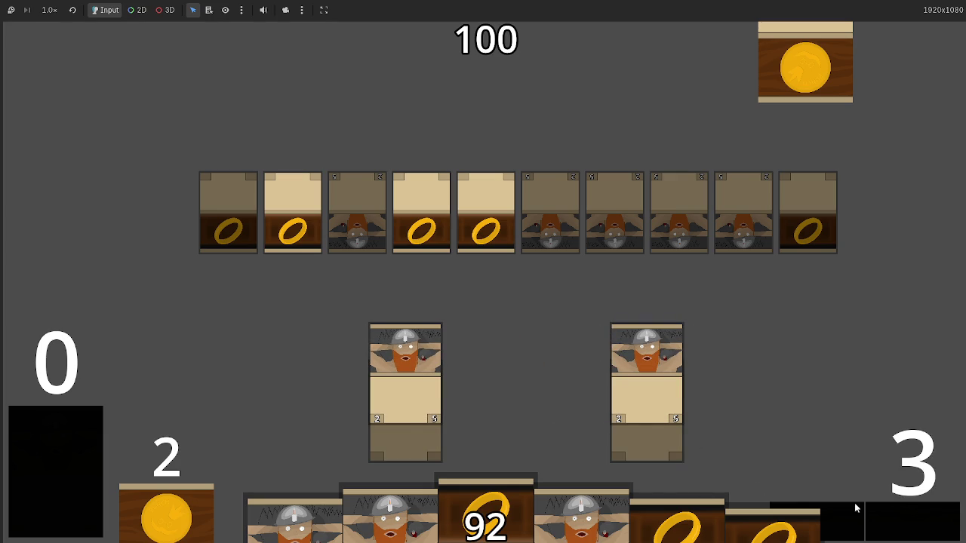
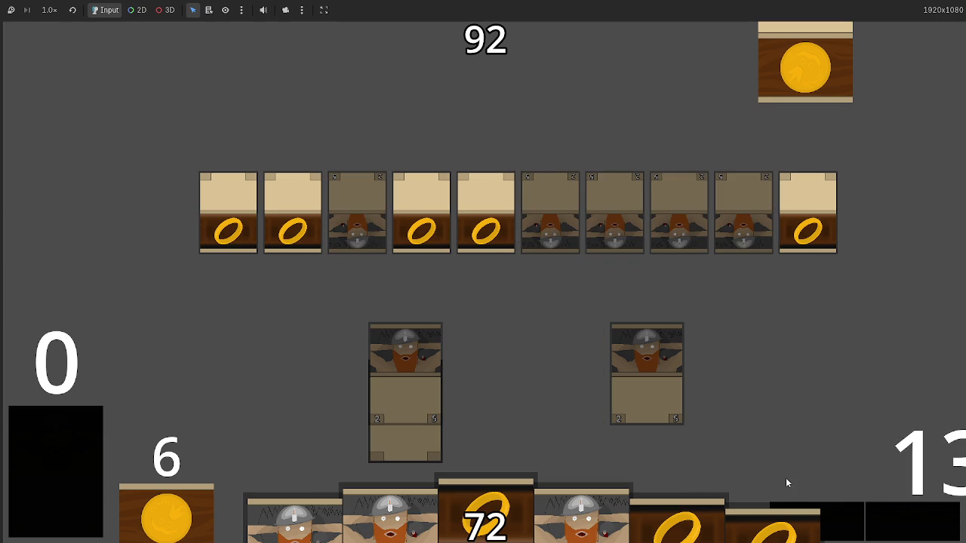
# - Drop the lower card onto the right-hand stack, stop the game, and return to line 142's equipped_by check
pyautogui.moveTo(422, 445)
pyautogui.mouseDown()
pyautogui.moveTo(400, 438)
pyautogui.moveTo(661, 390)
pyautogui.mouseUp()
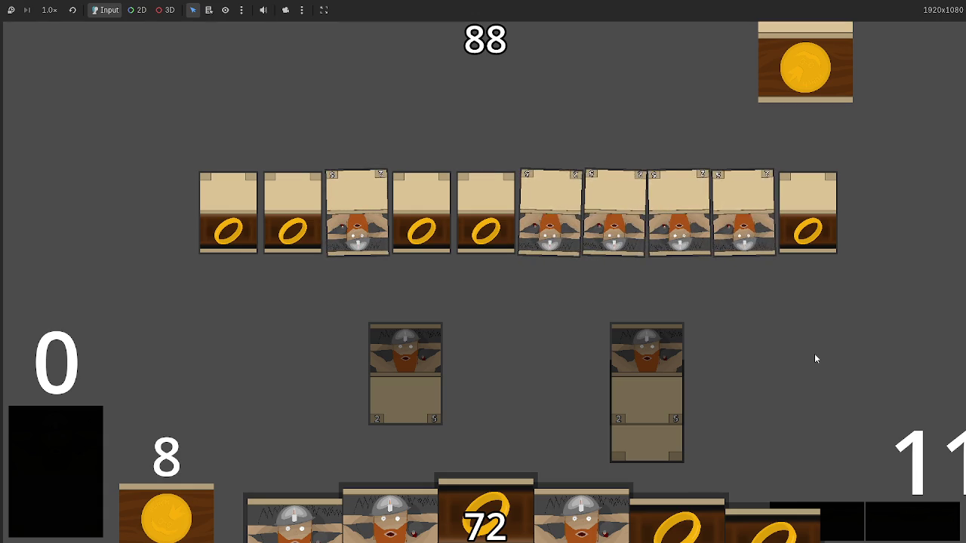
pyautogui.press('F8')
pyautogui.press('Down')
pyautogui.press('Up')
pyautogui.click(613, 246)
# - Delete the "card unequipped by all" debug print on line 143
pyautogui.click(612, 260)
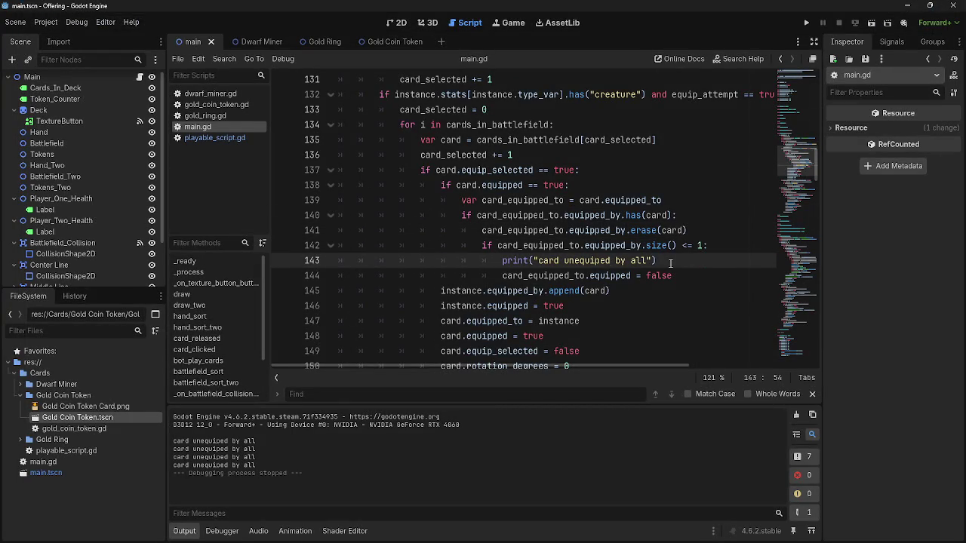
pyautogui.moveTo(670, 263); pyautogui.dragTo(309, 264)
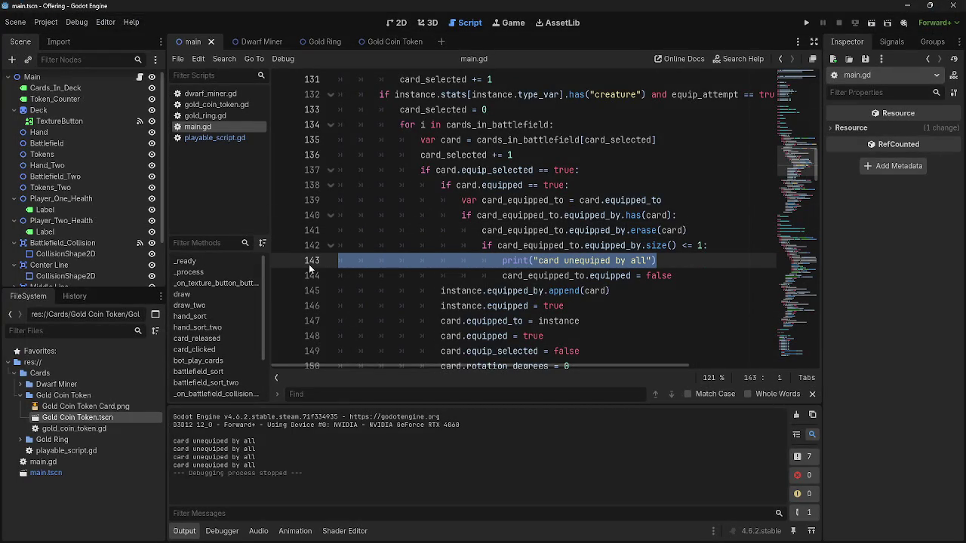
pyautogui.press('BackSpace')
pyautogui.press('BackSpace')
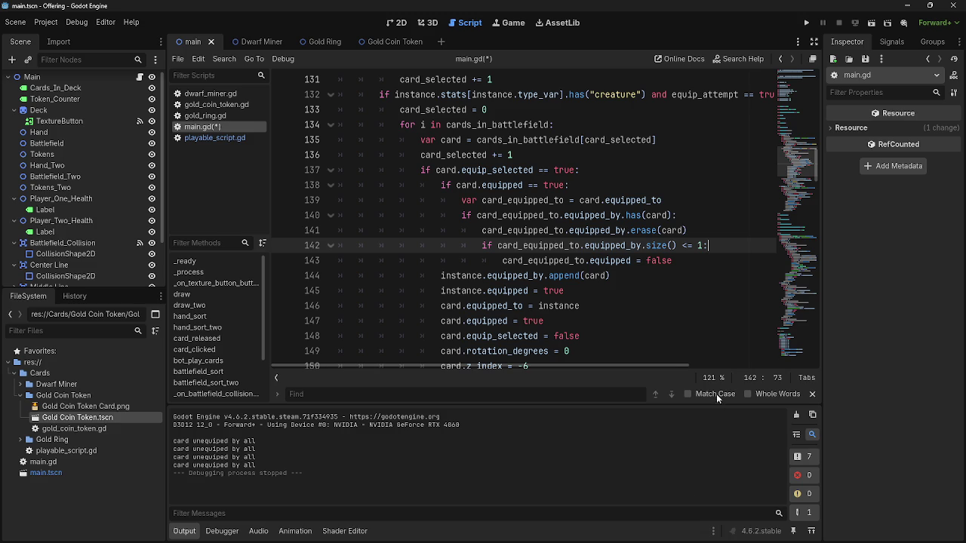
# - Review the token-spawning code for equipped attackers in deal_combat_damage around line 263
pyautogui.scroll(-7, 618, 300)
pyautogui.scroll(-20, 619, 300)
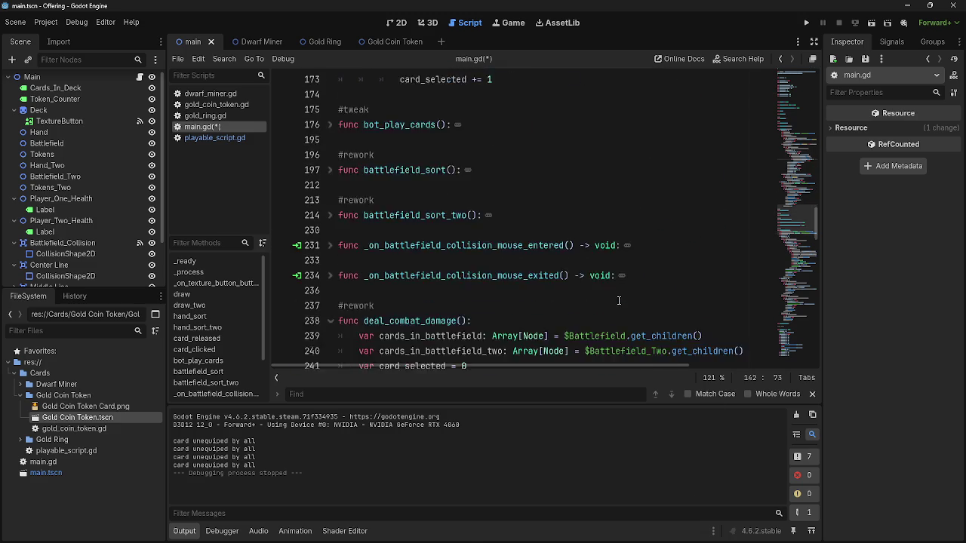
pyautogui.scroll(6, 622, 301)
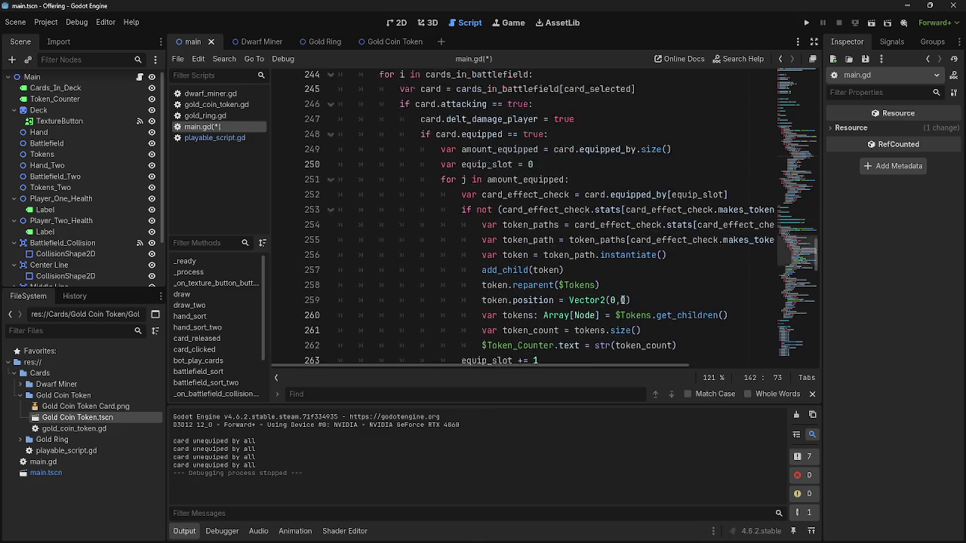
pyautogui.scroll(-5, 623, 300)
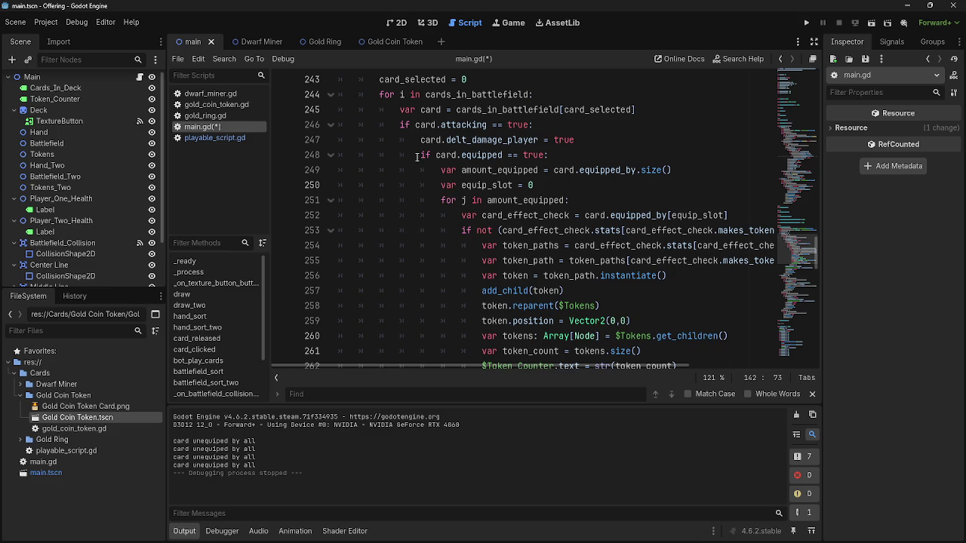
pyautogui.scroll(3, 417, 157)
pyautogui.scroll(-3, 421, 196)
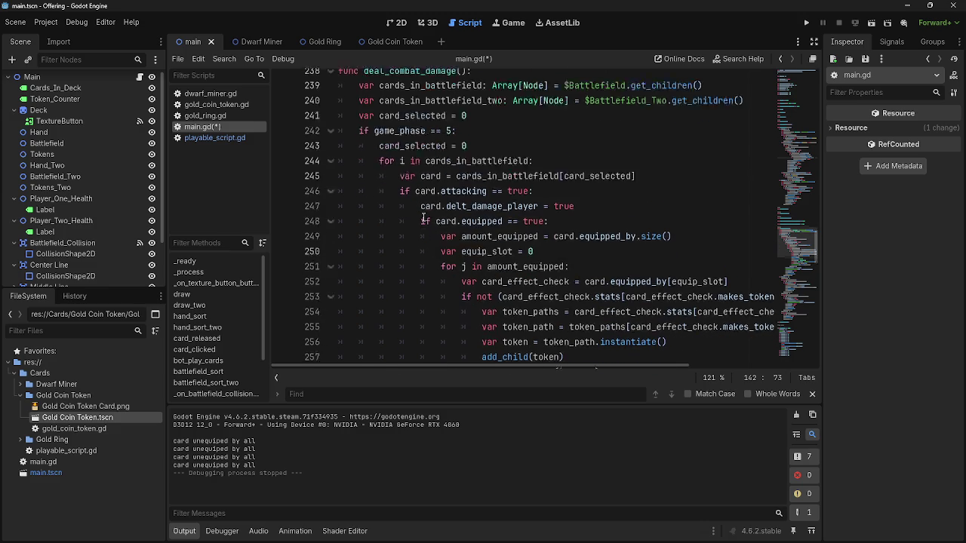
pyautogui.moveTo(420, 186)
pyautogui.mouseDown()
pyautogui.moveTo(672, 226)
pyautogui.moveTo(679, 354)
pyautogui.moveTo(632, 283)
pyautogui.moveTo(634, 257)
pyautogui.moveTo(634, 348)
pyautogui.moveTo(632, 284)
pyautogui.moveTo(702, 231)
pyautogui.mouseUp()
pyautogui.click(704, 230)
pyautogui.click(688, 249)
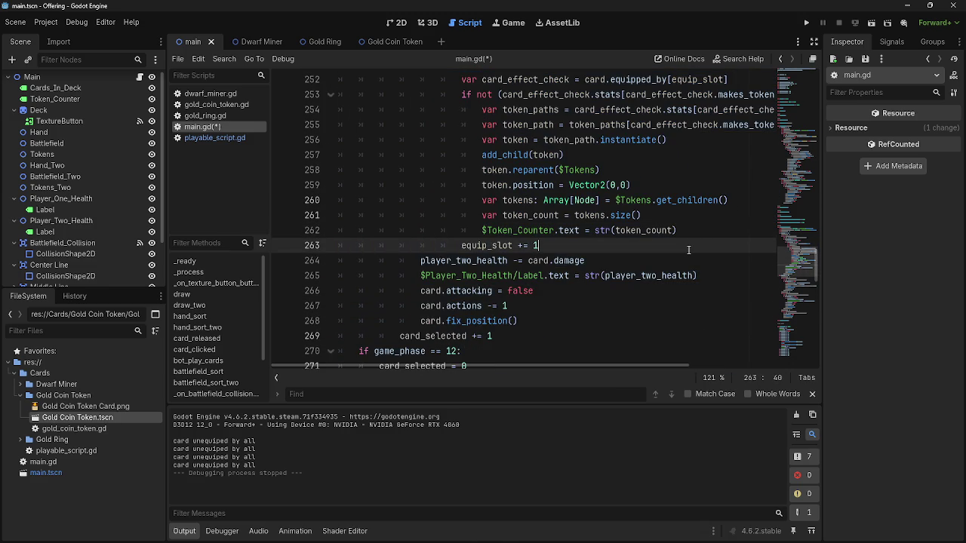
pyautogui.scroll(5, 688, 250)
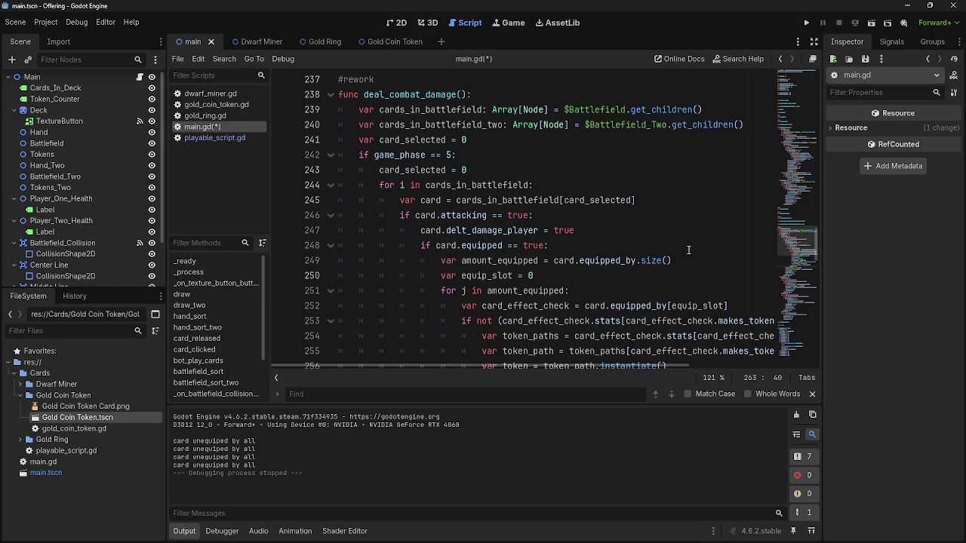
pyautogui.scroll(3, 800, 70)
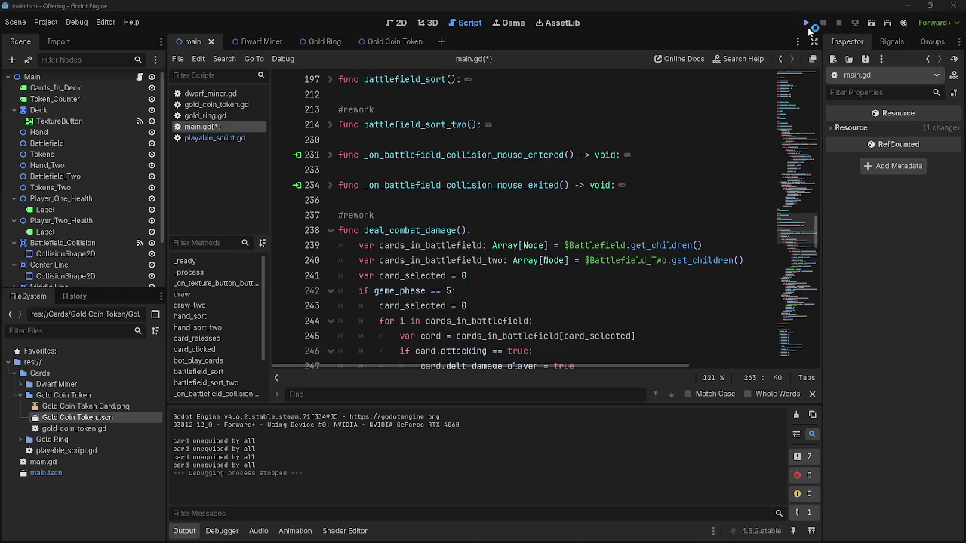
# - Launch the game, play dwarf cards and a Gold Ring onto the board, and end the turn
pyautogui.click(807, 25)
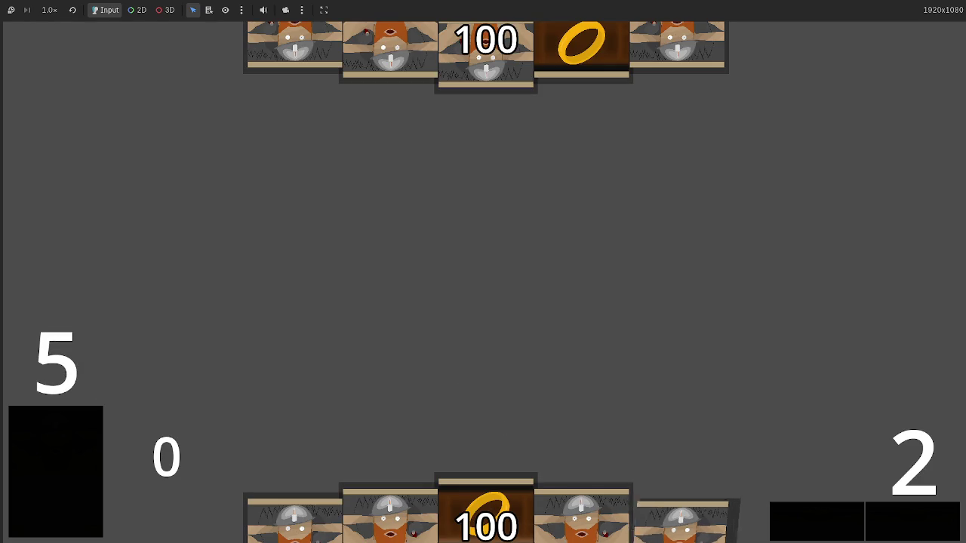
pyautogui.click(657, 502)
pyautogui.click(596, 491)
pyautogui.click(566, 494)
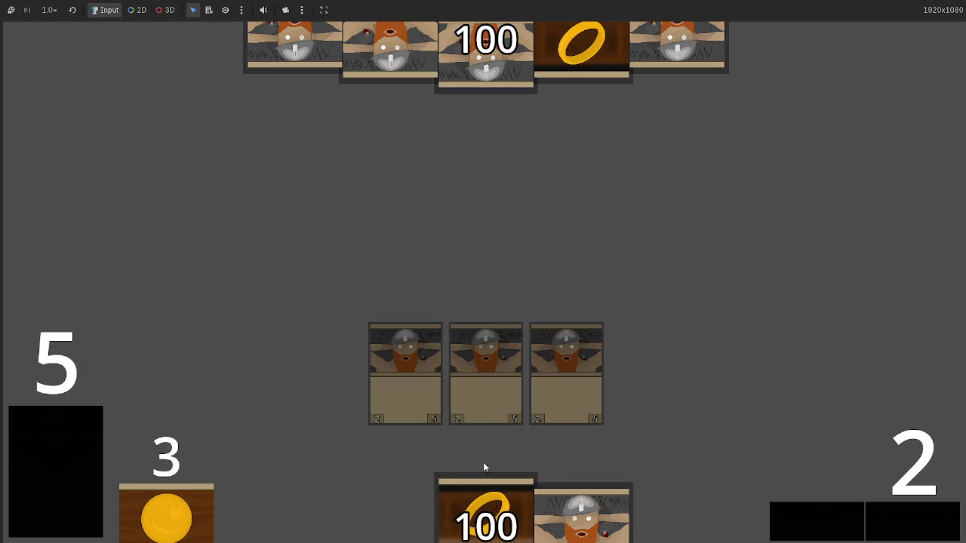
pyautogui.click(581, 498)
pyautogui.click(491, 509)
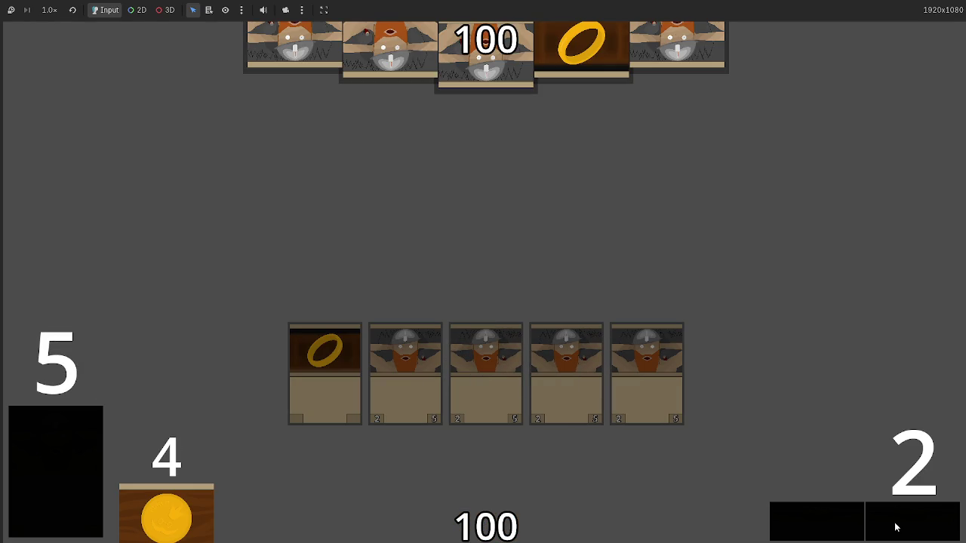
pyautogui.click(827, 525)
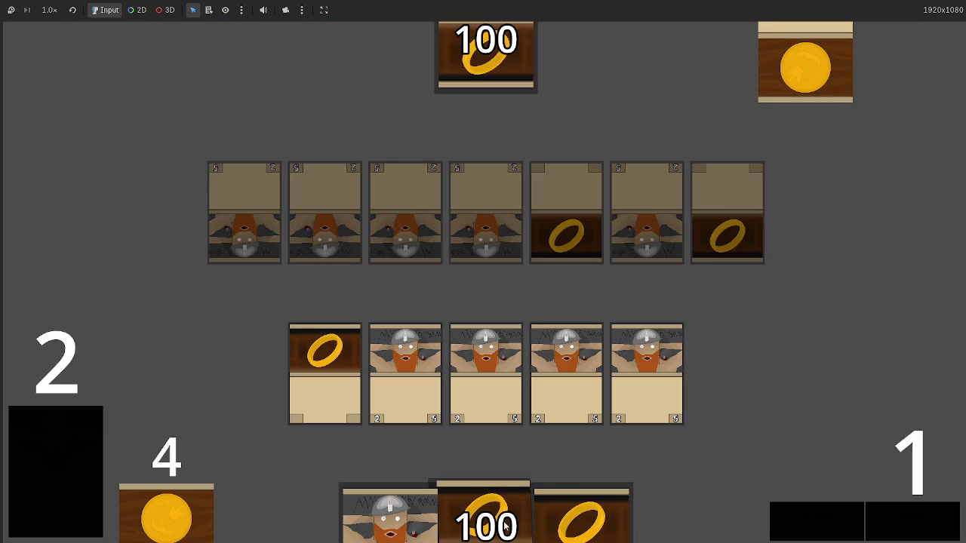
# - Equip a Gold Ring to a dwarf, play two more Gold Rings, and attack with the dwarves
pyautogui.moveTo(505, 526)
pyautogui.mouseDown()
pyautogui.moveTo(532, 226)
pyautogui.moveTo(538, 278)
pyautogui.mouseUp()
pyautogui.moveTo(324, 378)
pyautogui.mouseDown()
pyautogui.moveTo(347, 414)
pyautogui.moveTo(433, 361)
pyautogui.mouseUp()
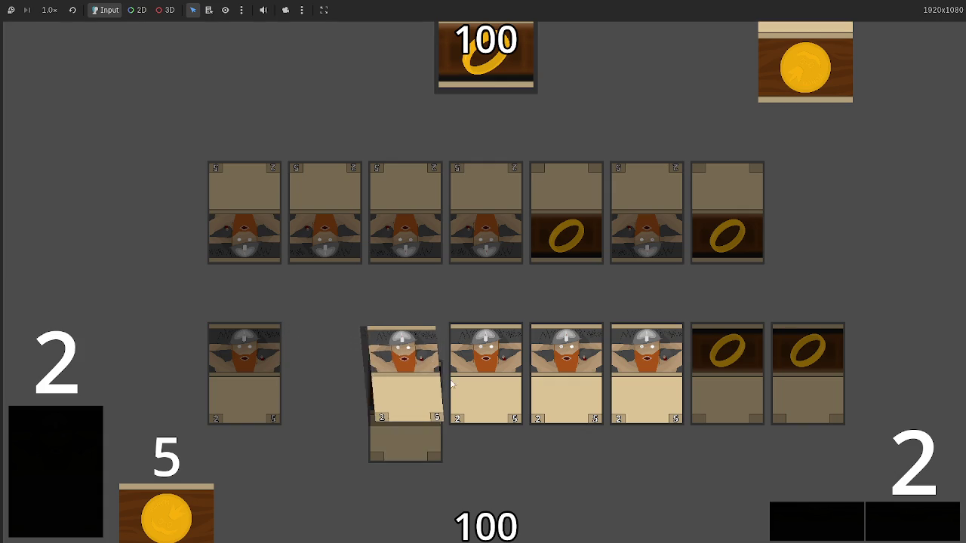
pyautogui.click(897, 517)
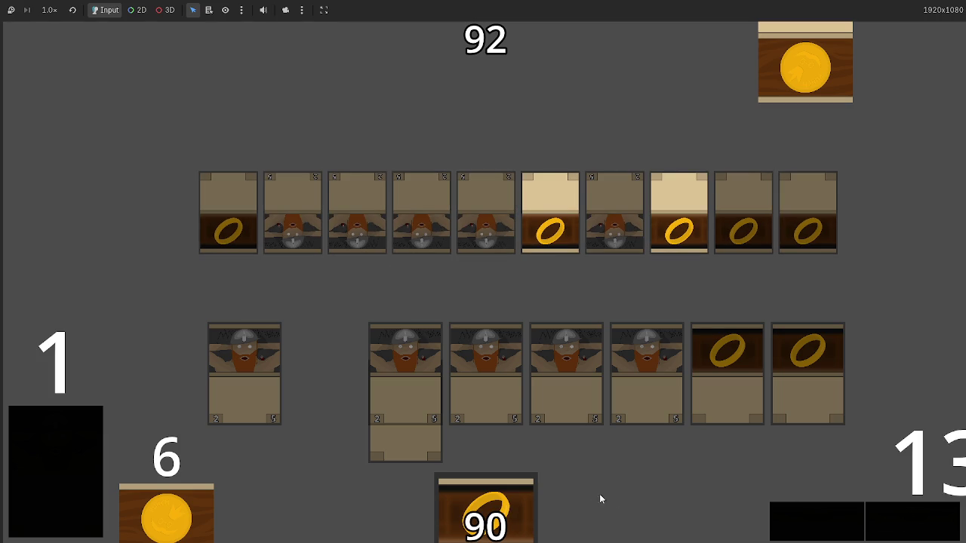
pyautogui.moveTo(504, 526)
pyautogui.mouseDown()
pyautogui.moveTo(511, 287)
pyautogui.moveTo(511, 302)
pyautogui.mouseUp()
pyautogui.moveTo(494, 513); pyautogui.dragTo(744, 384)
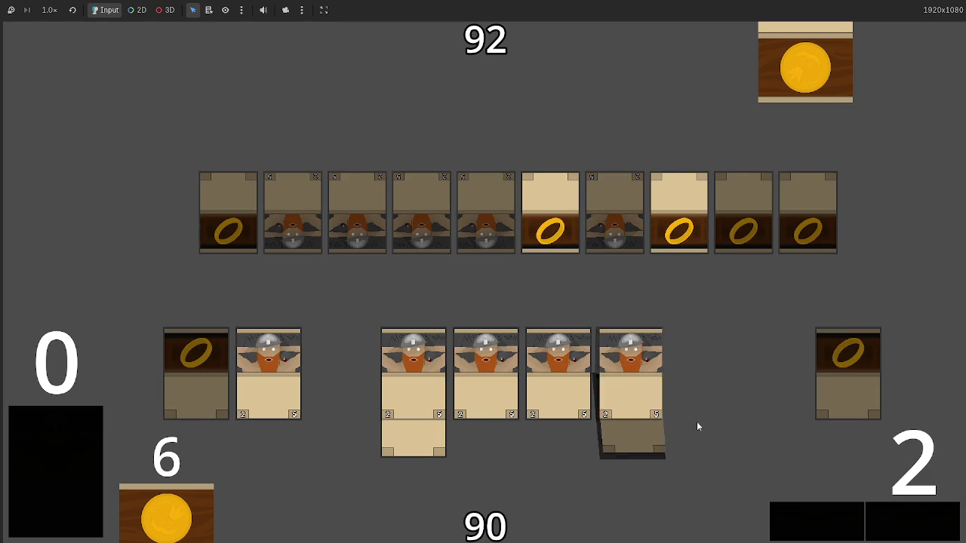
pyautogui.click(922, 528)
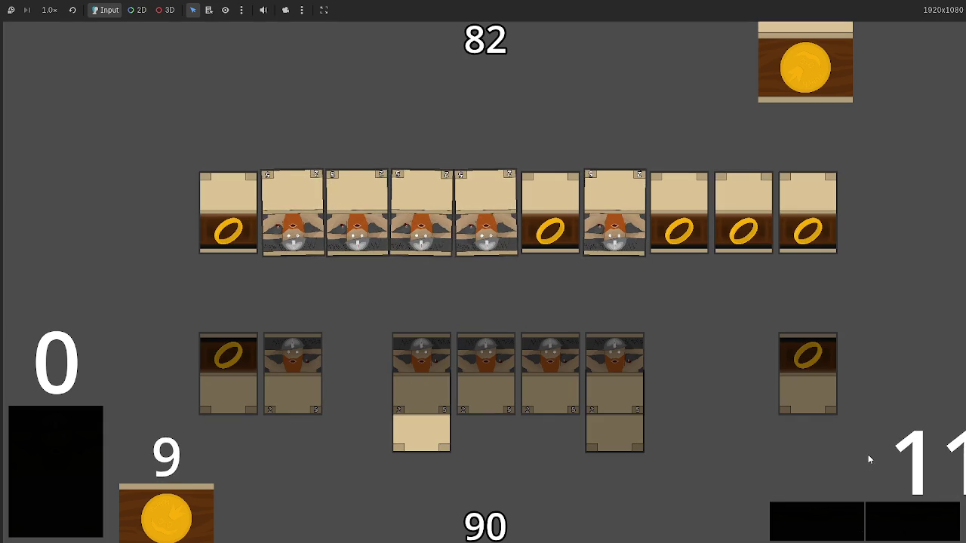
# - End the turn and advance through the opponent's attack until blockers resolve, then return to the editor
pyautogui.click(885, 515)
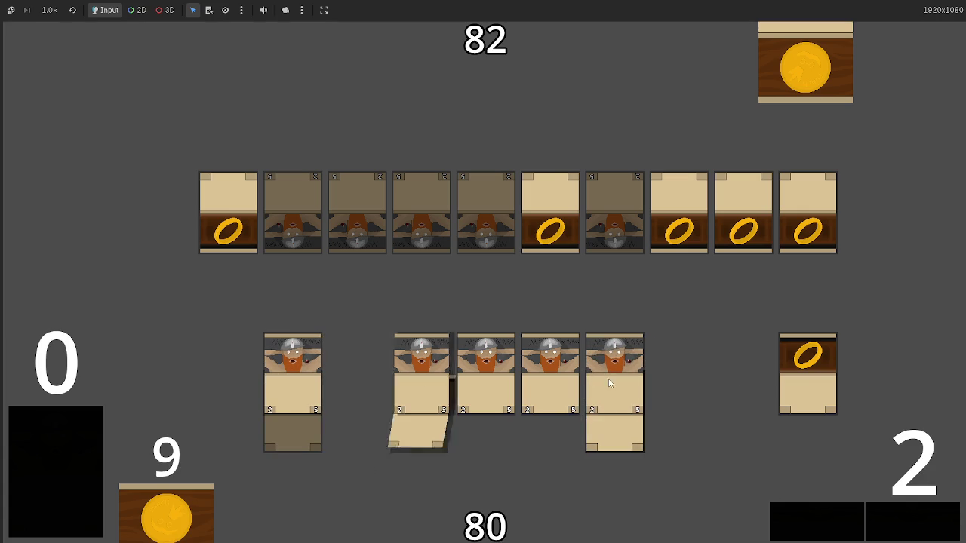
pyautogui.click(919, 513)
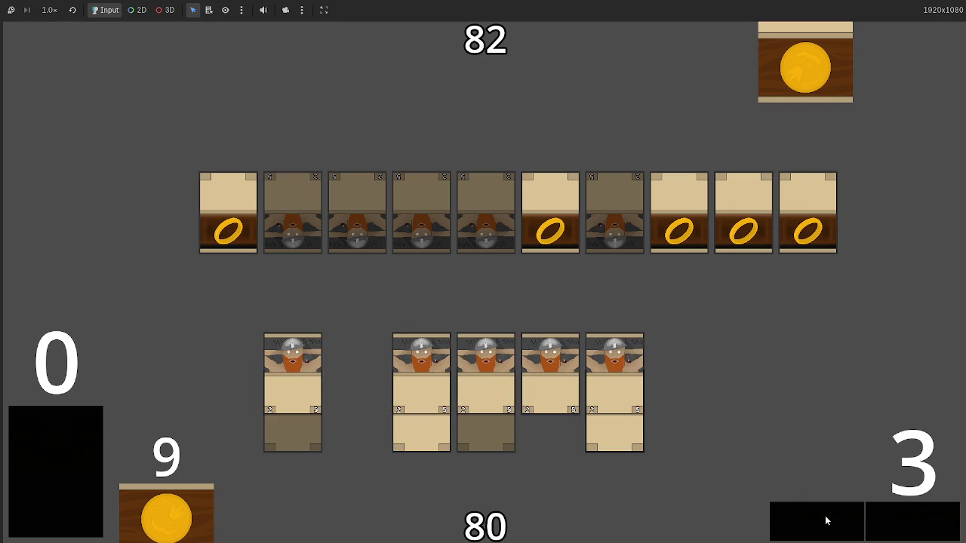
pyautogui.click(910, 505)
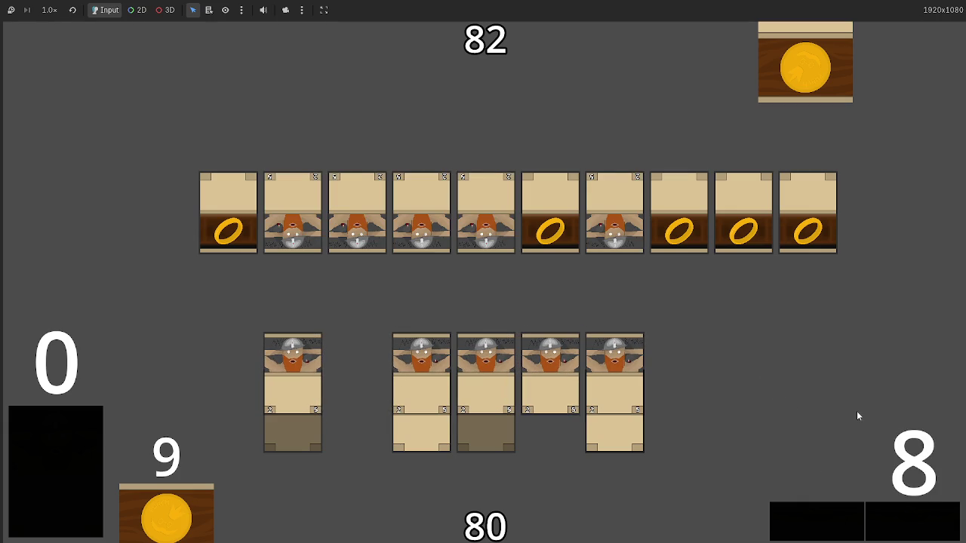
pyautogui.click(614, 377)
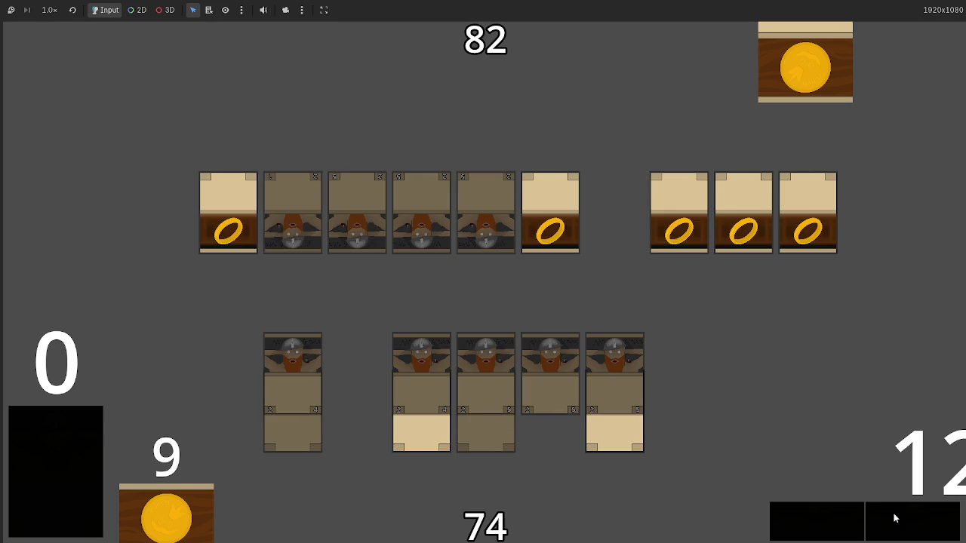
pyautogui.hotkey('alt', 'Tab')
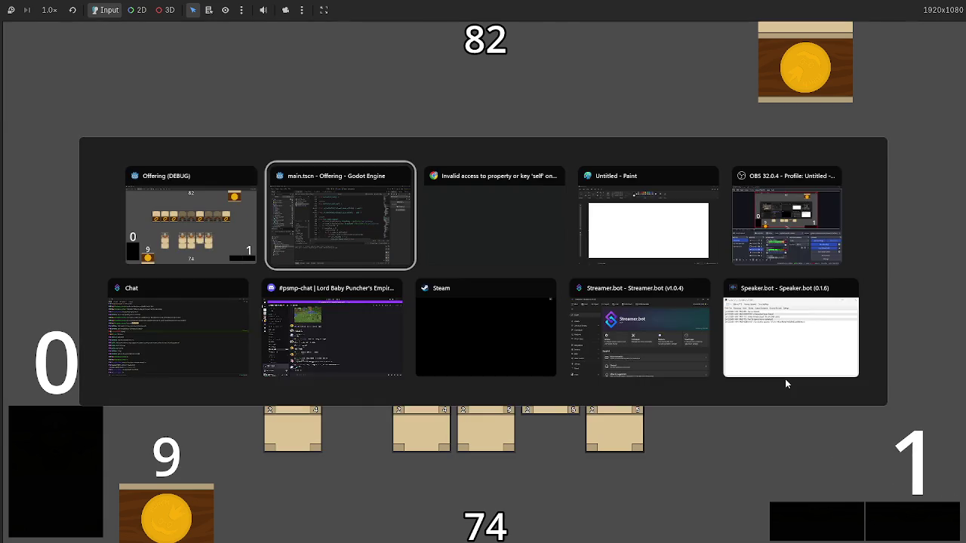
# - Copy the attack phase's token-spawning lines 247–262 in main.gd
pyautogui.scroll(-3, 421, 207)
pyautogui.scroll(-13, 421, 207)
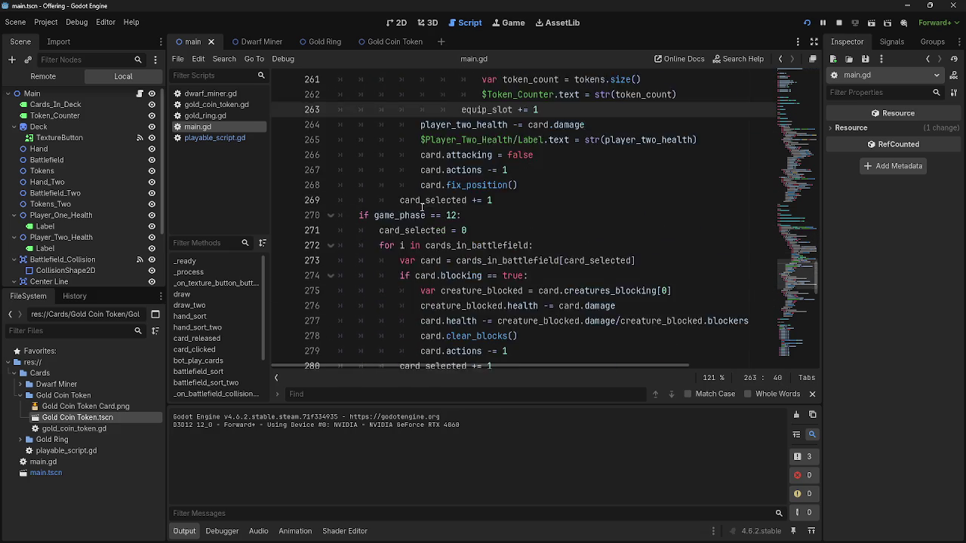
pyautogui.scroll(-2, 422, 207)
pyautogui.scroll(5, 422, 207)
pyautogui.click(549, 141)
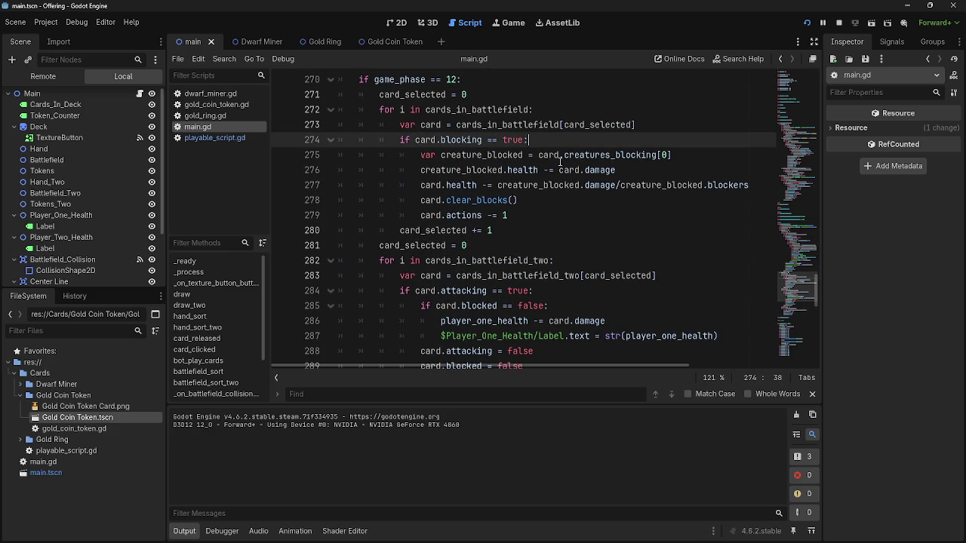
pyautogui.scroll(9, 659, 225)
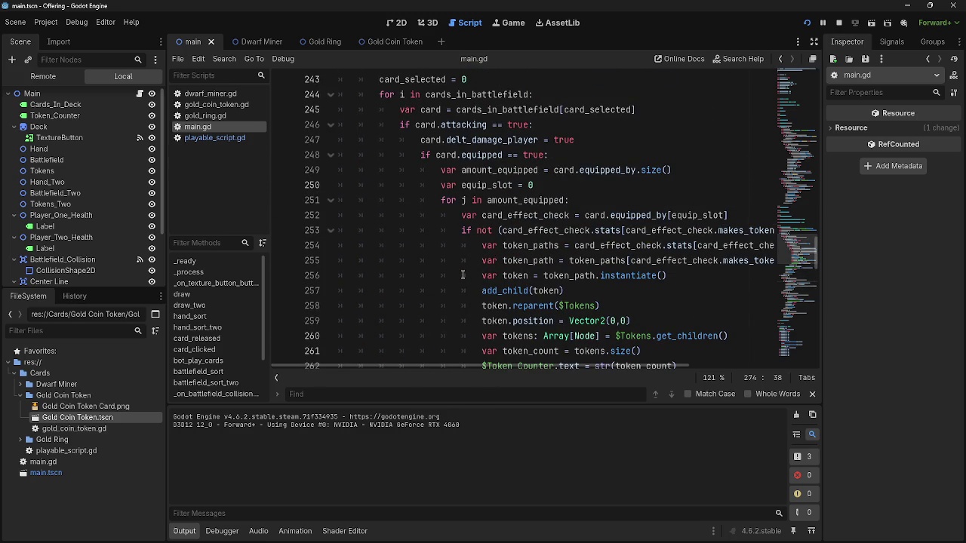
pyautogui.scroll(-1, 463, 275)
pyautogui.moveTo(678, 321)
pyautogui.mouseDown()
pyautogui.moveTo(491, 215)
pyautogui.moveTo(462, 186)
pyautogui.moveTo(426, 201)
pyautogui.moveTo(382, 160)
pyautogui.moveTo(420, 185)
pyautogui.mouseUp()
pyautogui.hotkey('ctrl', 'c')
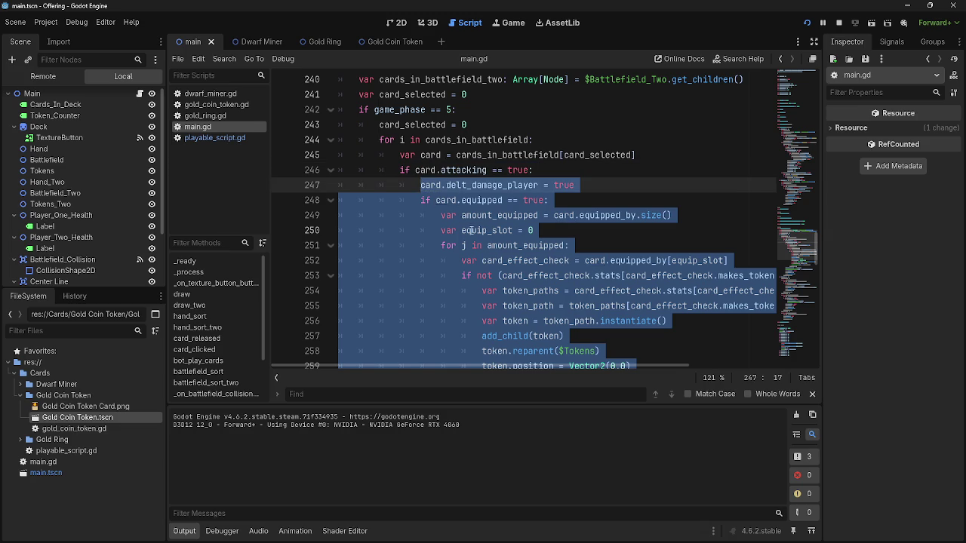
pyautogui.scroll(-8, 568, 261)
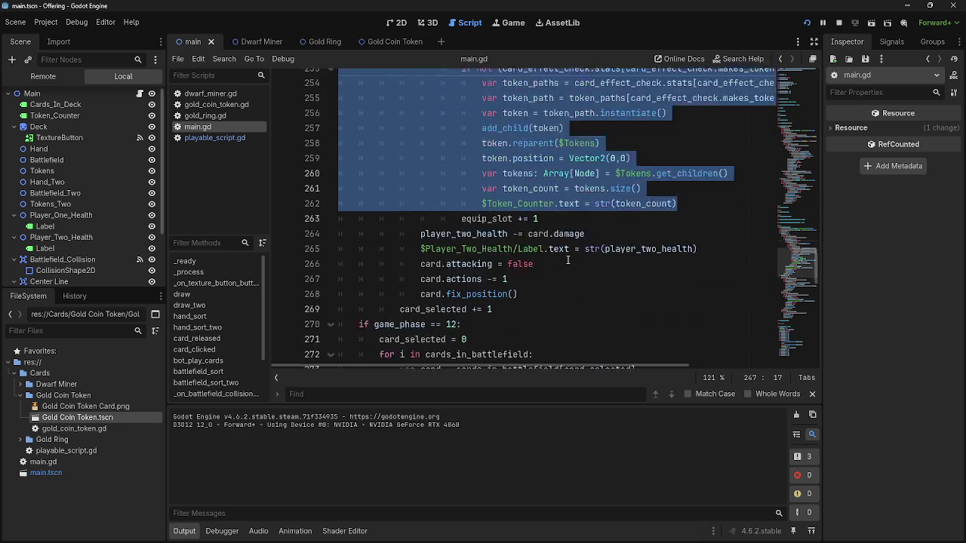
# - Paste the token-spawning code after line 277 in the blocking branch
pyautogui.click(645, 233)
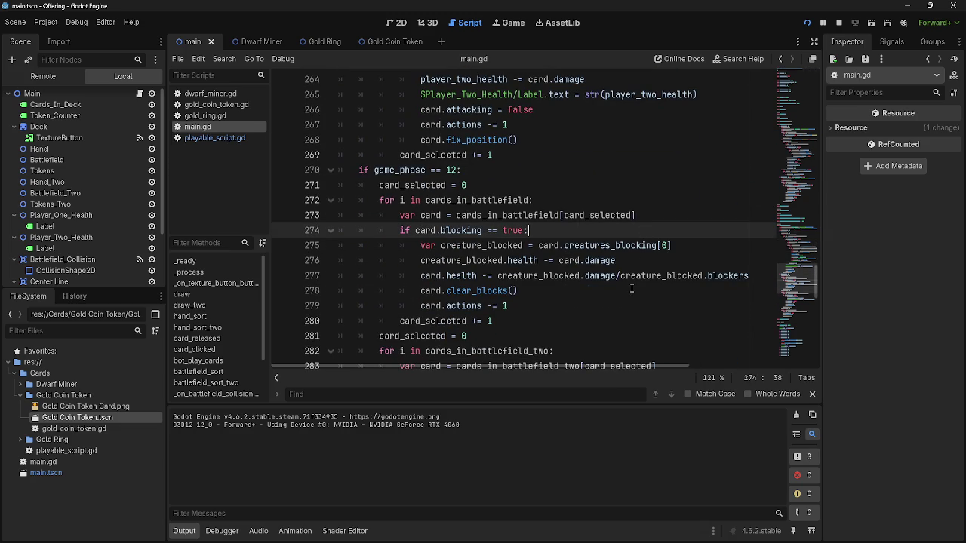
pyautogui.click(690, 243)
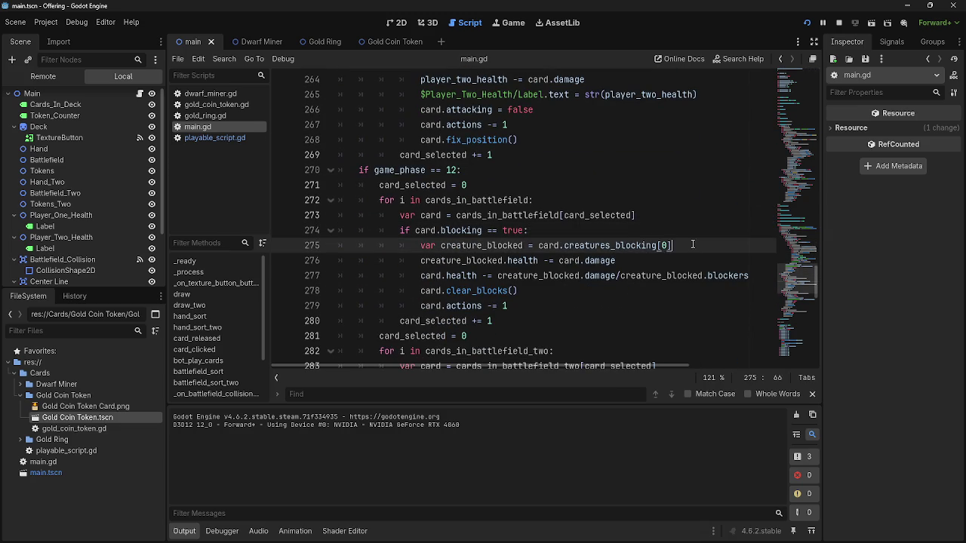
pyautogui.click(694, 257)
pyautogui.click(771, 277)
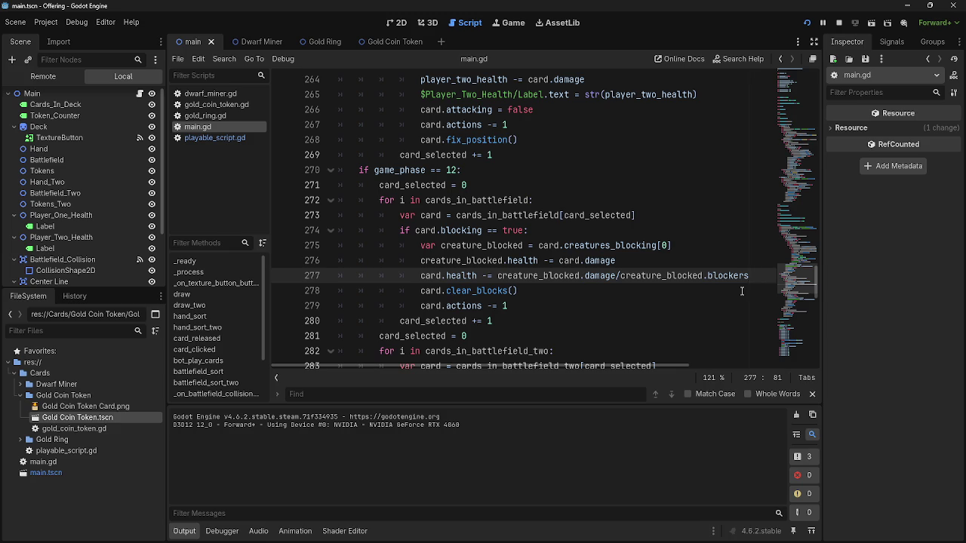
pyautogui.click(725, 304)
pyautogui.click(740, 276)
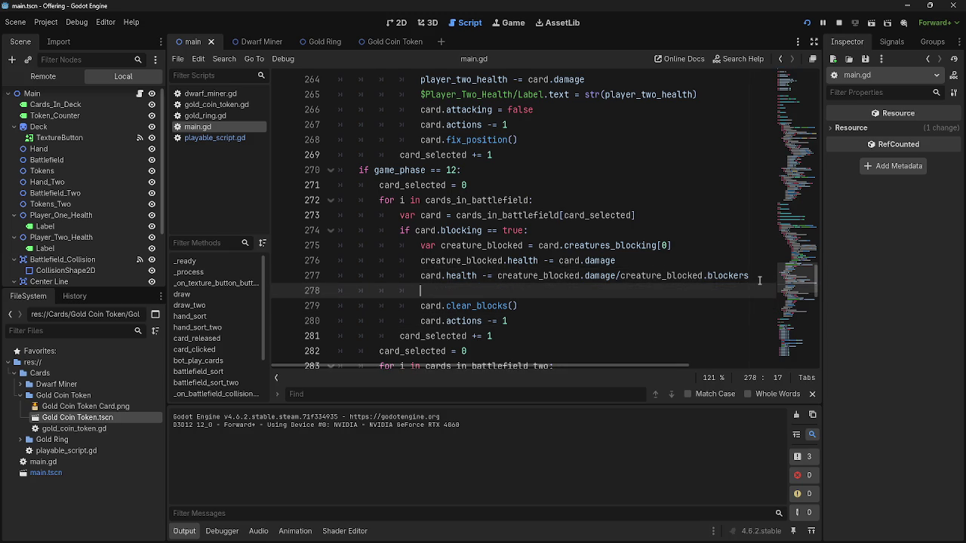
pyautogui.hotkey('ctrl', 'v')
# - Check the pasted equipped, amount_equipped and equip_slot references on lines 279–281
pyautogui.scroll(2, 513, 287)
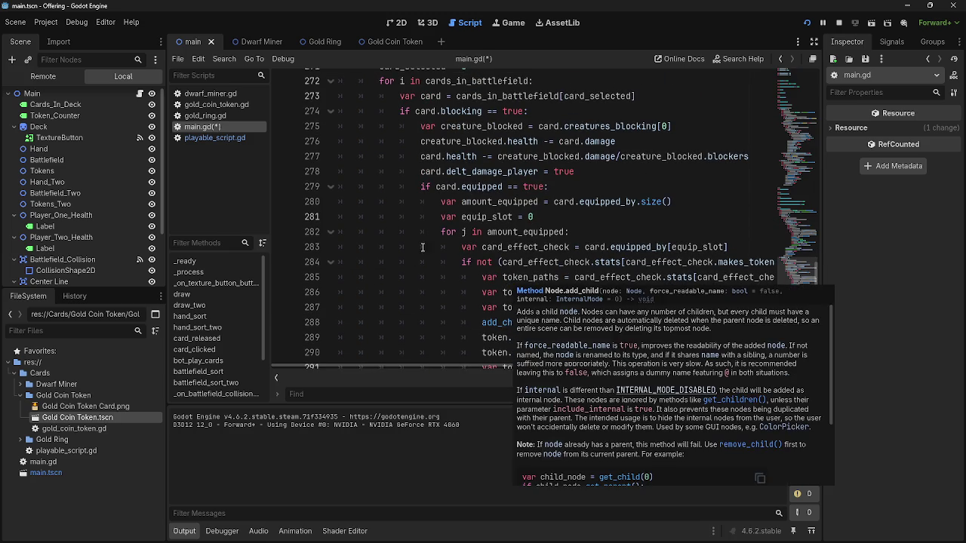
pyautogui.scroll(2, 421, 242)
pyautogui.click(444, 234)
pyautogui.doubleClick(485, 235)
pyautogui.doubleClick(484, 249)
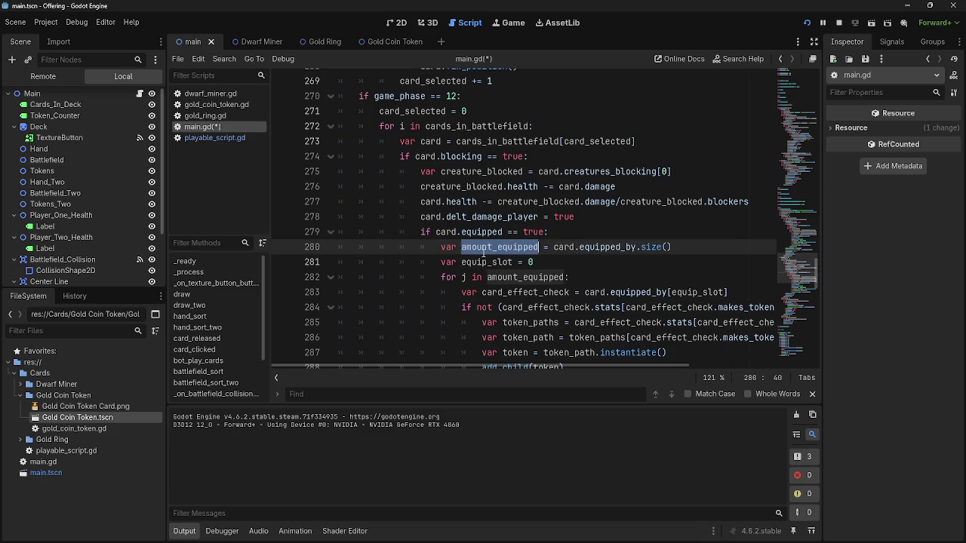
pyautogui.click(571, 249)
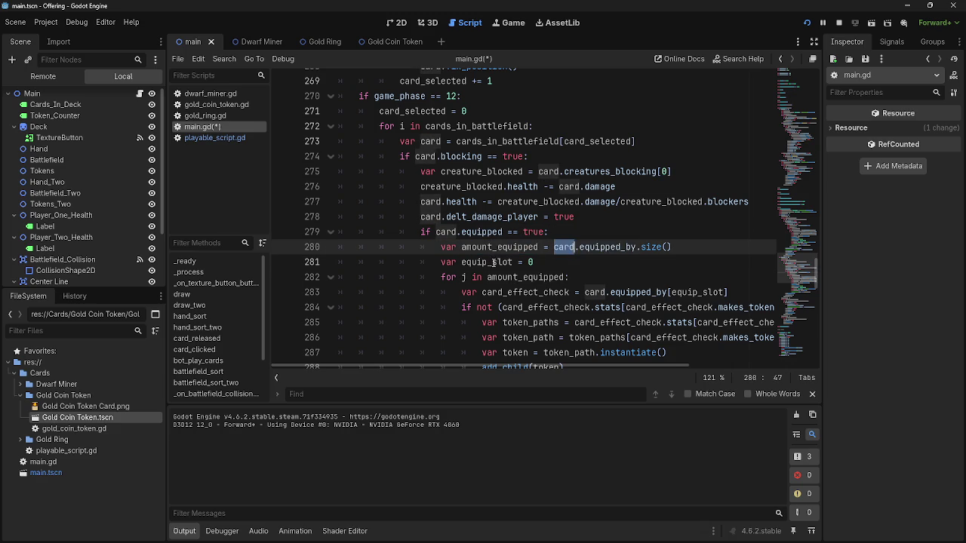
pyautogui.doubleClick(492, 263)
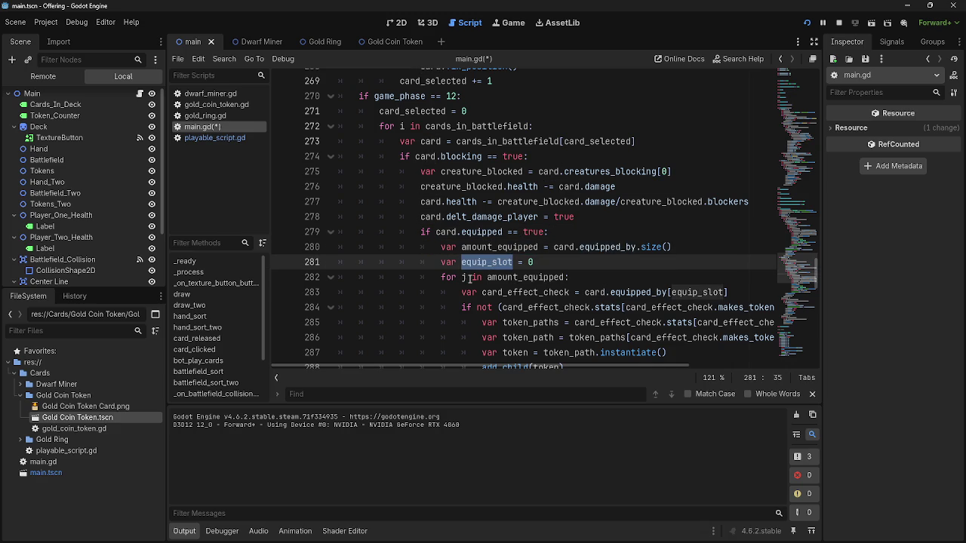
# - Check the add_child, reparent and position lines 288–290, then run the project
pyautogui.scroll(-2, 473, 278)
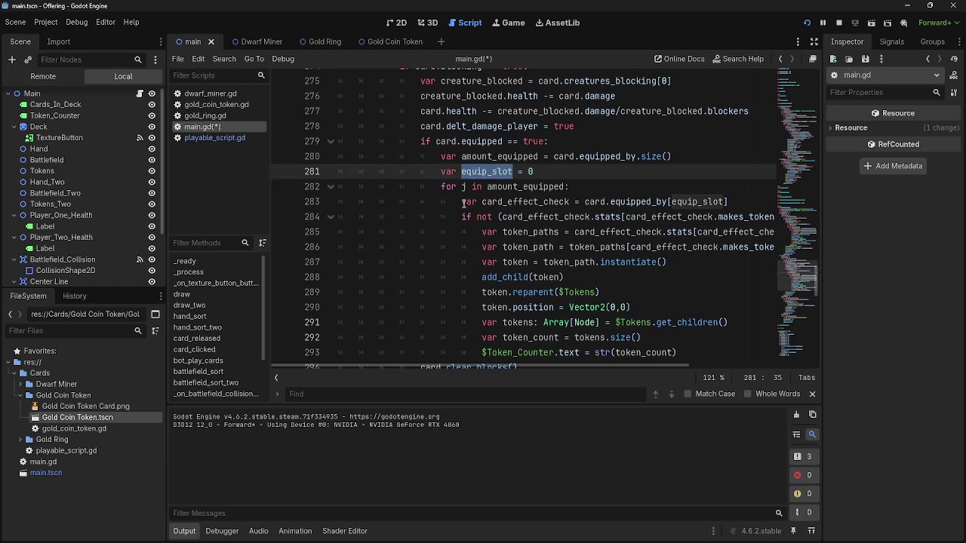
pyautogui.moveTo(463, 202); pyautogui.dragTo(728, 202)
pyautogui.click(728, 202)
pyautogui.scroll(-1, 672, 255)
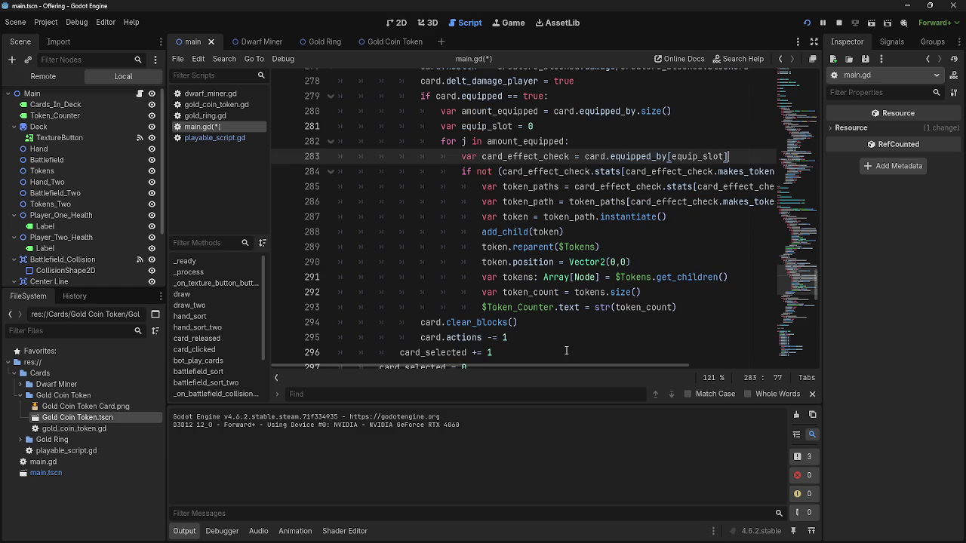
pyautogui.scroll(-1, 566, 348)
pyautogui.doubleClick(515, 189)
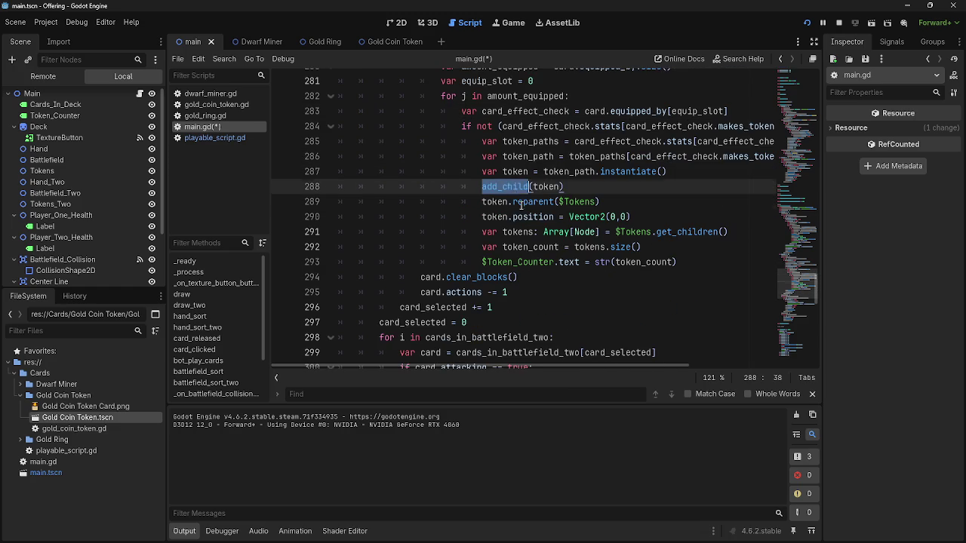
pyautogui.doubleClick(528, 201)
pyautogui.doubleClick(532, 217)
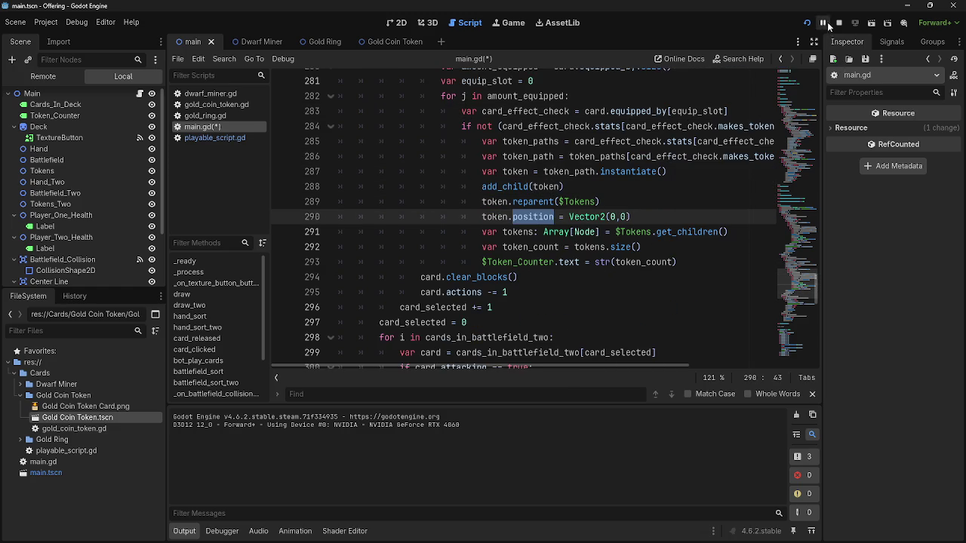
pyautogui.click(811, 22)
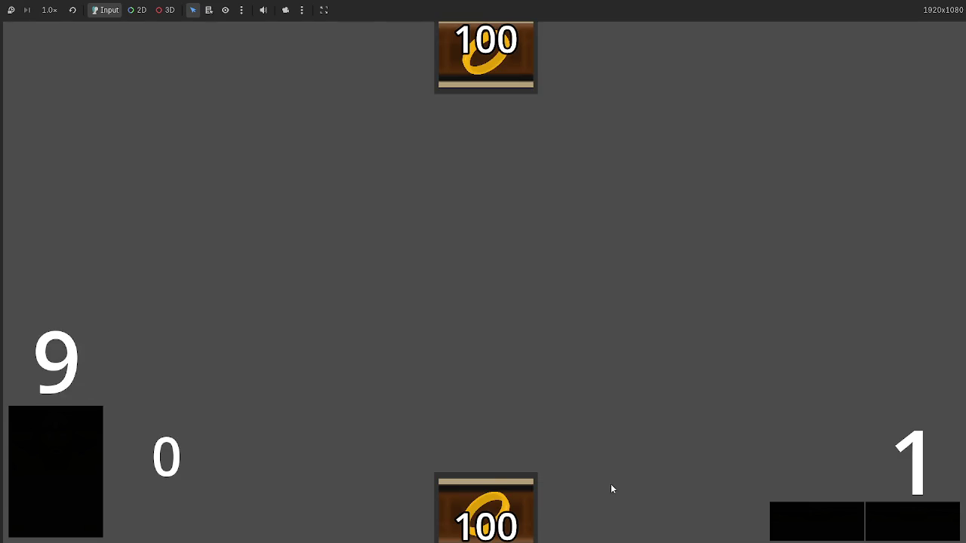
# - Play four cards from the hand, watch the coin counter rise over a few turns, then stop the game
pyautogui.click(351, 502)
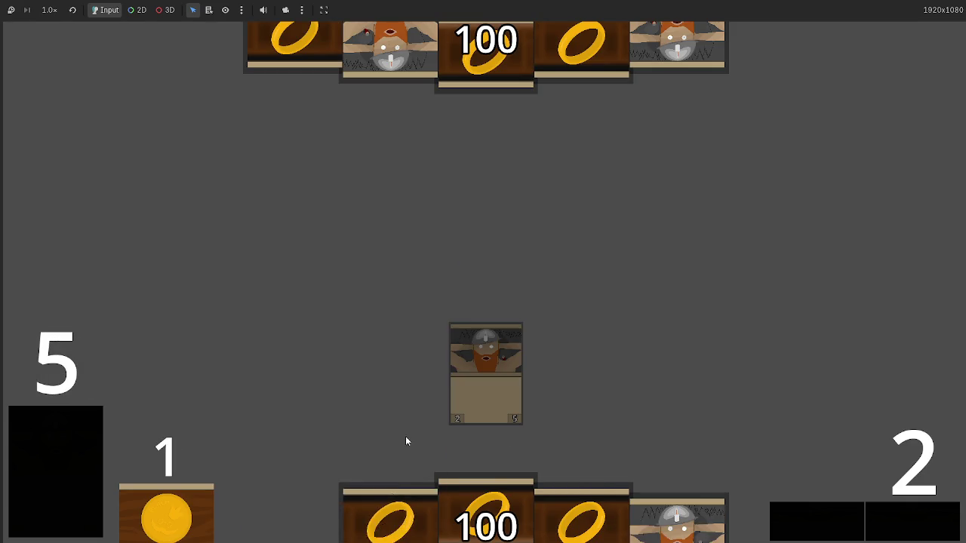
pyautogui.click(428, 483)
pyautogui.click(425, 494)
pyautogui.click(424, 494)
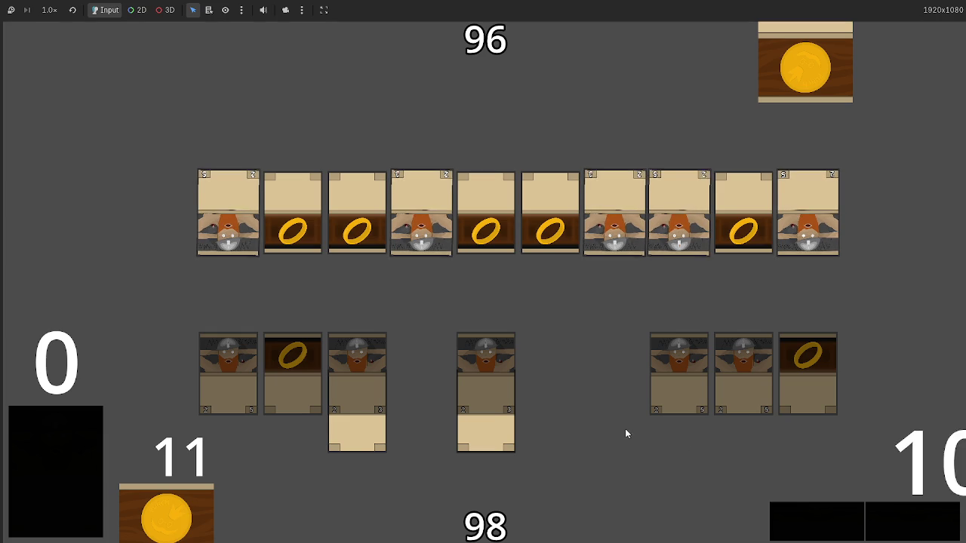
pyautogui.press('F8')
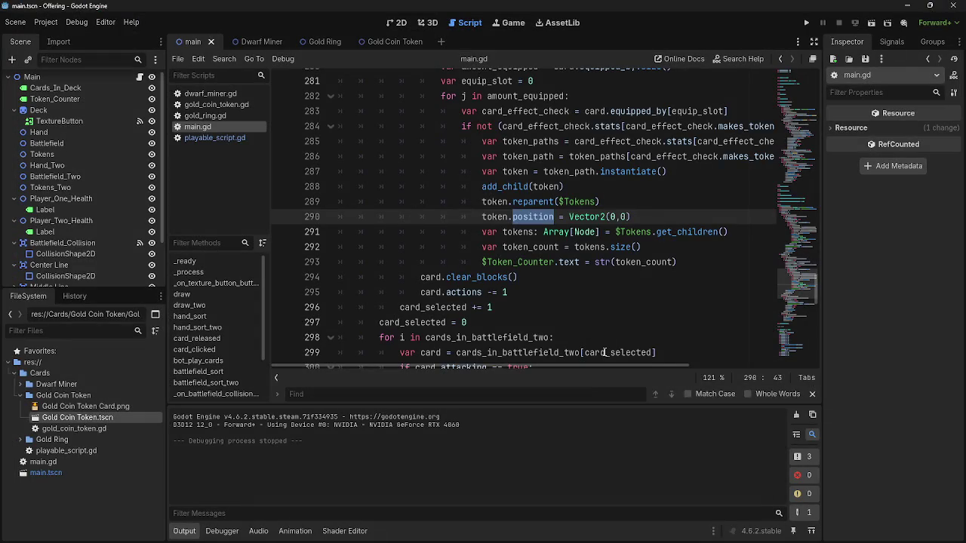
# - Copy deck_two's gold_ring row on line 11 and paste it three times, then launch the game
pyautogui.click(689, 261)
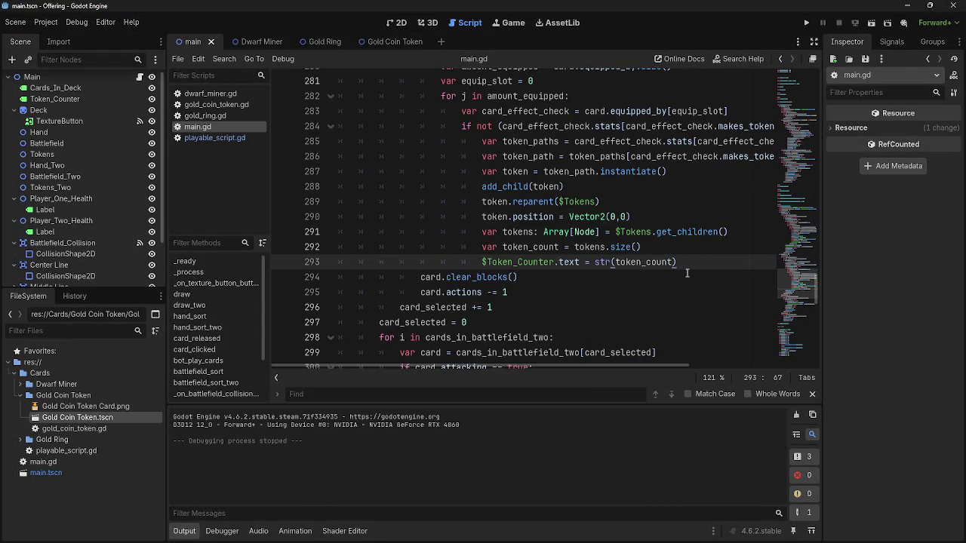
pyautogui.scroll(6, 688, 272)
pyautogui.scroll(15, 686, 269)
pyautogui.scroll(14, 687, 268)
pyautogui.scroll(20, 686, 269)
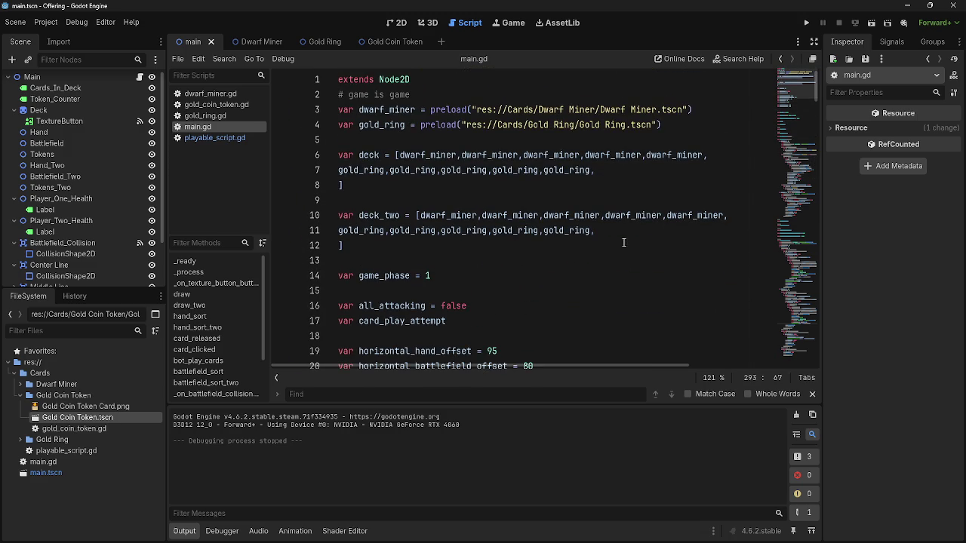
pyautogui.moveTo(340, 245); pyautogui.dragTo(336, 234)
pyautogui.hotkey('ctrl', 'c')
pyautogui.hotkey('ctrl', 'v')
pyautogui.hotkey('ctrl', 'v')
pyautogui.hotkey('ctrl', 'v')
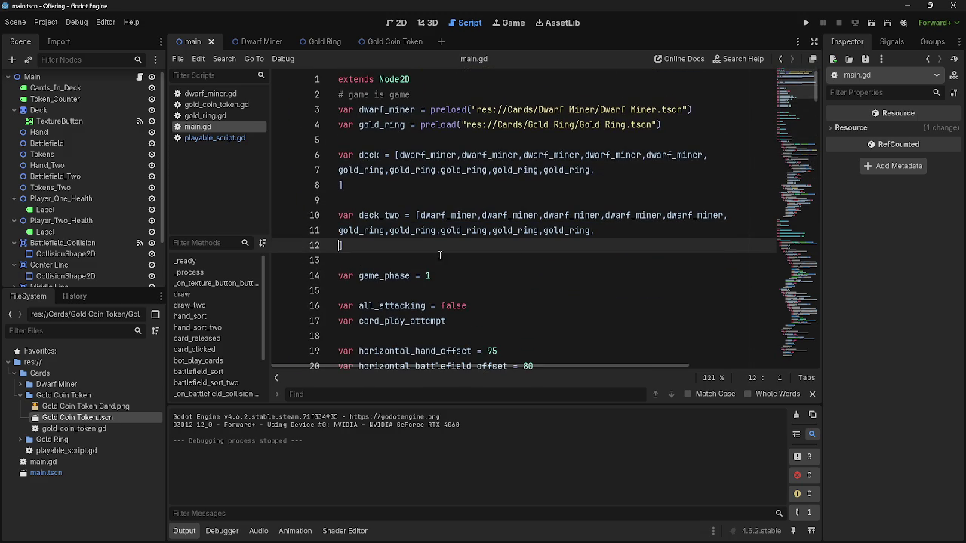
pyautogui.hotkey('ctrl', 'v')
pyautogui.hotkey('ctrl', 'v')
pyautogui.hotkey('ctrl', 'v')
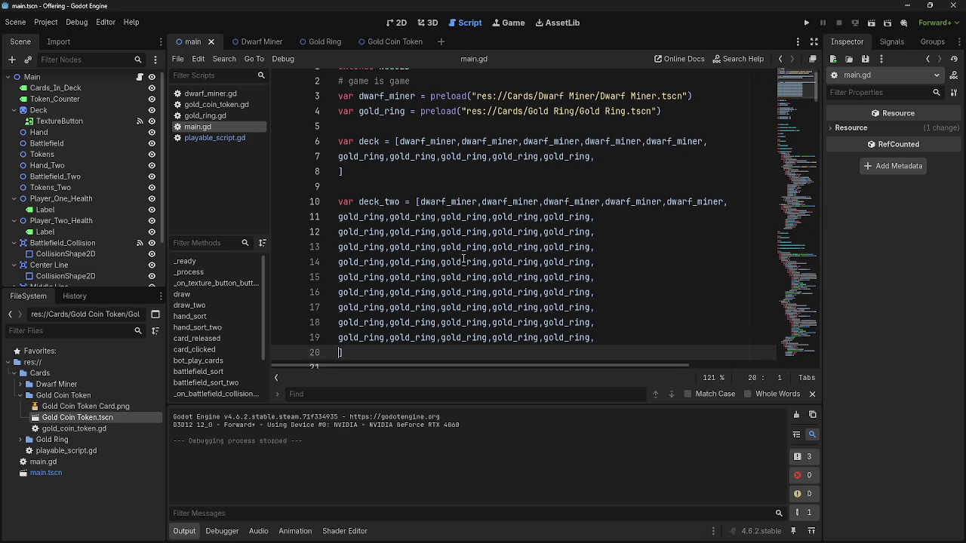
pyautogui.hotkey('ctrl', 'v')
pyautogui.hotkey('ctrl', 'v')
pyautogui.hotkey('ctrl', 'v')
pyautogui.scroll(5, 463, 260)
pyautogui.click(806, 23)
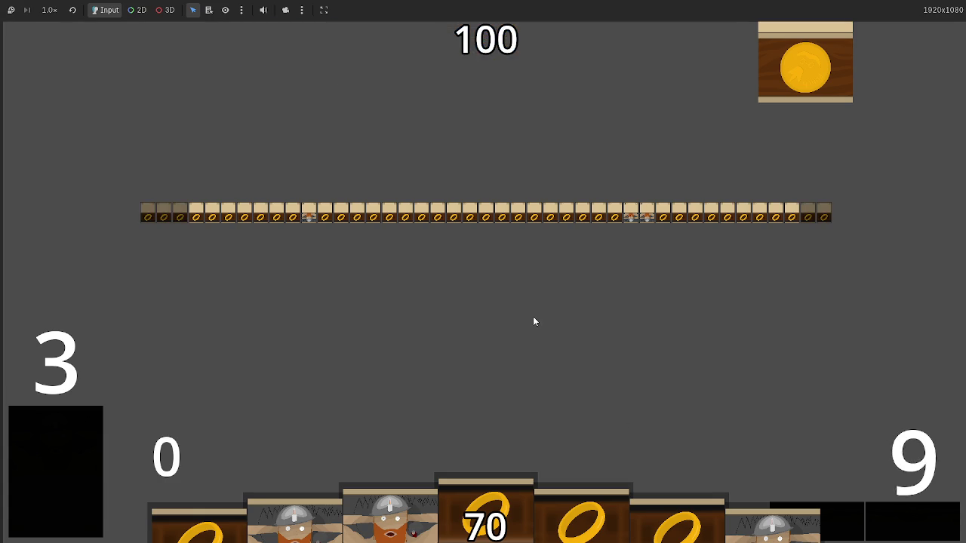
# - Stop the playtest of the gold_ring-heavy deck with F8
pyautogui.press('F8')
# - Delete the extra gold_ring rows in deck_two with Ctrl+Shift+K, leaving five dwarf_miner and five gold_ring
pyautogui.scroll(-4, 340, 322)
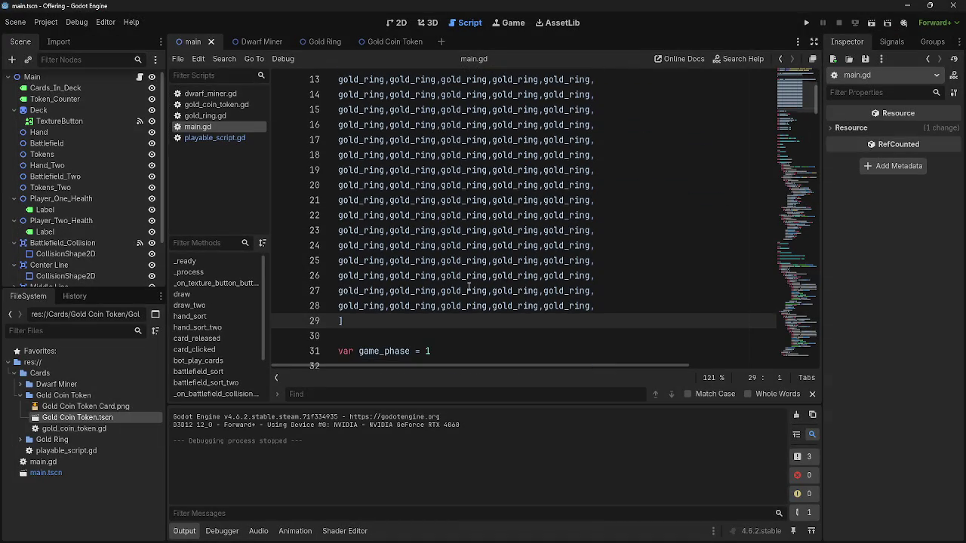
pyautogui.doubleClick(538, 311)
pyautogui.hotkey('ctrl', 'shift', 'k')
pyautogui.hotkey('ctrl', 'shift', 'k')
pyautogui.hotkey('ctrl', 'shift', 'k')
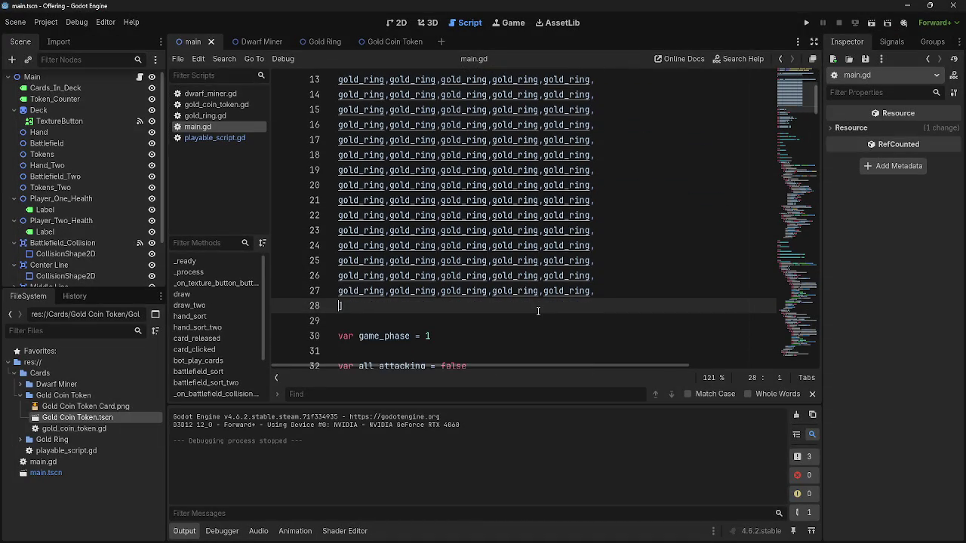
pyautogui.hotkey('ctrl', 'shift', 'k')
pyautogui.hotkey('ctrl', 'shift', 'k')
pyautogui.hotkey('ctrl', 'shift', 'k')
pyautogui.scroll(4, 539, 311)
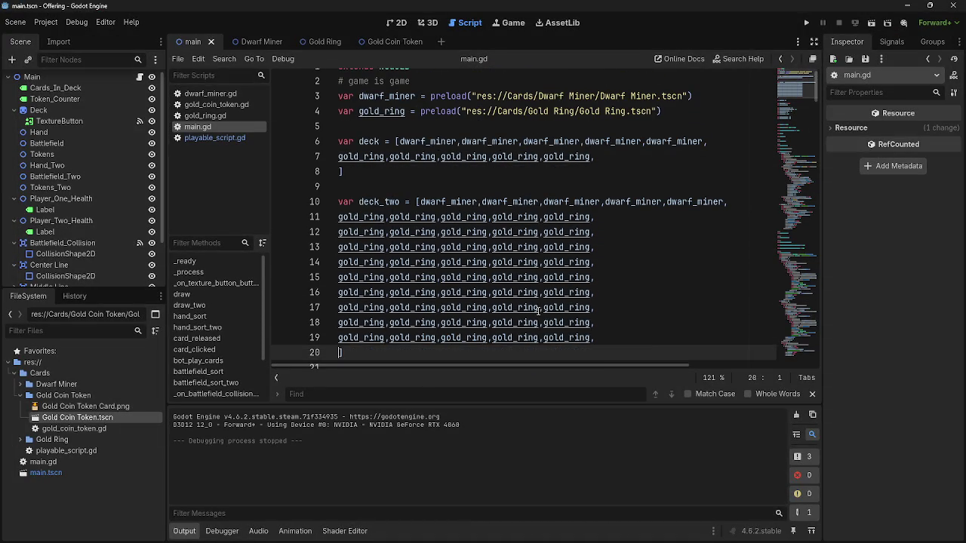
pyautogui.hotkey('alt', 'Left')
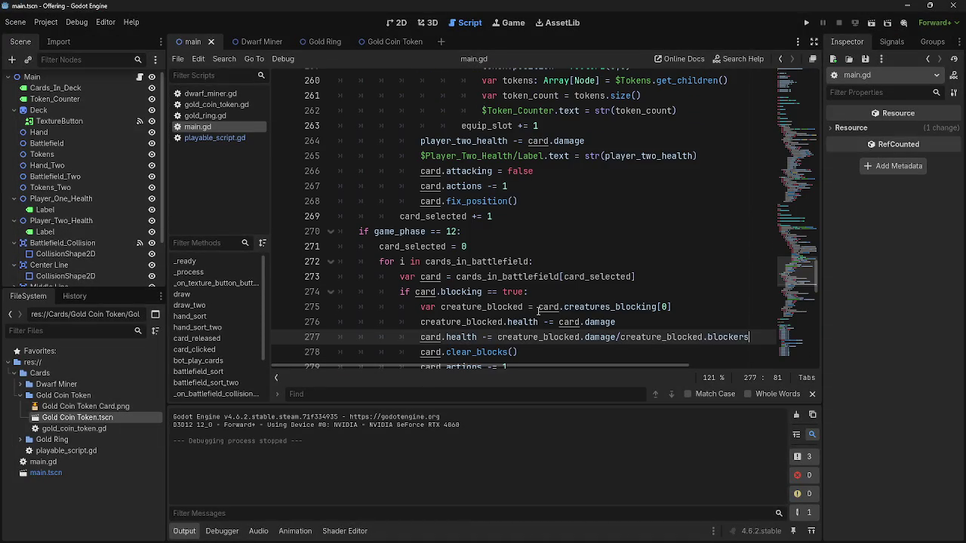
pyautogui.hotkey('alt', 'Left')
pyautogui.hotkey('alt', 'Left')
pyautogui.hotkey('alt', 'Left')
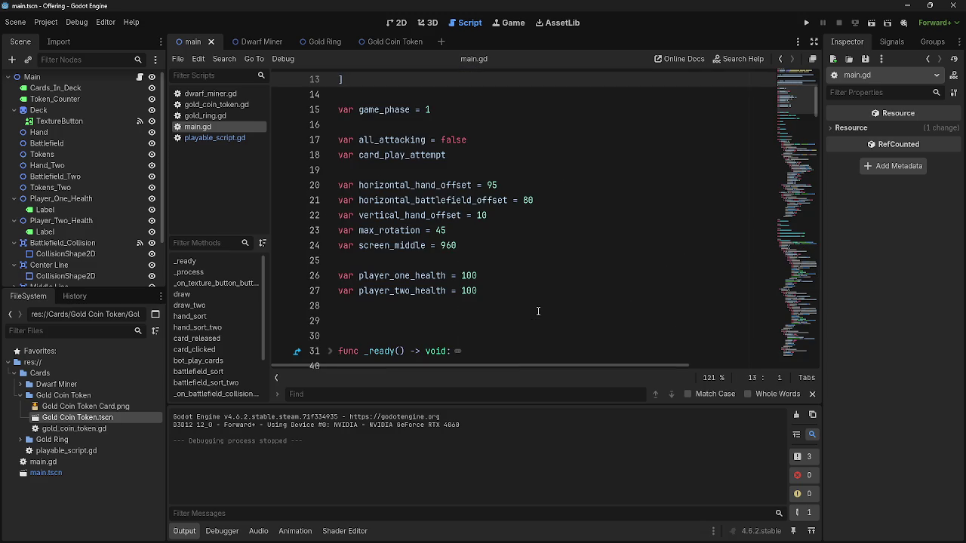
pyautogui.hotkey('ctrl', 'z')
pyautogui.scroll(3, 538, 311)
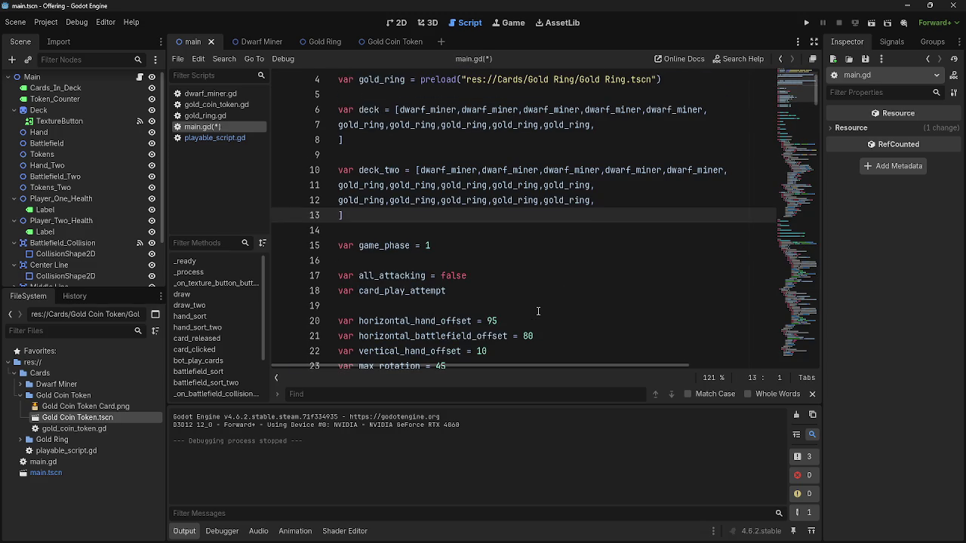
pyautogui.hotkey('ctrl', 'y')
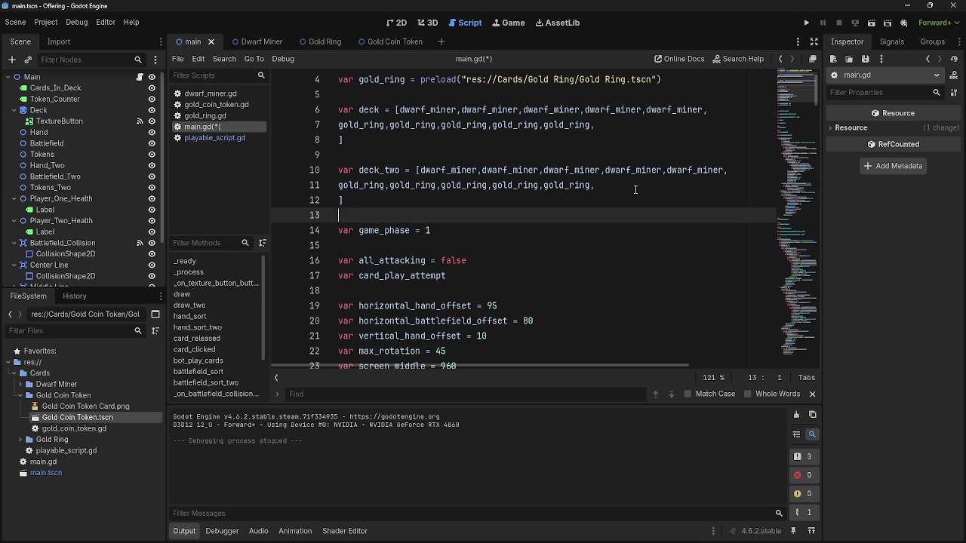
pyautogui.scroll(-2, 635, 189)
pyautogui.scroll(-7, 615, 247)
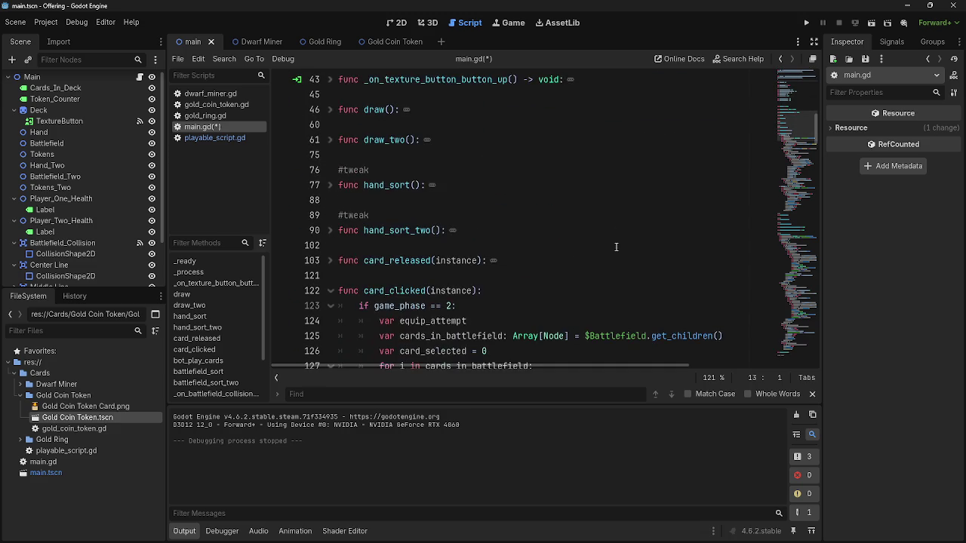
pyautogui.scroll(1, 558, 242)
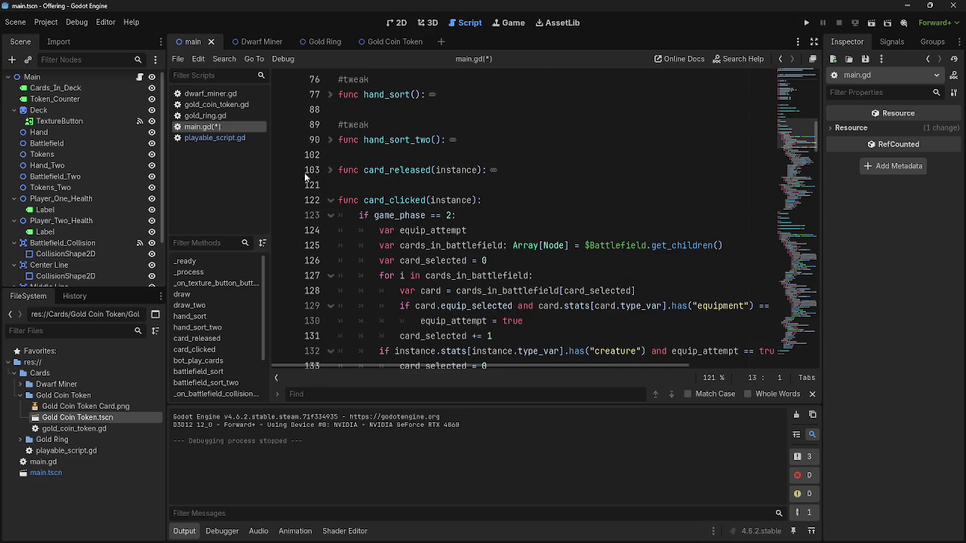
pyautogui.click(339, 169)
pyautogui.click(331, 171)
pyautogui.press('Up')
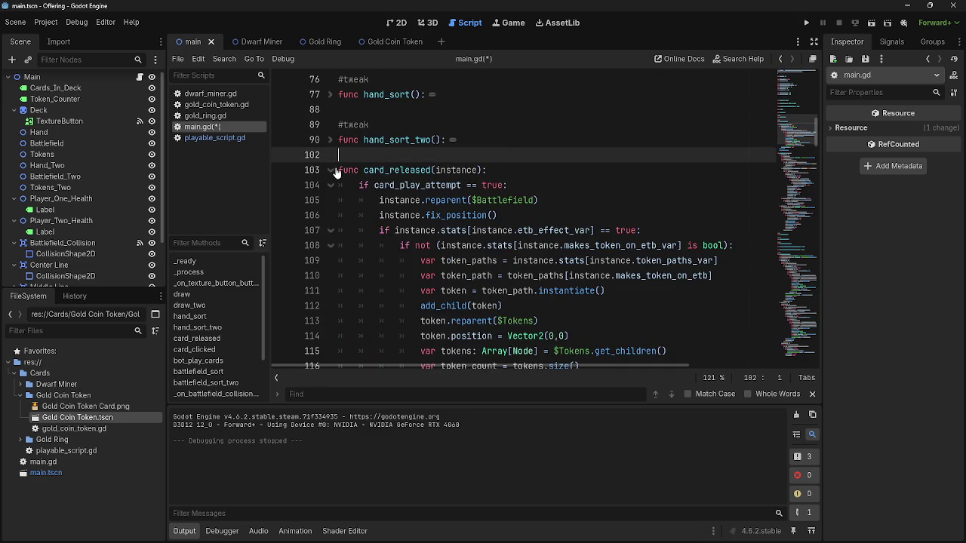
pyautogui.click(332, 170)
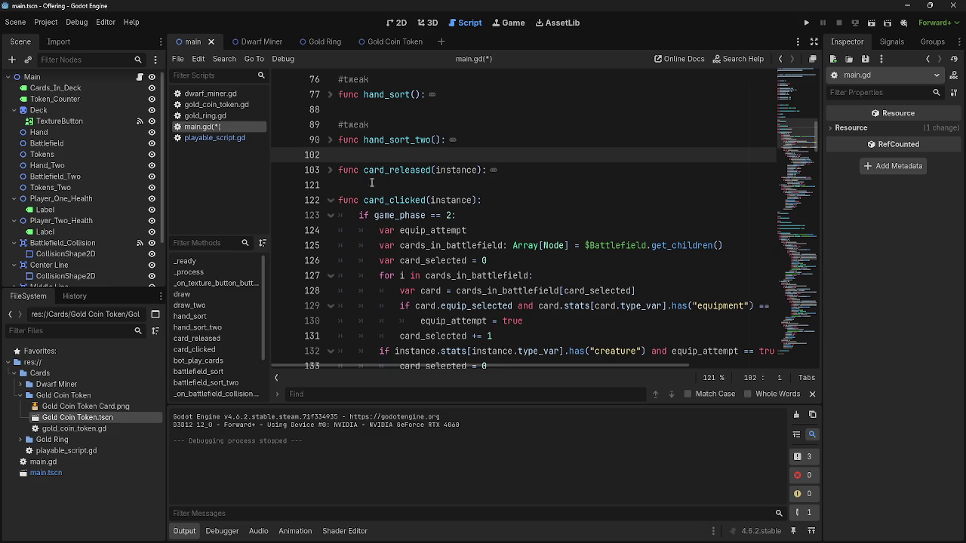
pyautogui.click(374, 181)
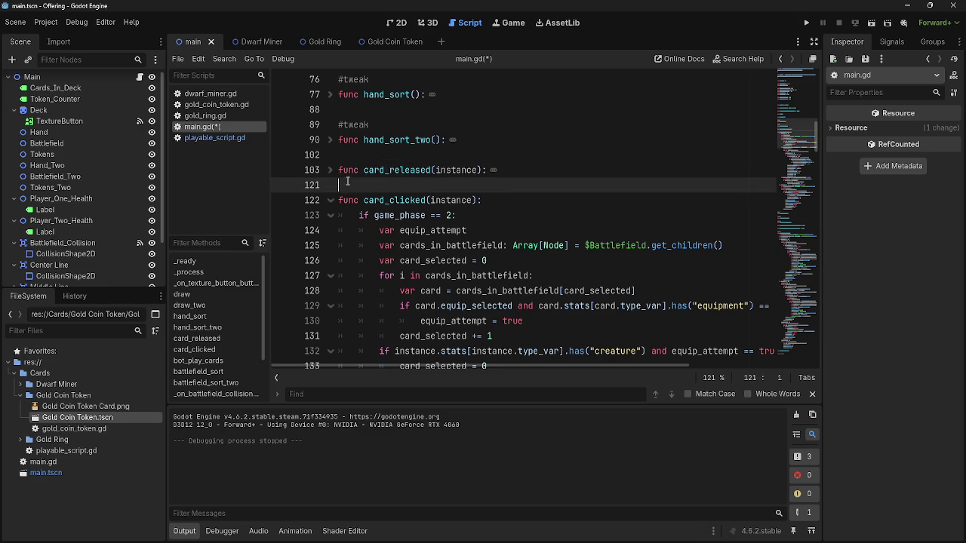
pyautogui.click(344, 155)
pyautogui.click(339, 185)
pyautogui.click(344, 155)
pyautogui.click(343, 184)
pyautogui.click(344, 155)
pyautogui.click(344, 184)
pyautogui.click(365, 156)
pyautogui.click(363, 185)
pyautogui.click(369, 155)
pyautogui.click(368, 185)
pyautogui.click(369, 154)
pyautogui.click(367, 186)
pyautogui.click(369, 156)
pyautogui.click(367, 186)
pyautogui.click(370, 155)
pyautogui.click(367, 186)
pyautogui.click(370, 155)
pyautogui.click(368, 185)
pyautogui.click(373, 158)
pyautogui.click(368, 186)
pyautogui.click(370, 156)
pyautogui.click(364, 186)
pyautogui.click(495, 198)
pyautogui.doubleClick(395, 200)
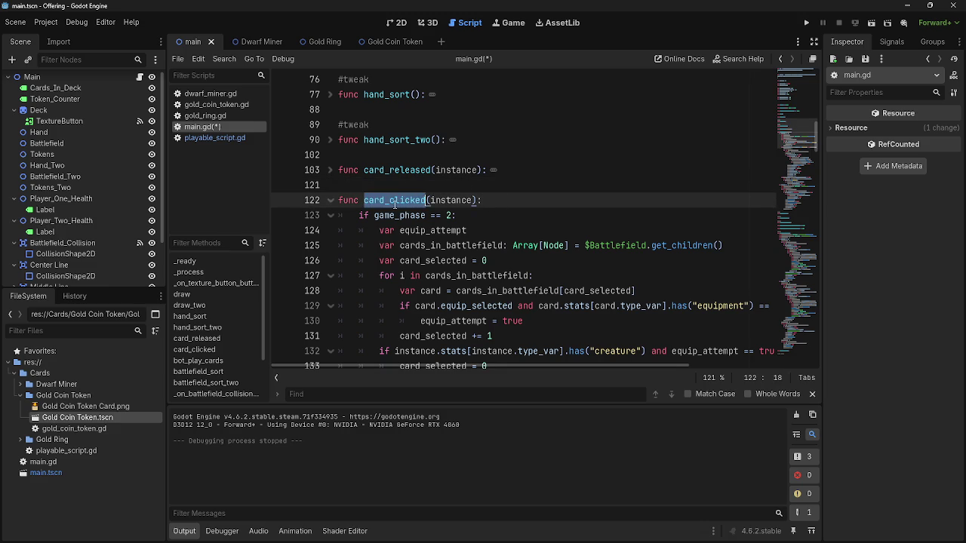
pyautogui.doubleClick(400, 170)
pyautogui.doubleClick(395, 200)
pyautogui.click(411, 170)
pyautogui.click(395, 200)
pyautogui.click(414, 170)
pyautogui.click(401, 198)
pyautogui.click(406, 170)
pyautogui.click(402, 200)
pyautogui.click(406, 169)
pyautogui.click(402, 199)
pyautogui.click(396, 170)
pyautogui.click(398, 199)
pyautogui.click(396, 170)
pyautogui.click(399, 199)
pyautogui.doubleClick(395, 170)
pyautogui.click(399, 199)
pyautogui.click(395, 170)
pyautogui.click(399, 199)
pyautogui.click(393, 170)
pyautogui.doubleClick(389, 200)
pyautogui.click(393, 170)
pyautogui.doubleClick(389, 200)
pyautogui.doubleClick(393, 170)
pyautogui.click(390, 200)
pyautogui.click(389, 185)
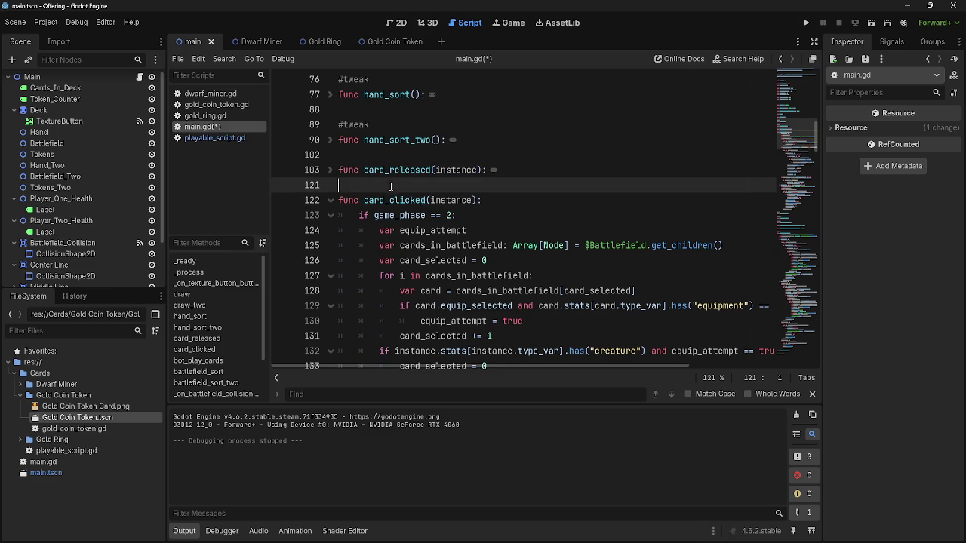
pyautogui.scroll(-4, 529, 277)
pyautogui.scroll(-12, 529, 277)
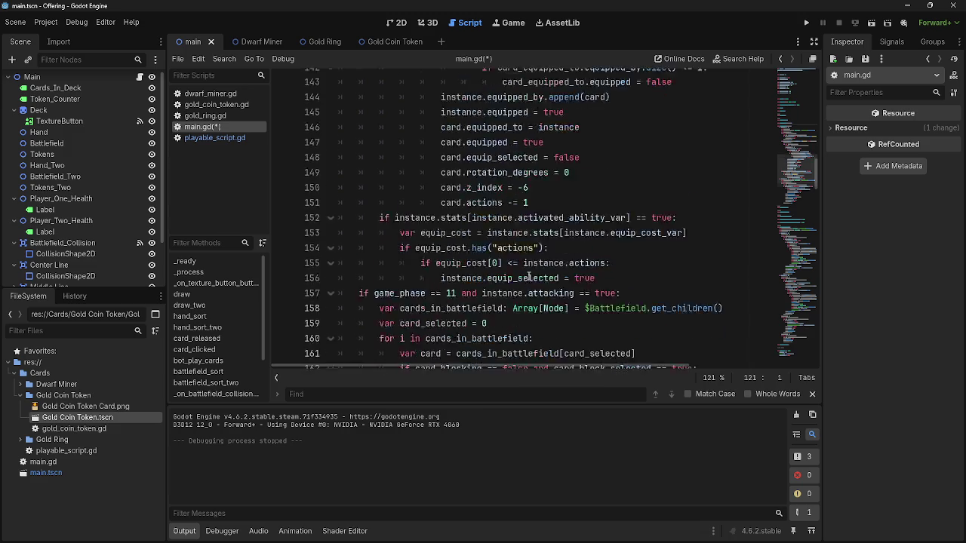
pyautogui.click(525, 261)
pyautogui.scroll(5, 527, 269)
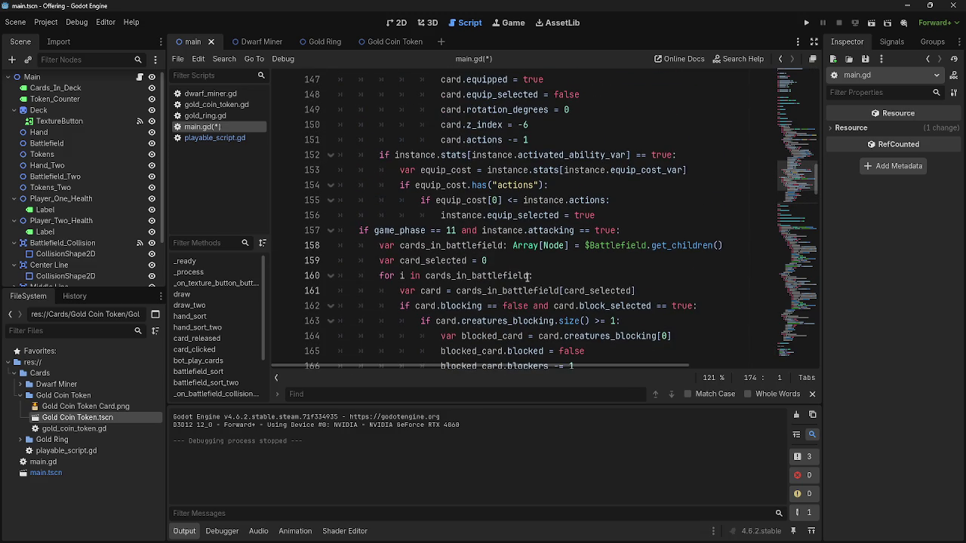
pyautogui.scroll(11, 529, 277)
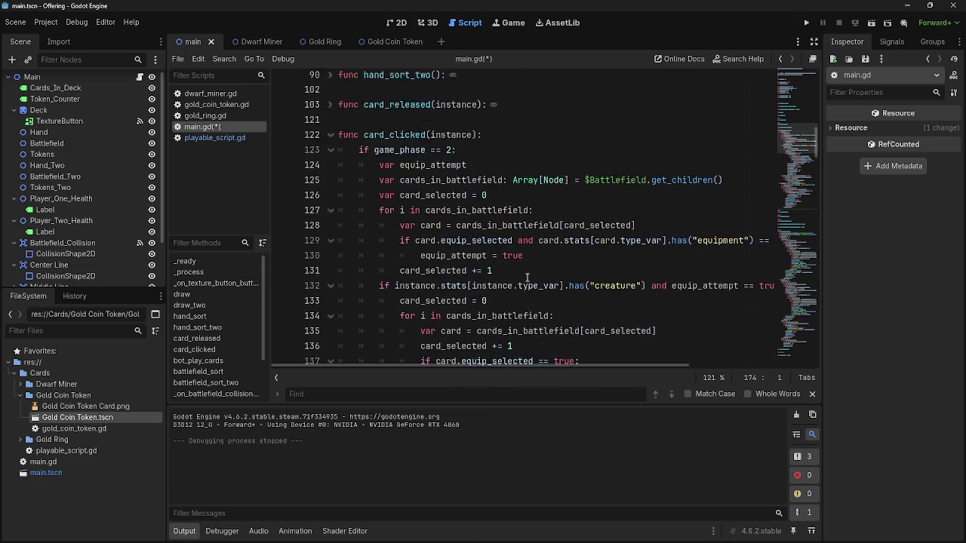
pyautogui.scroll(3, 529, 277)
pyautogui.click(517, 231)
pyautogui.click(511, 246)
pyautogui.click(502, 201)
pyautogui.click(330, 230)
pyautogui.click(331, 230)
pyautogui.click(331, 275)
pyautogui.click(331, 275)
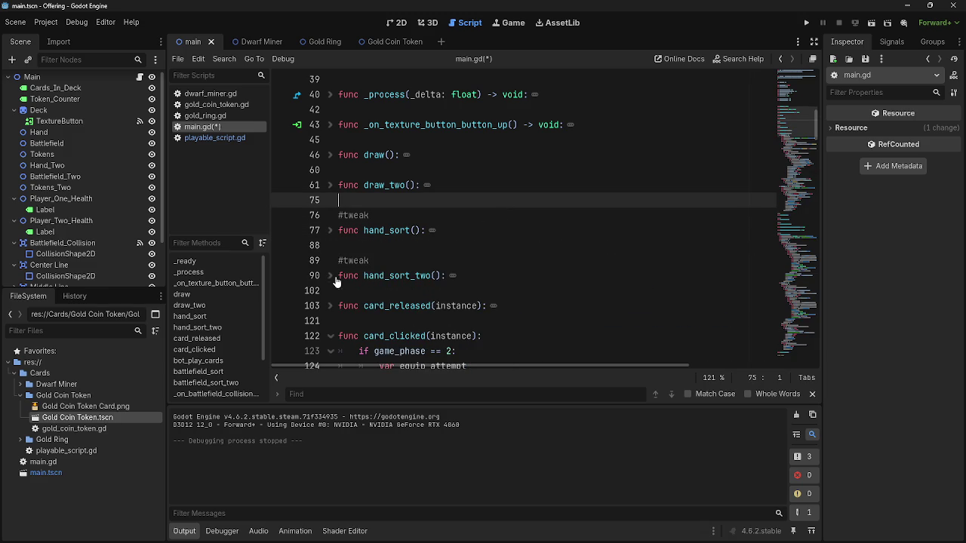
pyautogui.click(412, 255)
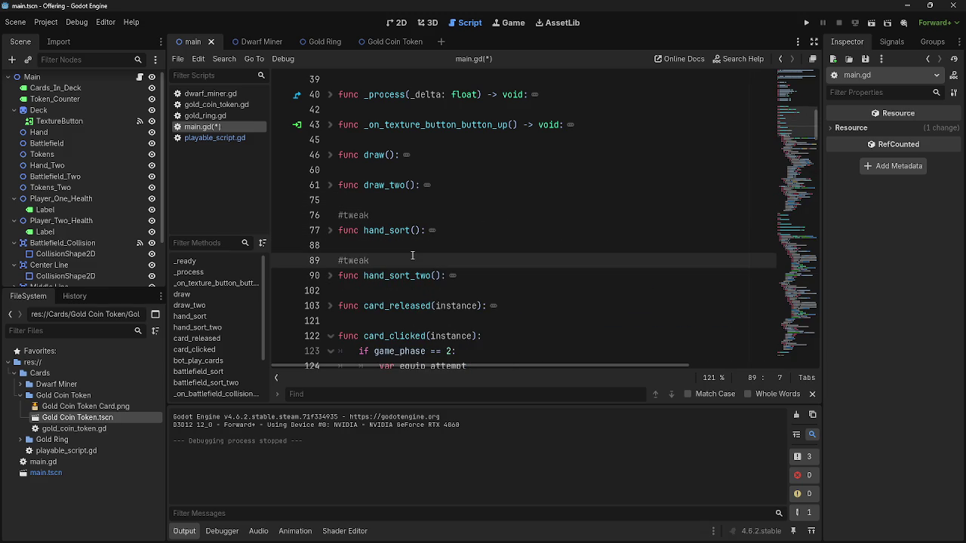